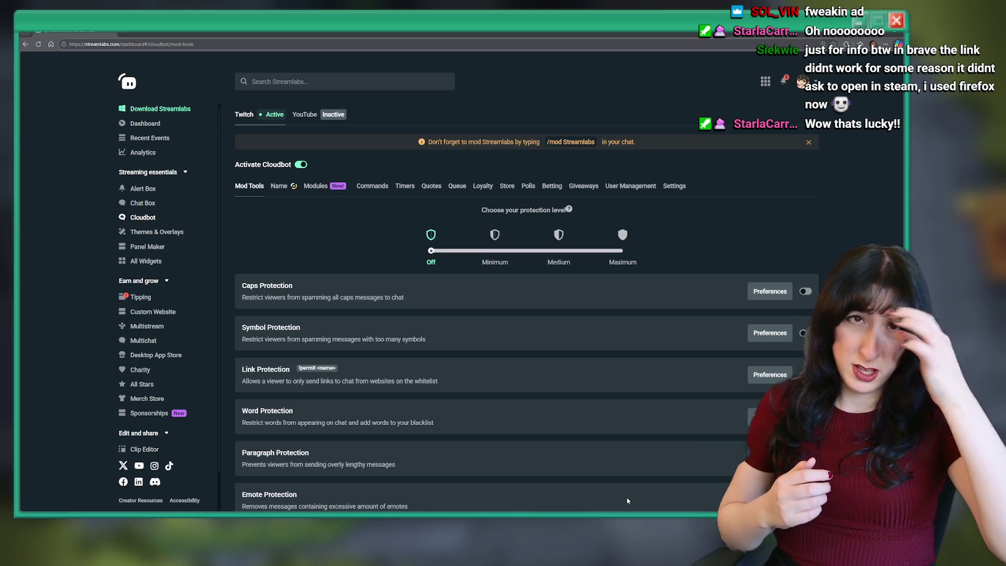
Paste the Bring Me Hope store link before the steam:// link in the !demo response and save it
{"action": "left_click", "coordinate": [372, 186]}
{"action": "scroll", "coordinate": [524, 314], "scroll_direction": "down", "scroll_amount": 2}
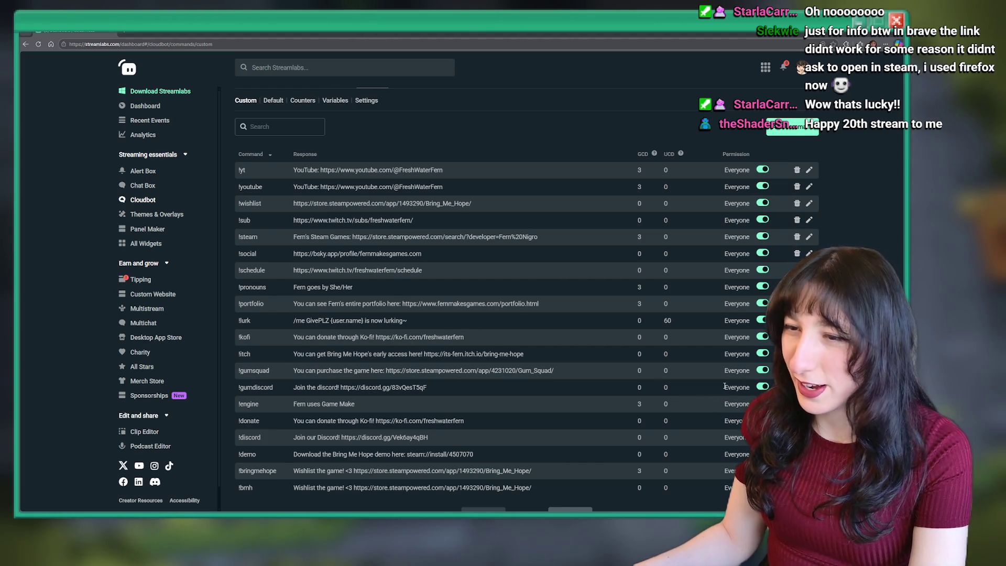
{"action": "left_click", "coordinate": [809, 454]}
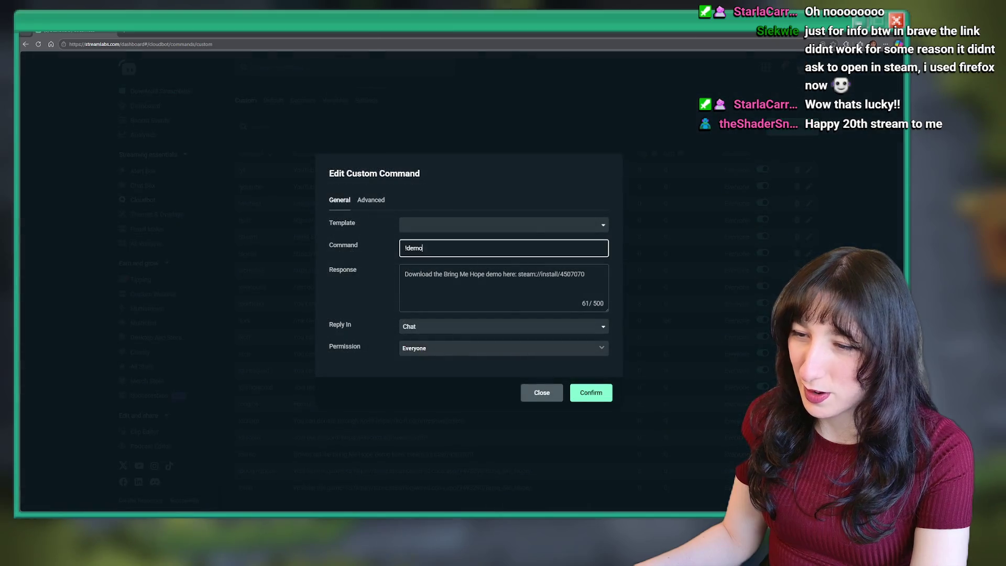
{"action": "left_click", "coordinate": [520, 274]}
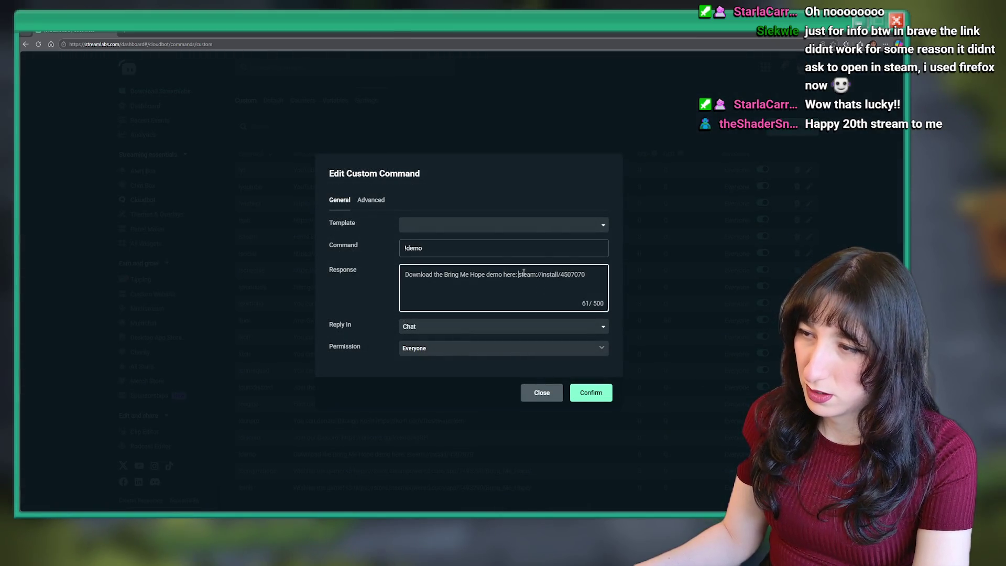
{"action": "type", "text": "https://store.steampowered.com/app/1493290/Bring_Me_Hope/"}
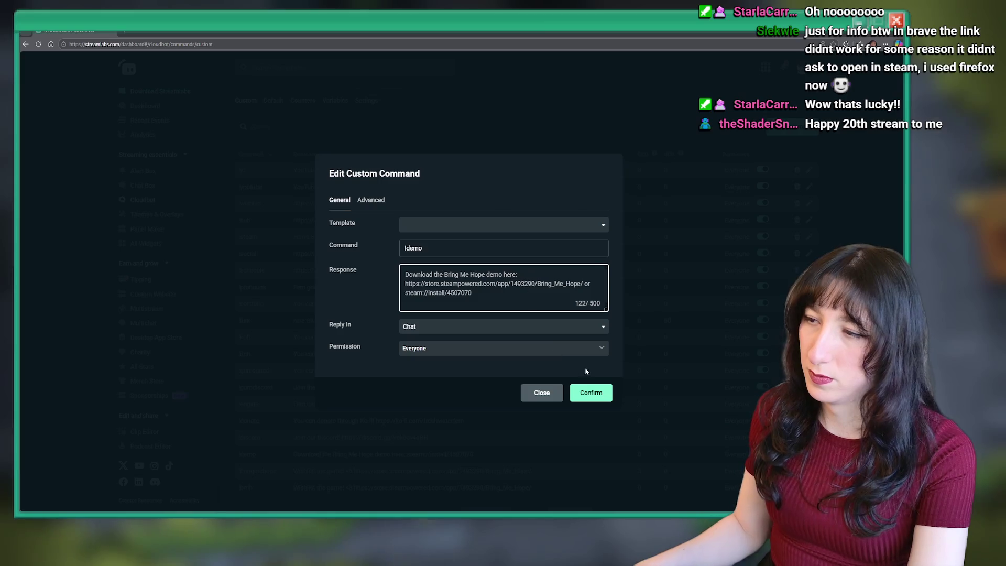
{"action": "left_click", "coordinate": [590, 397]}
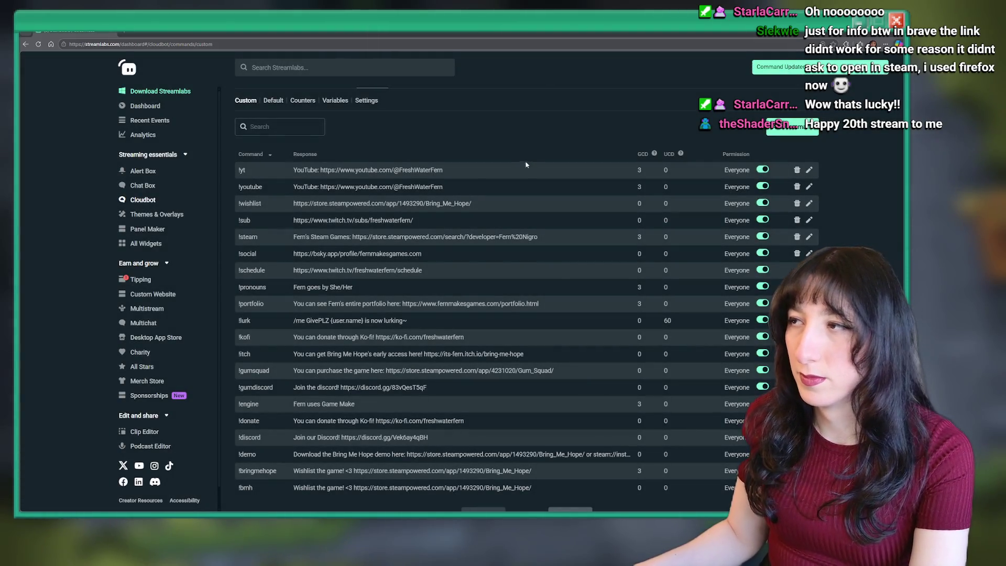
{"action": "key", "text": "alt+Tab"}
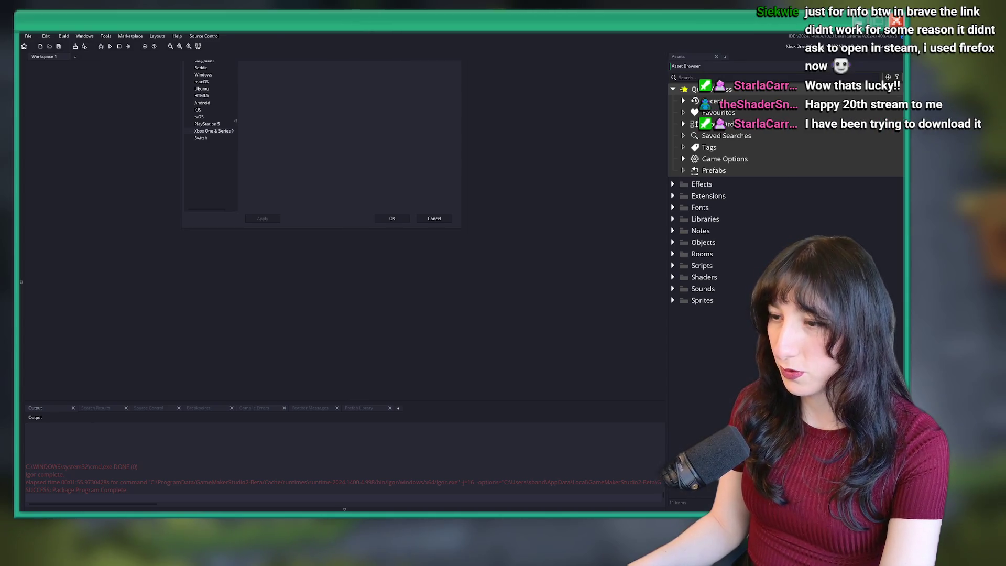
Switch from the GameMaker project to the Chrome window showing Google
{"action": "key", "text": "alt+Tab"}
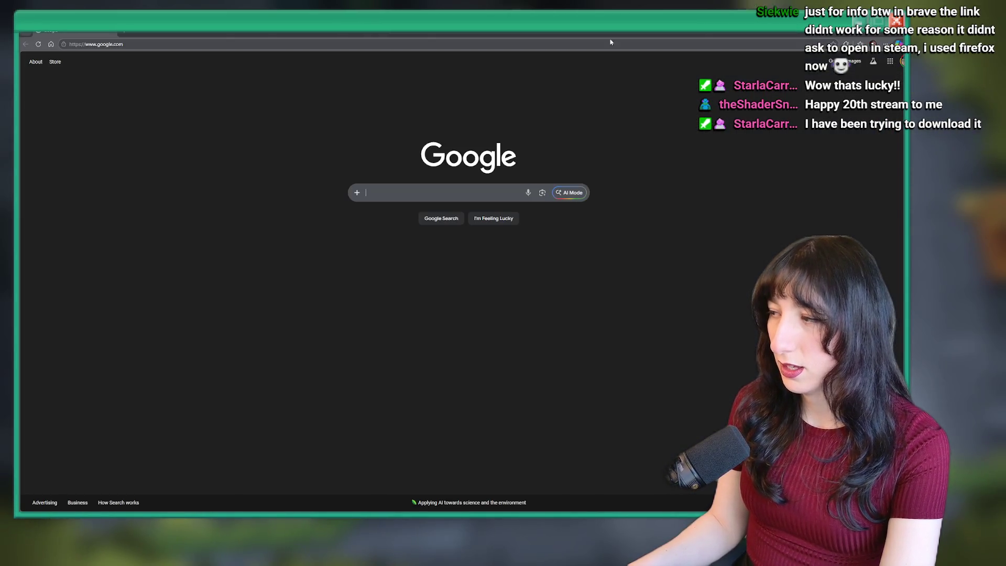
Go to the autocompleted Streamlabs site from Chrome's address bar
{"action": "left_click", "coordinate": [574, 40]}
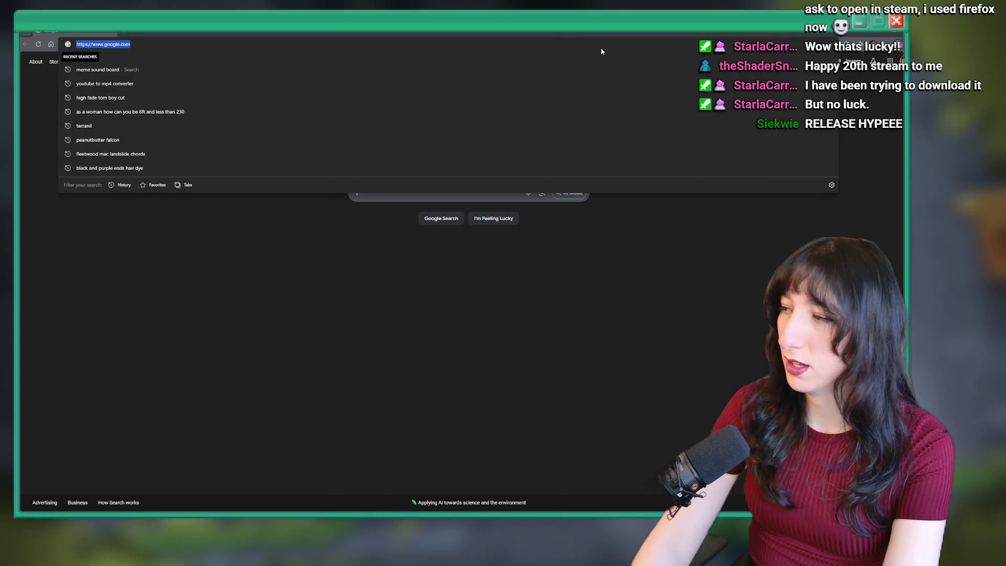
{"action": "type", "text": "bring me hope on Steam"}
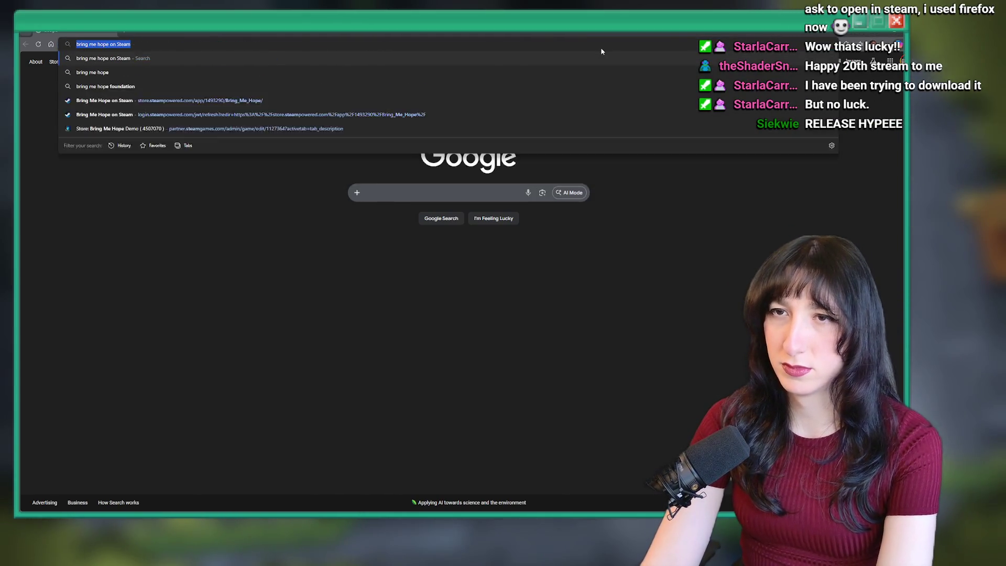
{"action": "key", "text": "ctrl+a"}
{"action": "type", "text": "st"}
{"action": "key", "text": "Return"}
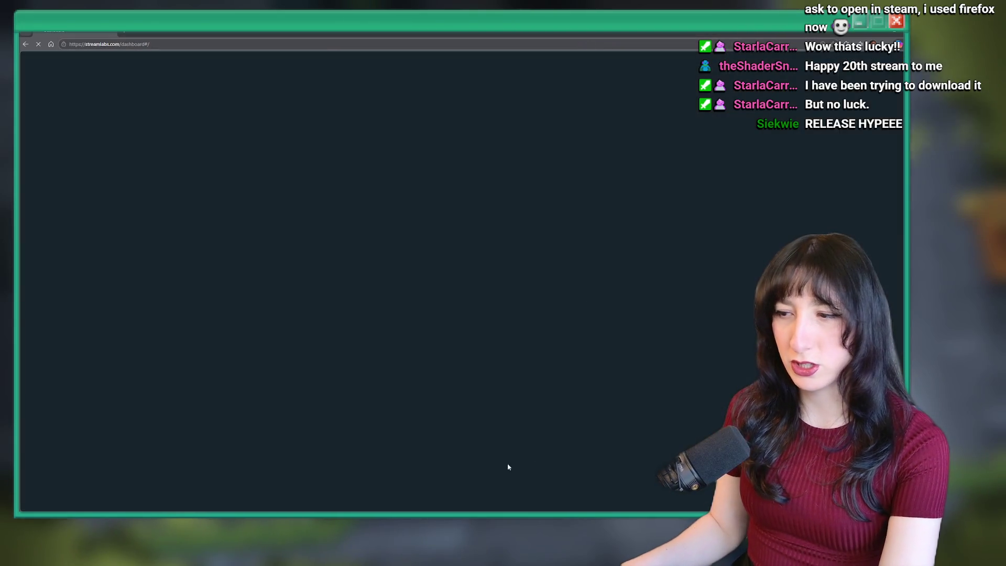
Launch the Steam app from Windows search
{"action": "key", "text": "super"}
{"action": "type", "text": "steam"}
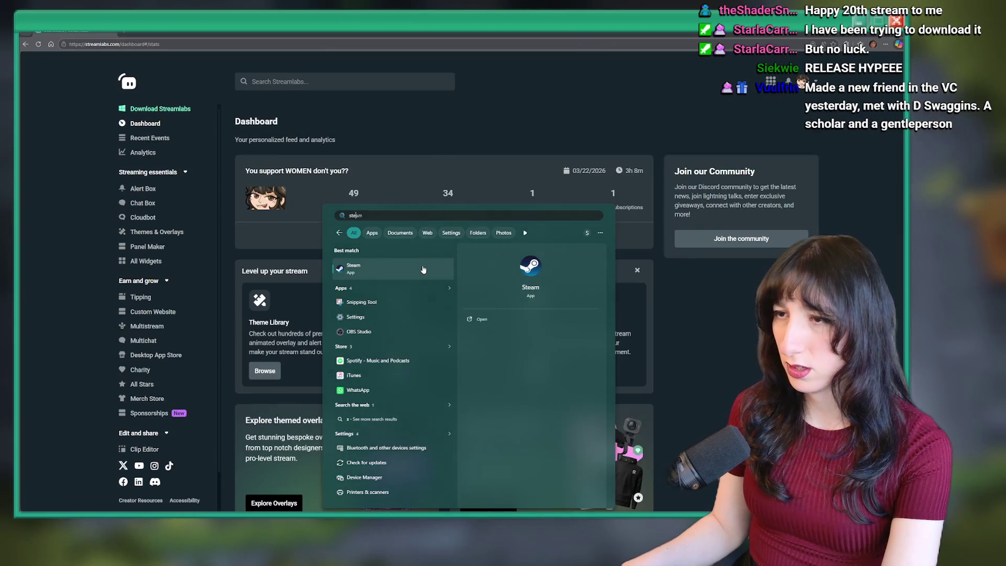
{"action": "key", "text": "Return"}
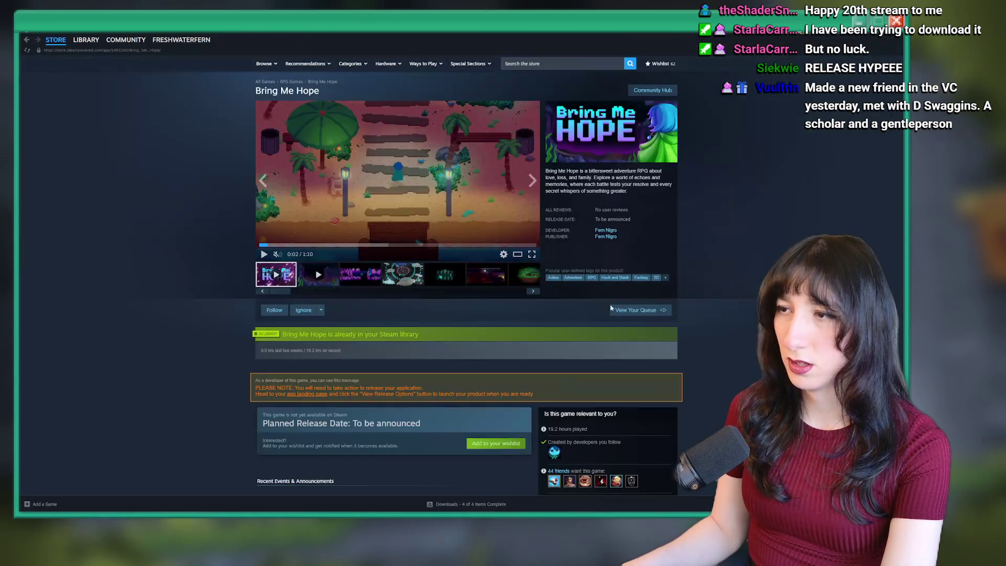
{"action": "scroll", "coordinate": [577, 272], "scroll_direction": "down", "scroll_amount": 5}
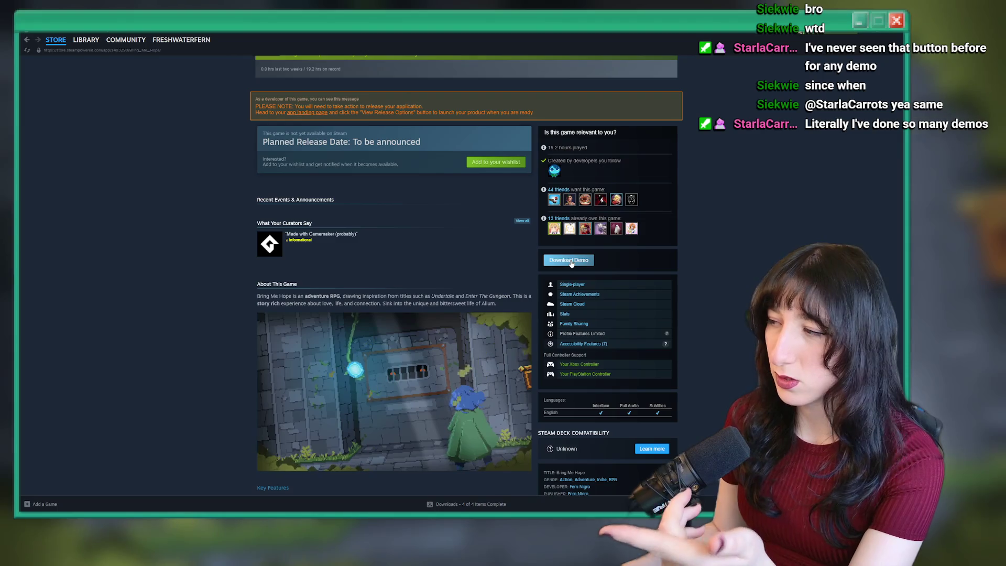
{"action": "scroll", "coordinate": [428, 251], "scroll_direction": "up", "scroll_amount": 5}
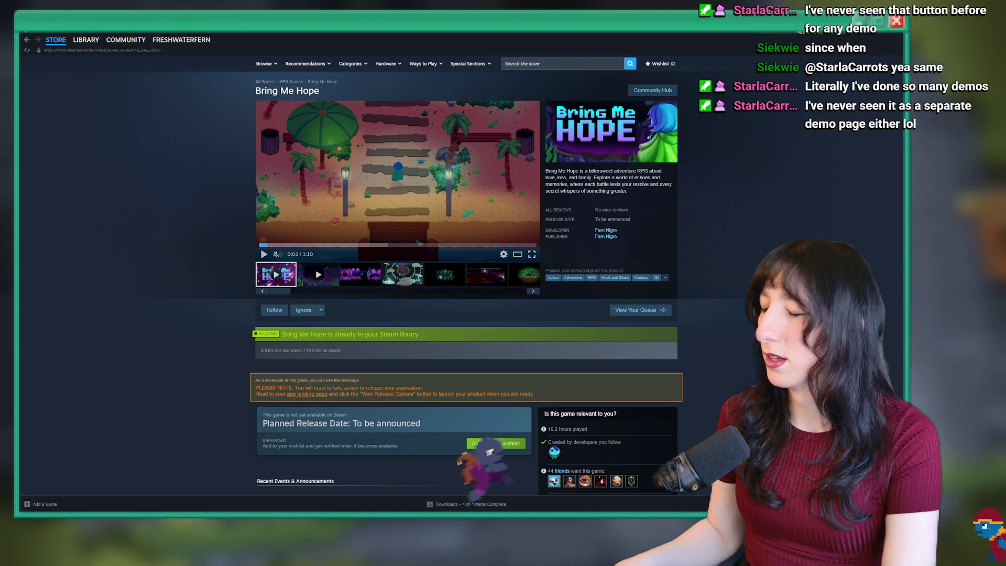
{"action": "scroll", "coordinate": [468, 378], "scroll_direction": "down", "scroll_amount": 3}
Search the Steam store for 'bring me hope demo' and open the demo's result
{"action": "scroll", "coordinate": [468, 378], "scroll_direction": "down", "scroll_amount": 2}
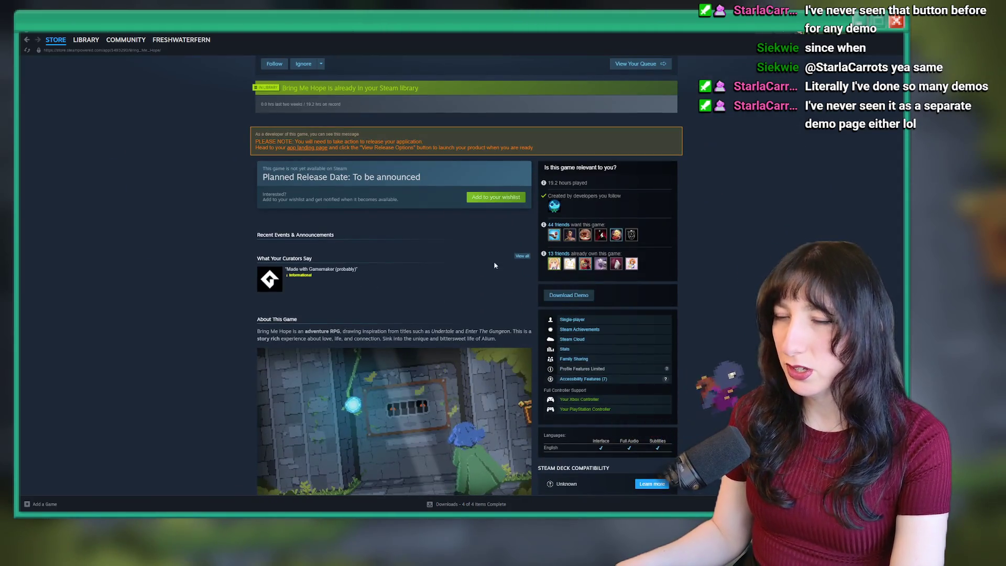
{"action": "scroll", "coordinate": [469, 378], "scroll_direction": "up", "scroll_amount": 5}
{"action": "left_click", "coordinate": [570, 64]}
{"action": "type", "text": "bring me hope demo"}
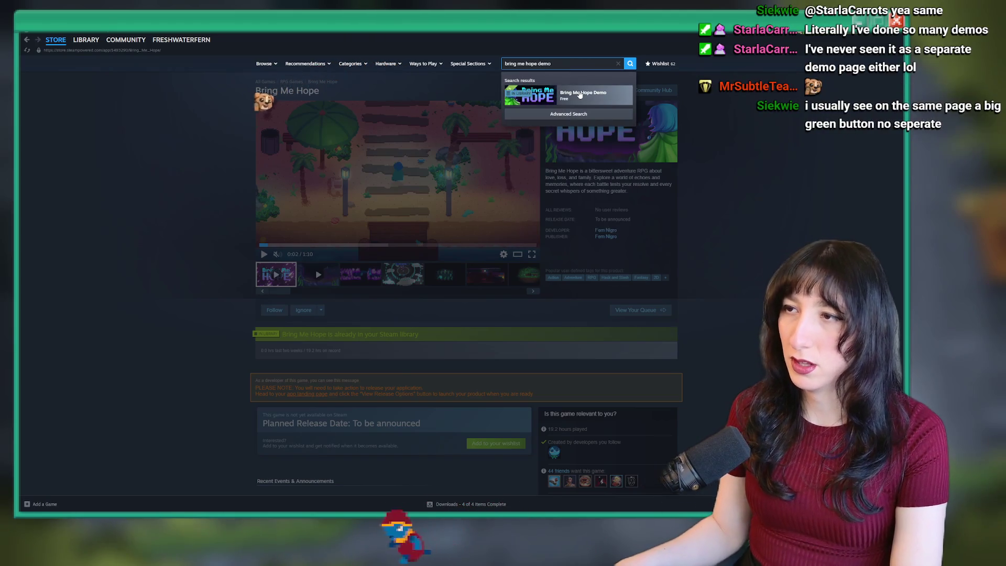
{"action": "left_click", "coordinate": [580, 94]}
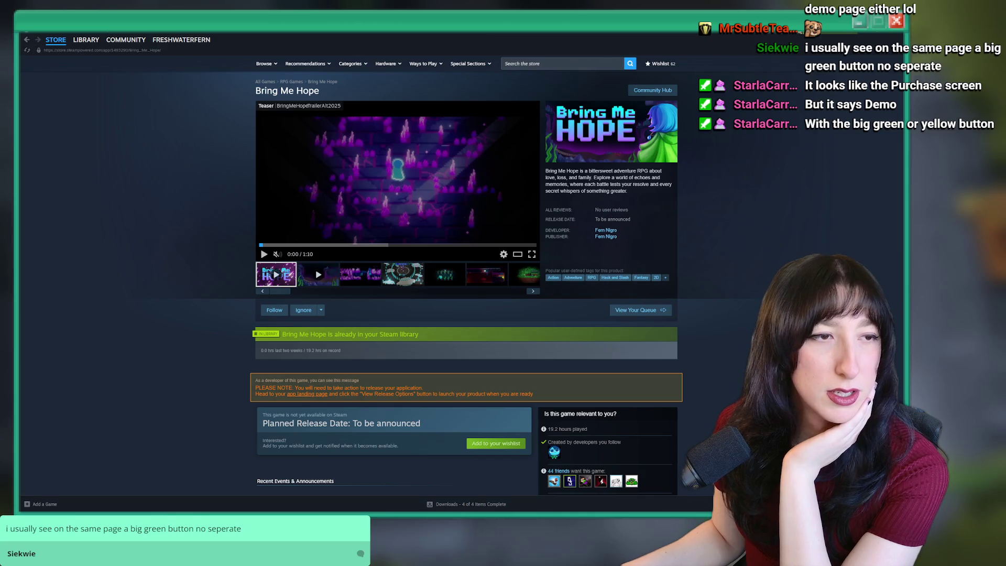
Look over the Bring Me Hope Demo store page, then go to the Library
{"action": "scroll", "coordinate": [131, 244], "scroll_direction": "down", "scroll_amount": 20}
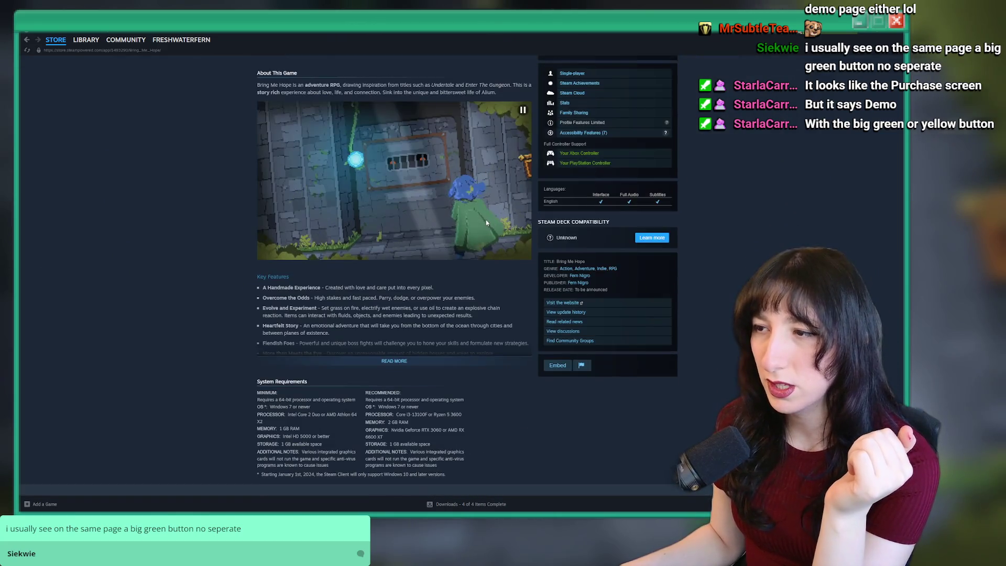
{"action": "scroll", "coordinate": [465, 219], "scroll_direction": "up", "scroll_amount": 15}
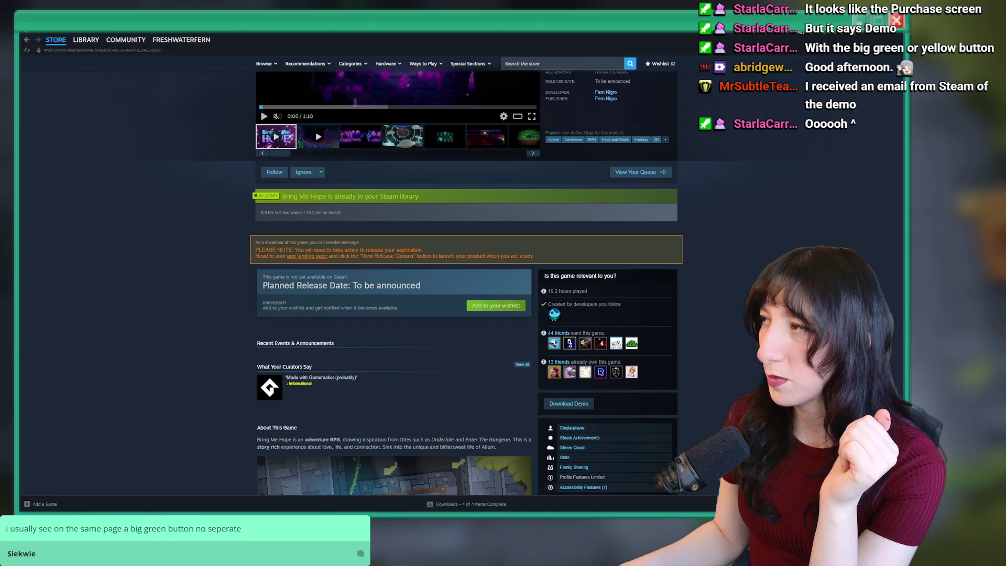
{"action": "scroll", "coordinate": [230, 171], "scroll_direction": "up", "scroll_amount": 3}
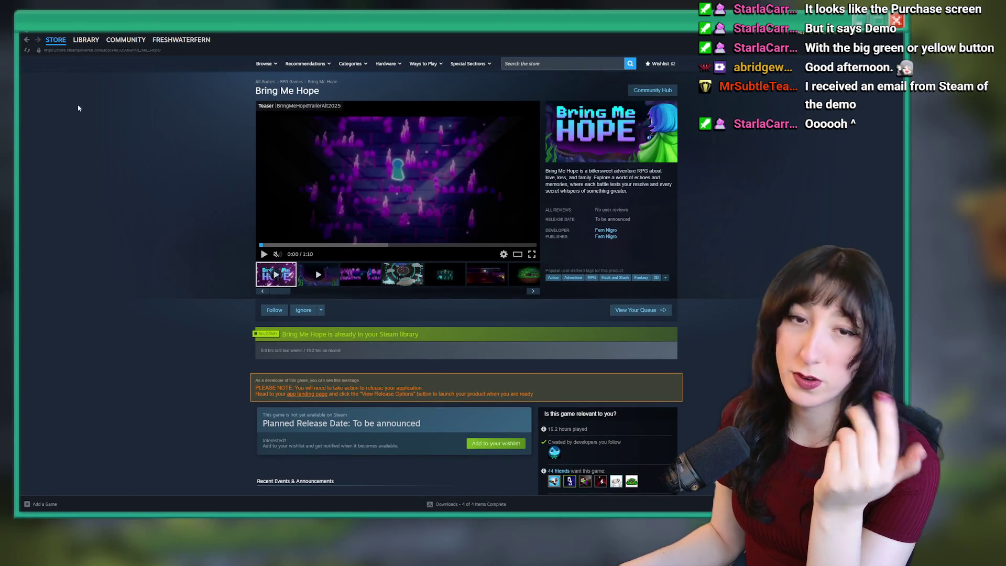
{"action": "left_click", "coordinate": [86, 39]}
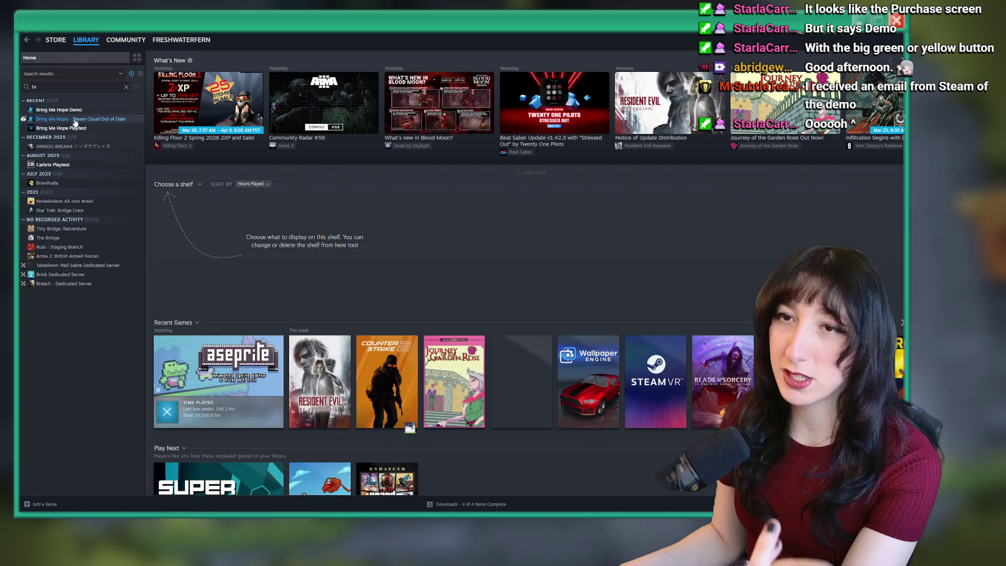
Select Bring Me Hope, then Bring Me Hope Demo, in the library sidebar
{"action": "left_click", "coordinate": [74, 119]}
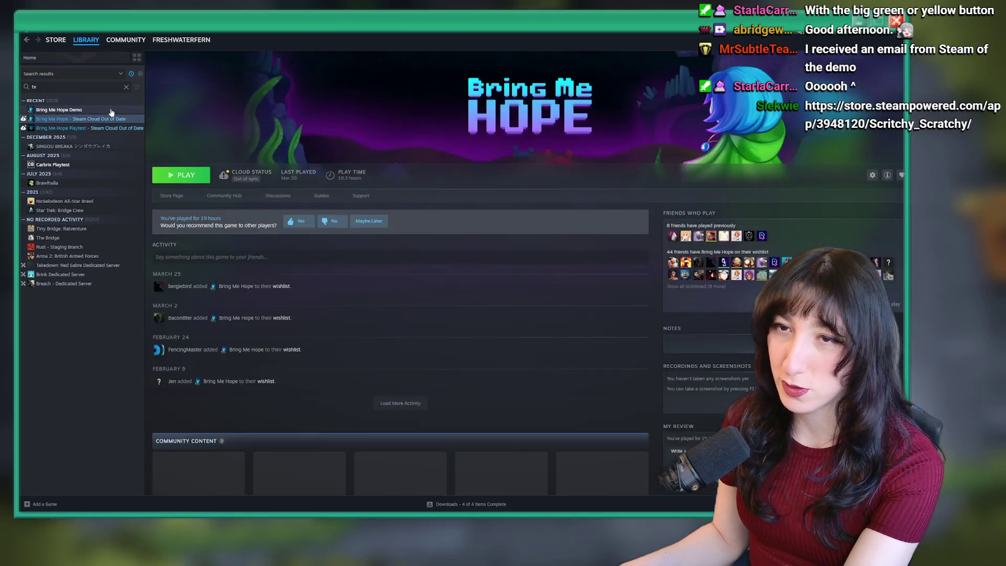
{"action": "left_click", "coordinate": [111, 113]}
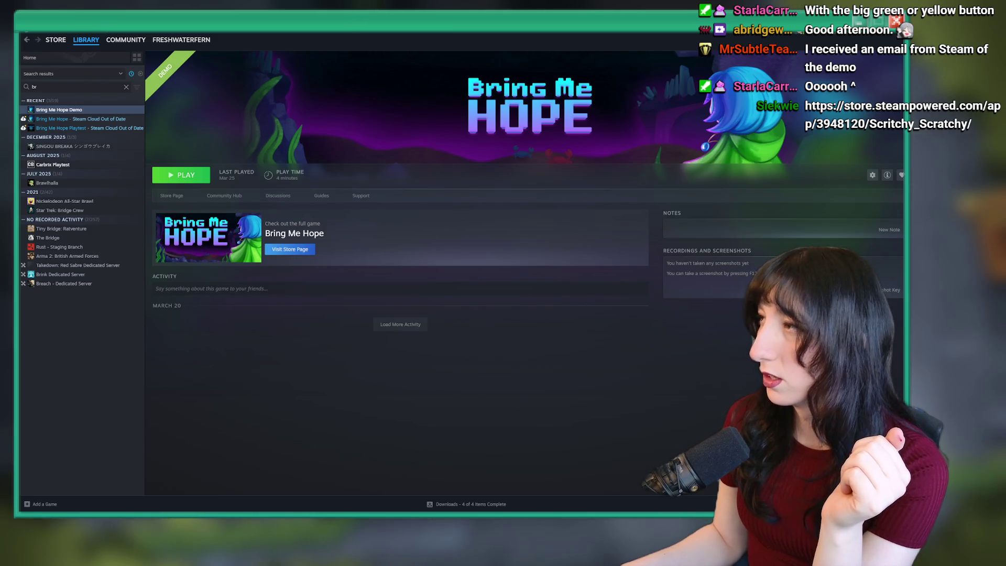
{"action": "scroll", "coordinate": [390, 374], "scroll_direction": "down", "scroll_amount": 3}
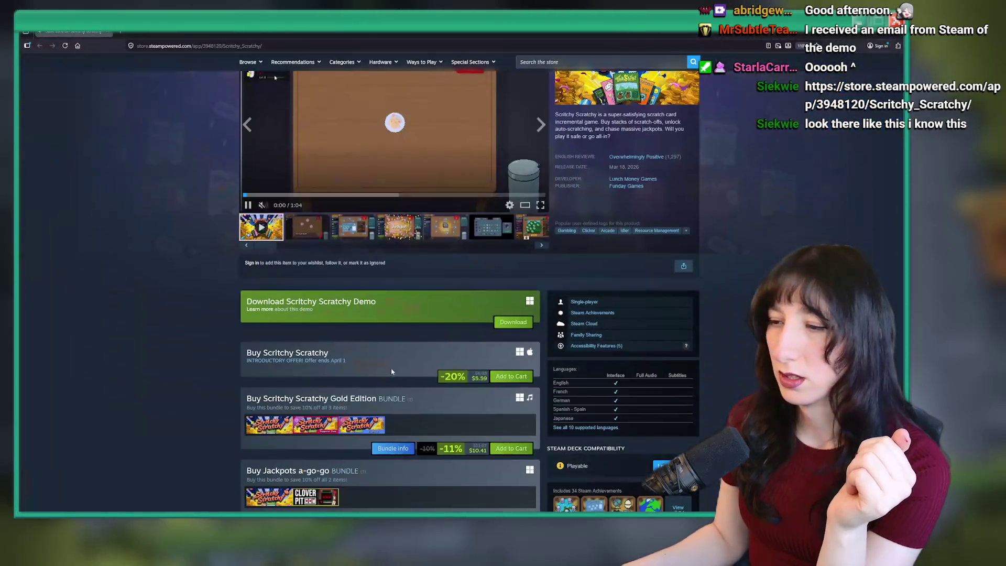
Open and look over the Scritchy Scratchy Demo store page, then return to Steam
{"action": "scroll", "coordinate": [390, 374], "scroll_direction": "down", "scroll_amount": 1}
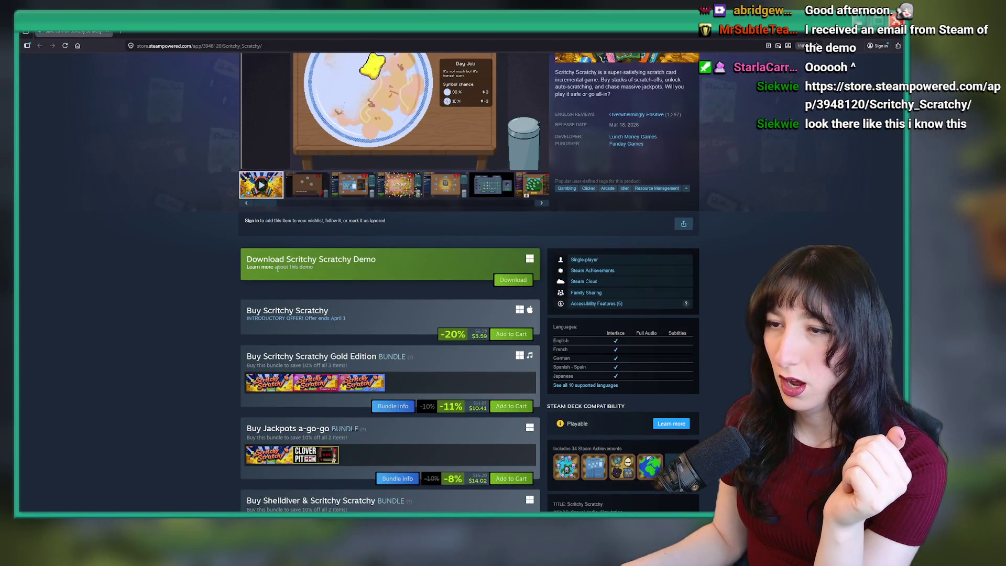
{"action": "left_click", "coordinate": [260, 267]}
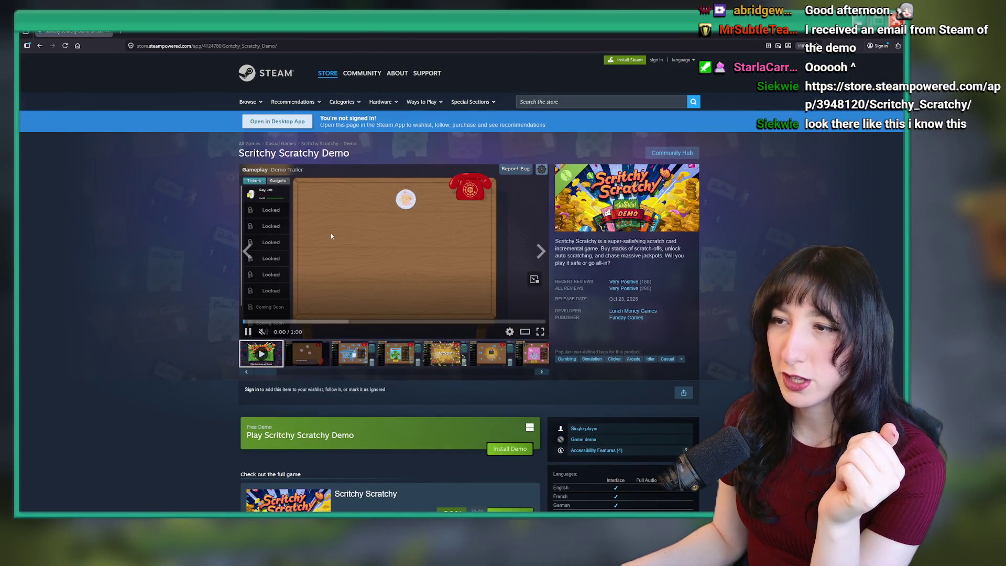
{"action": "scroll", "coordinate": [331, 237], "scroll_direction": "down", "scroll_amount": 4}
{"action": "scroll", "coordinate": [90, 281], "scroll_direction": "up", "scroll_amount": 4}
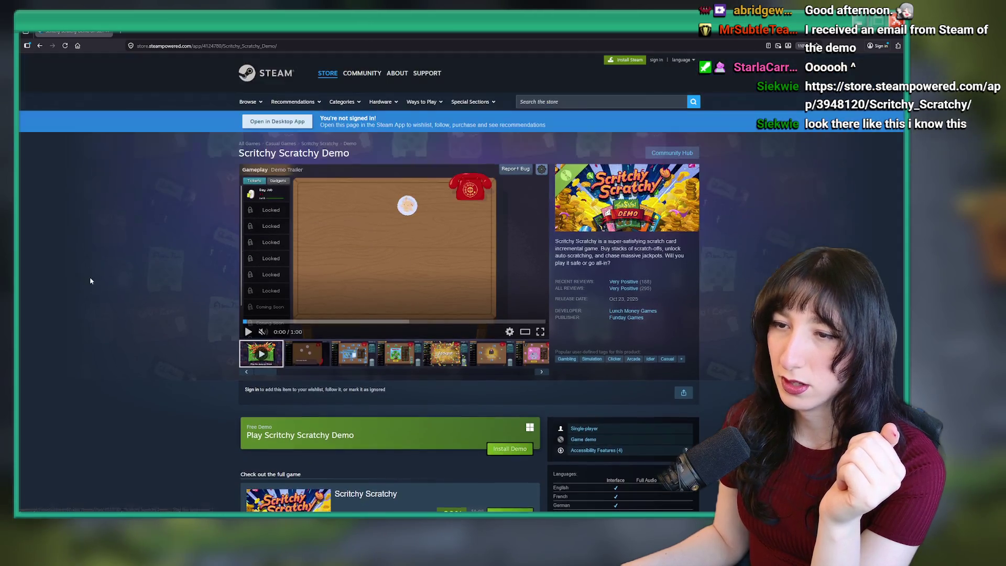
{"action": "scroll", "coordinate": [91, 281], "scroll_direction": "down", "scroll_amount": 4}
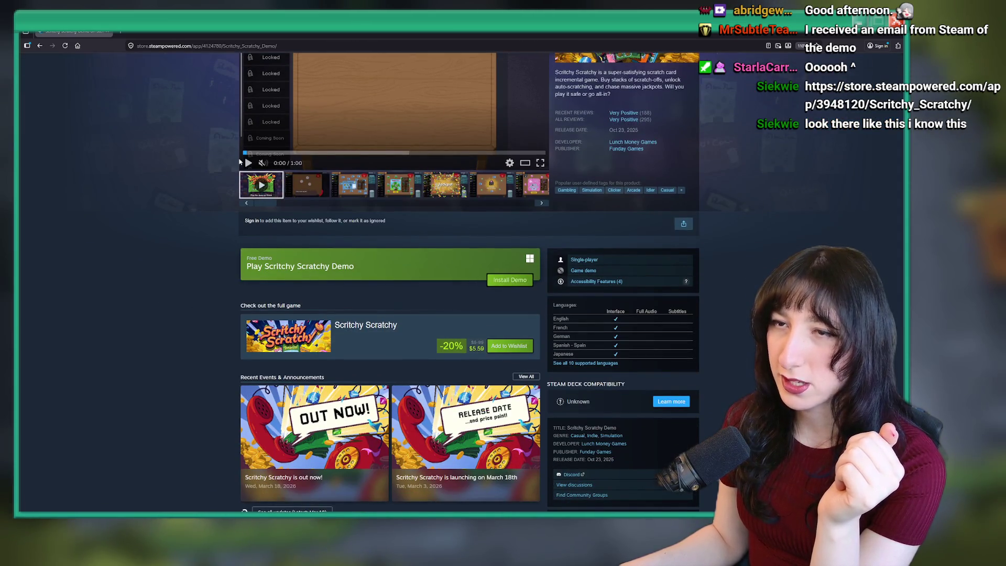
{"action": "key", "text": "alt+Tab"}
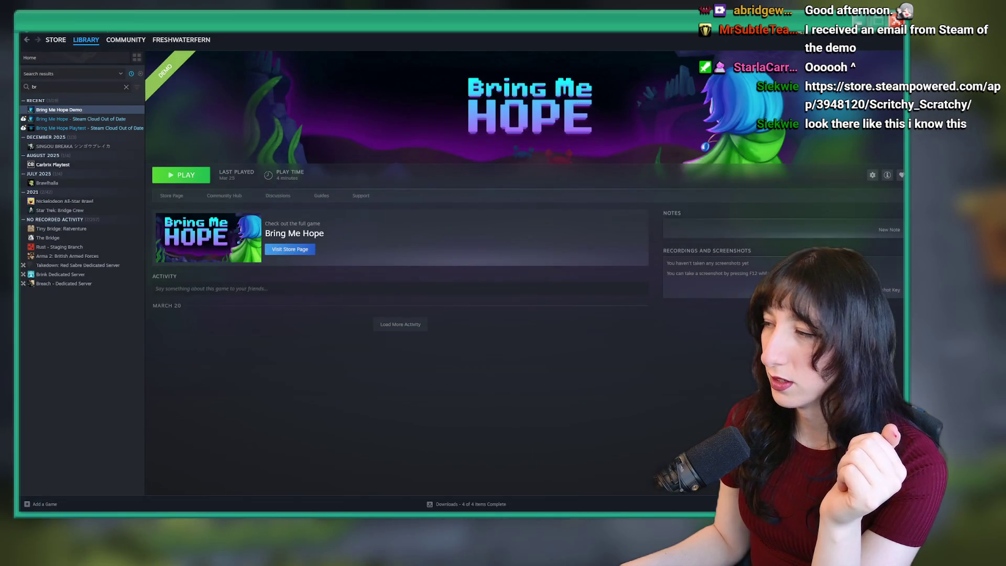
Load the Steamworks partner site in a new Chrome tab, then return to GameMaker
{"action": "key", "text": "alt+Tab"}
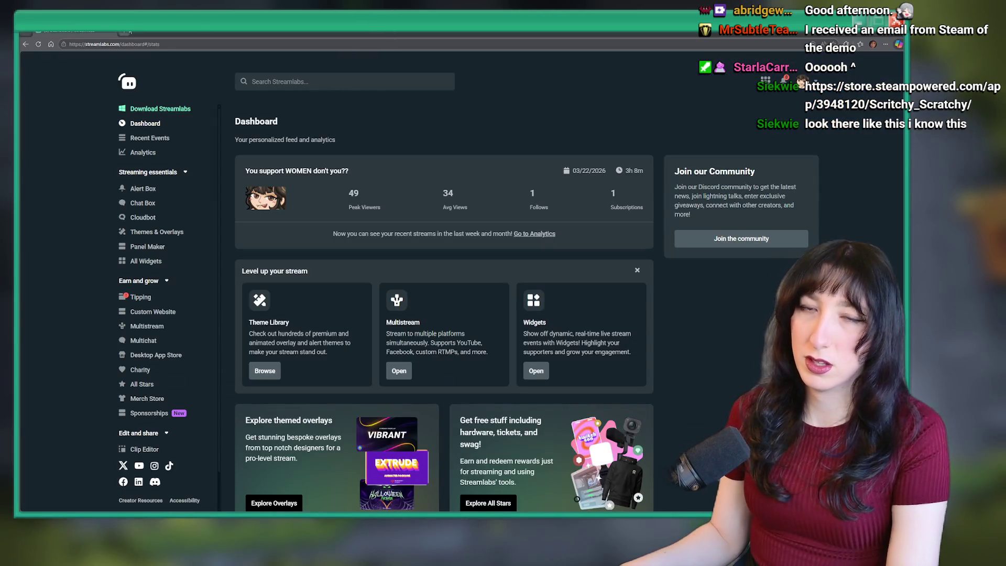
{"action": "key", "text": "ctrl+t"}
{"action": "type", "text": "partners.t"}
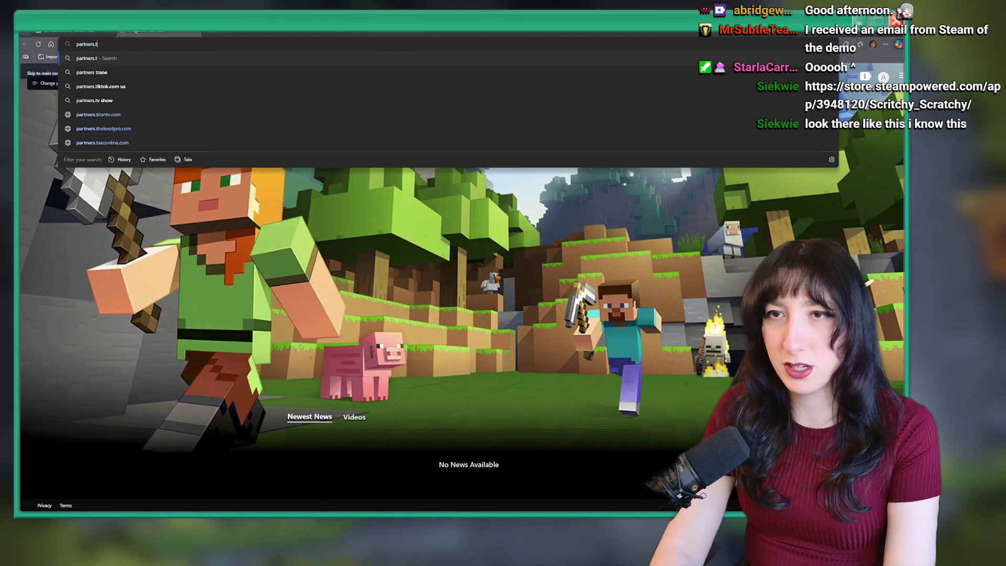
{"action": "key", "text": "BackSpace"}
{"action": "key", "text": "BackSpace"}
{"action": "key", "text": "BackSpace"}
{"action": "type", "text": ".steamga"}
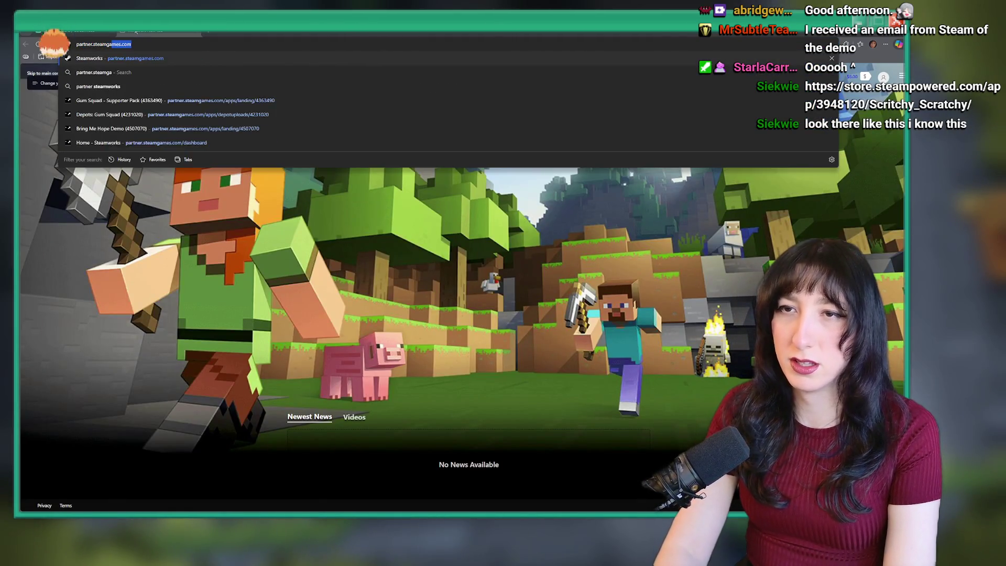
{"action": "key", "text": "Return"}
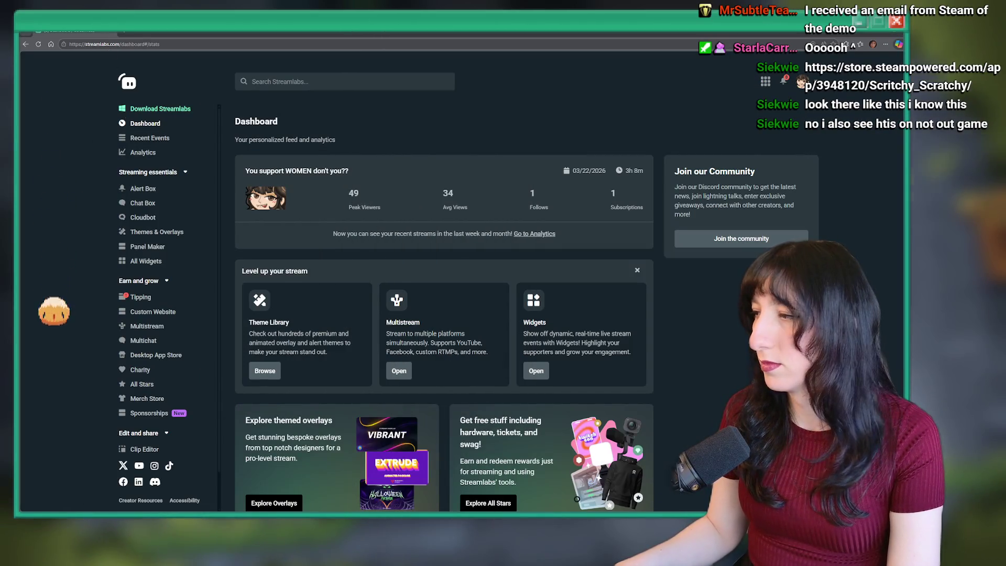
{"action": "key", "text": "alt+Tab"}
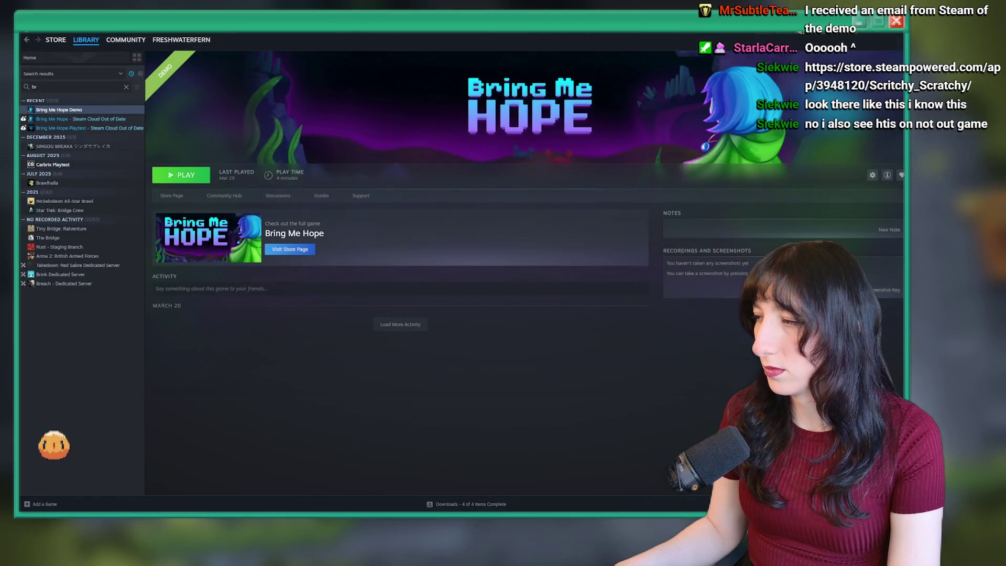
{"action": "key", "text": "alt+Tab"}
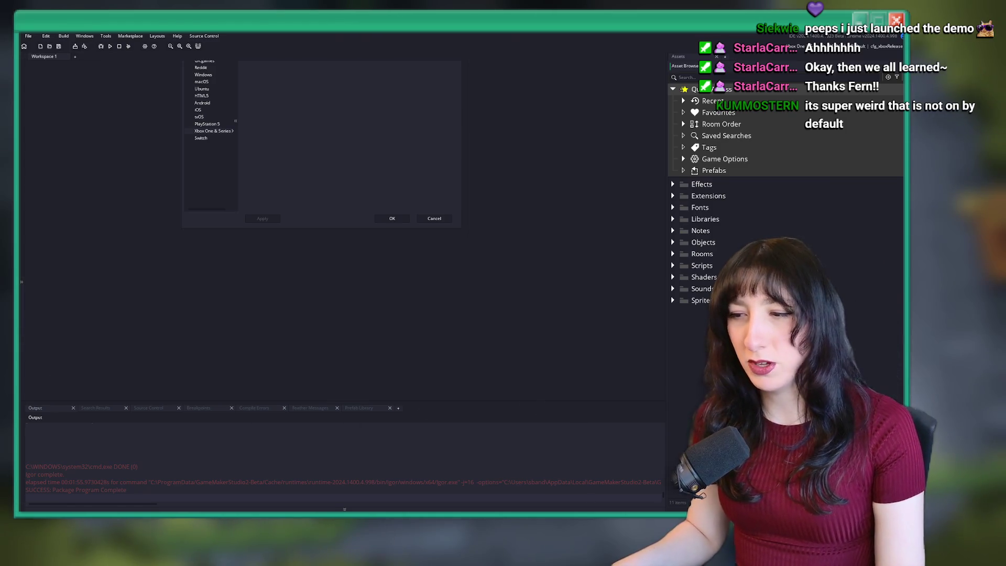
{"action": "key", "text": "alt+Tab"}
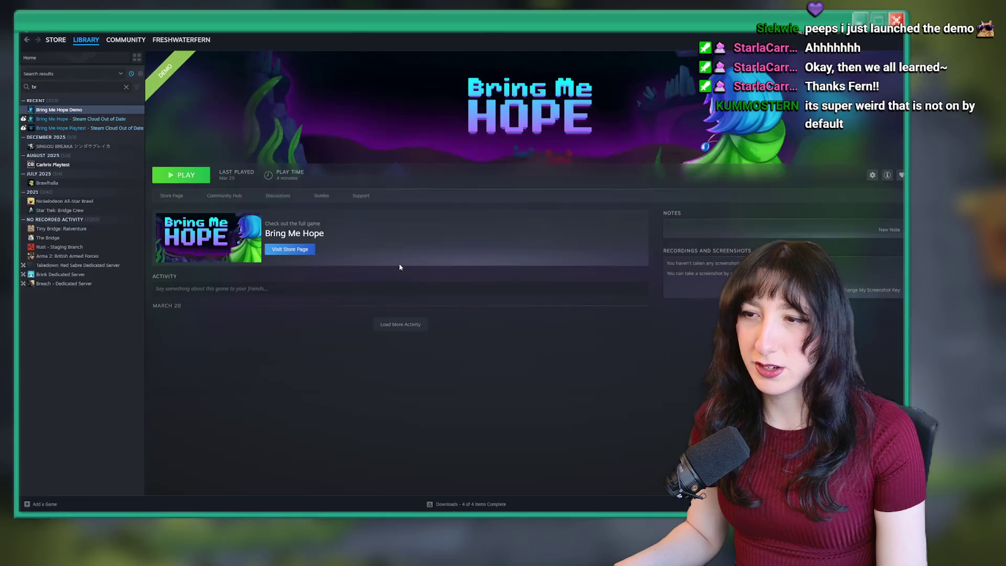
{"action": "left_click", "coordinate": [161, 196]}
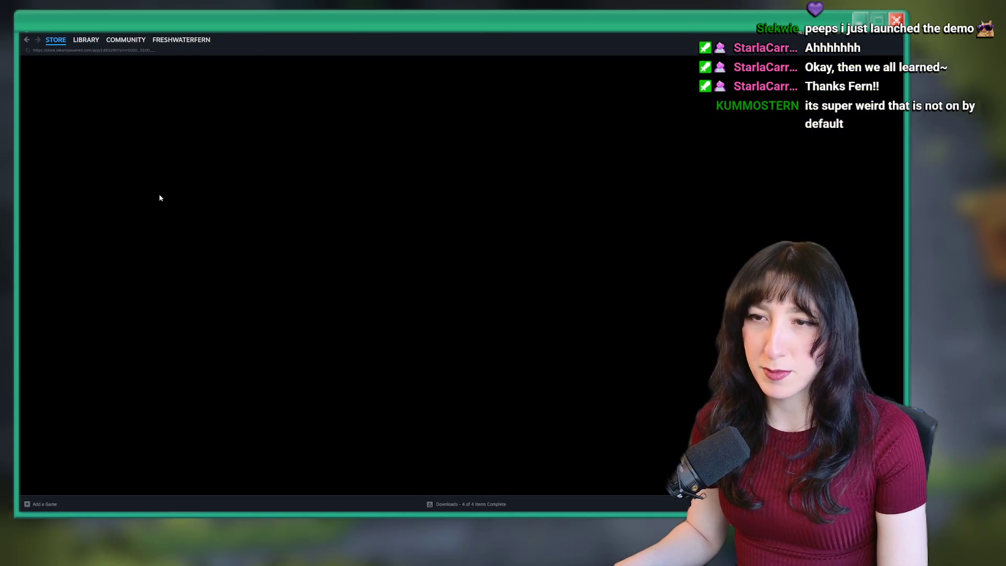
{"action": "scroll", "coordinate": [316, 278], "scroll_direction": "down", "scroll_amount": 3}
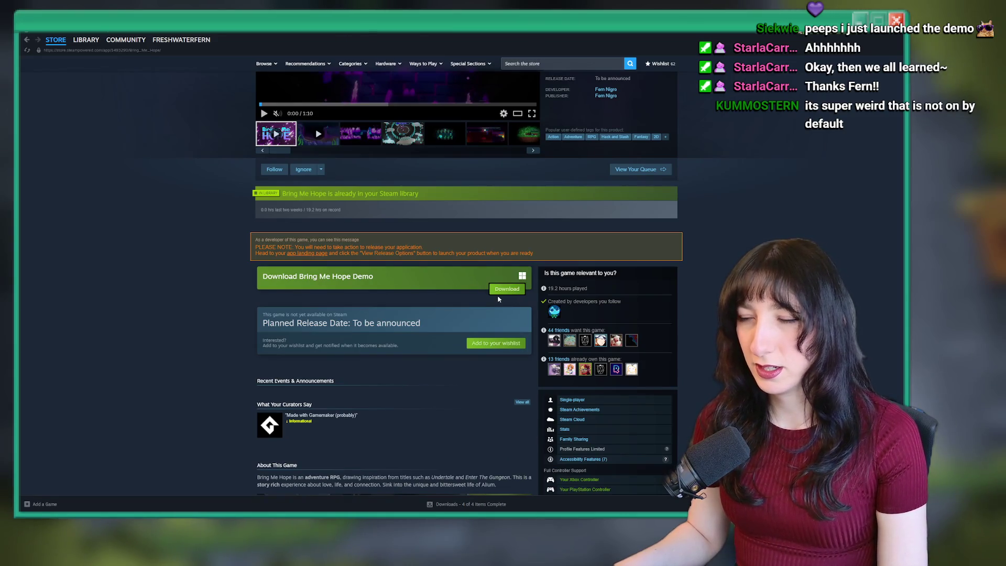
{"action": "scroll", "coordinate": [499, 298], "scroll_direction": "down", "scroll_amount": 3}
{"action": "scroll", "coordinate": [418, 275], "scroll_direction": "up", "scroll_amount": 3}
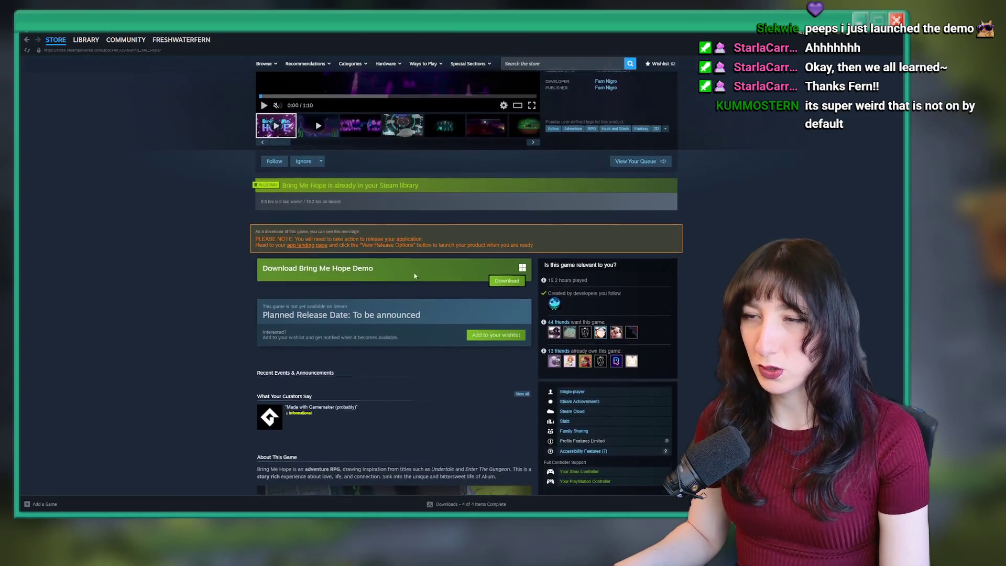
{"action": "scroll", "coordinate": [388, 283], "scroll_direction": "up", "scroll_amount": 3}
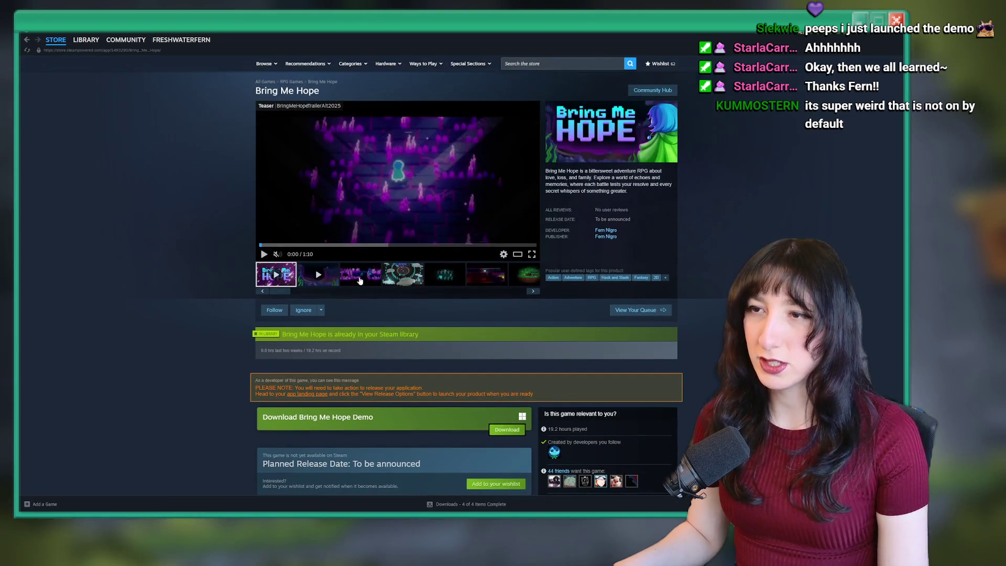
{"action": "key", "text": "alt+Tab"}
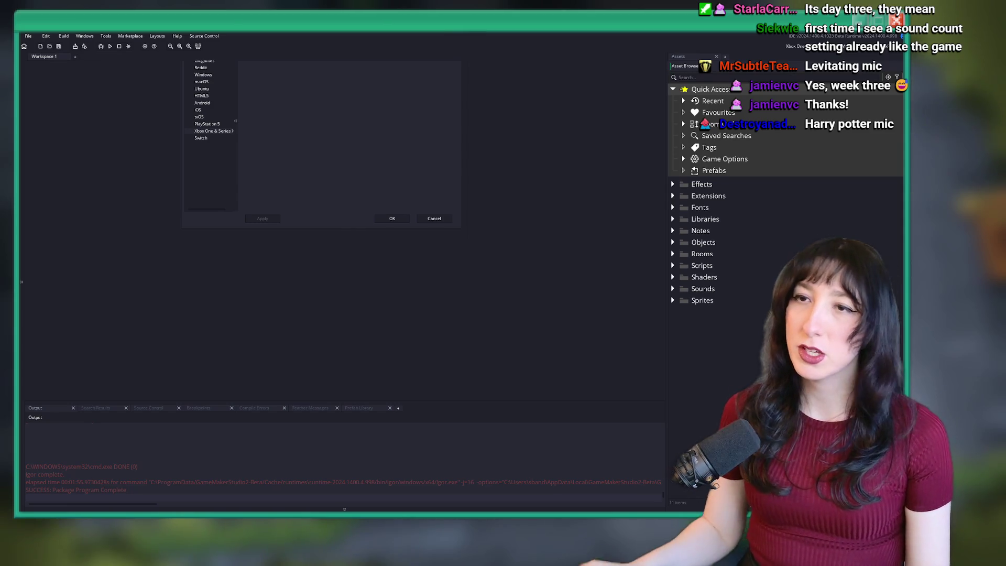
Quit the extra GameMaker window holding the platform settings and confirm the exit
{"action": "key", "text": "alt+F4"}
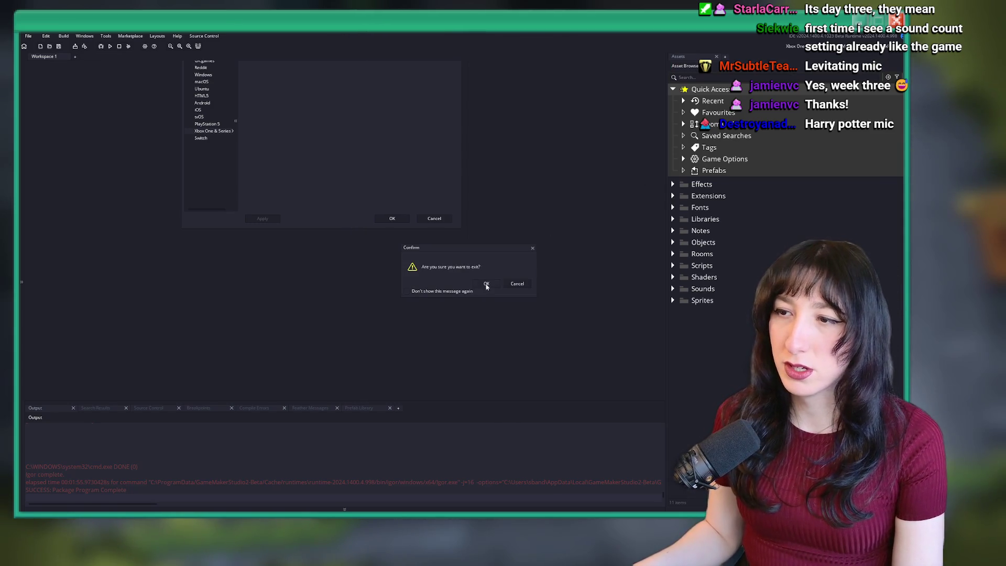
{"action": "left_click", "coordinate": [487, 286]}
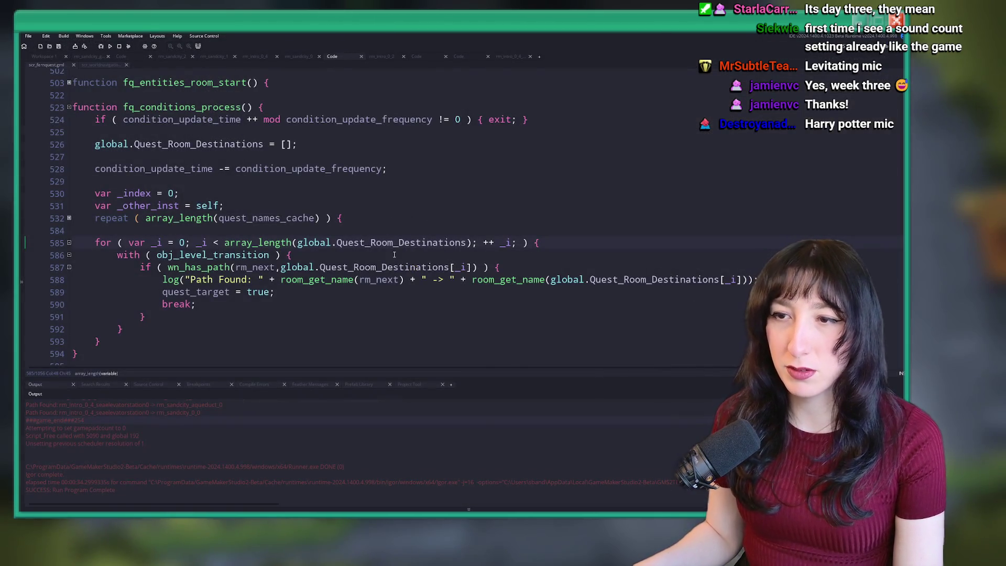
Scroll through the fq_conditions_process code, then switch to the rm_sandcity_gubgubcaves room
{"action": "scroll", "coordinate": [435, 157], "scroll_direction": "up", "scroll_amount": 3}
{"action": "left_click", "coordinate": [445, 141]}
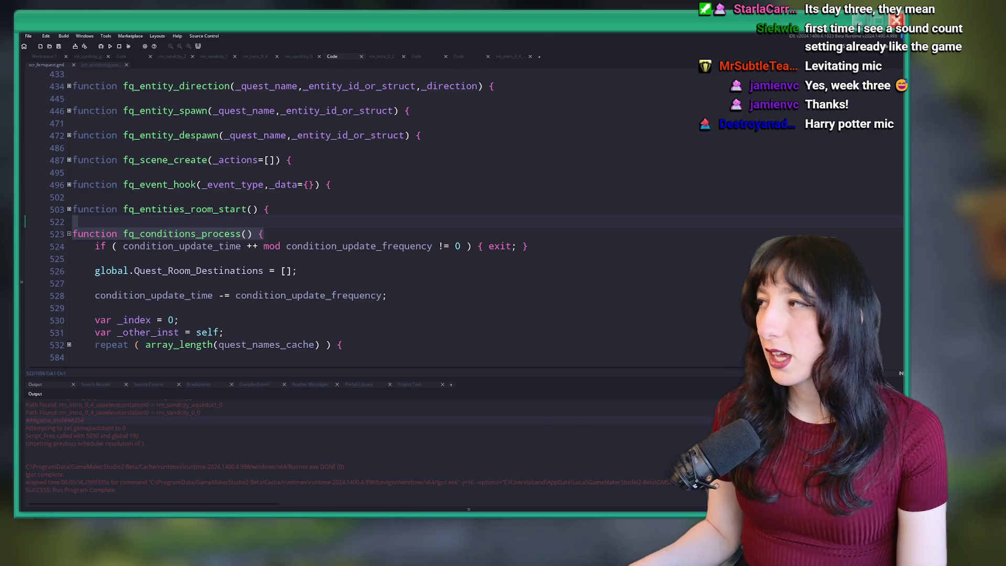
{"action": "scroll", "coordinate": [355, 155], "scroll_direction": "up", "scroll_amount": 1}
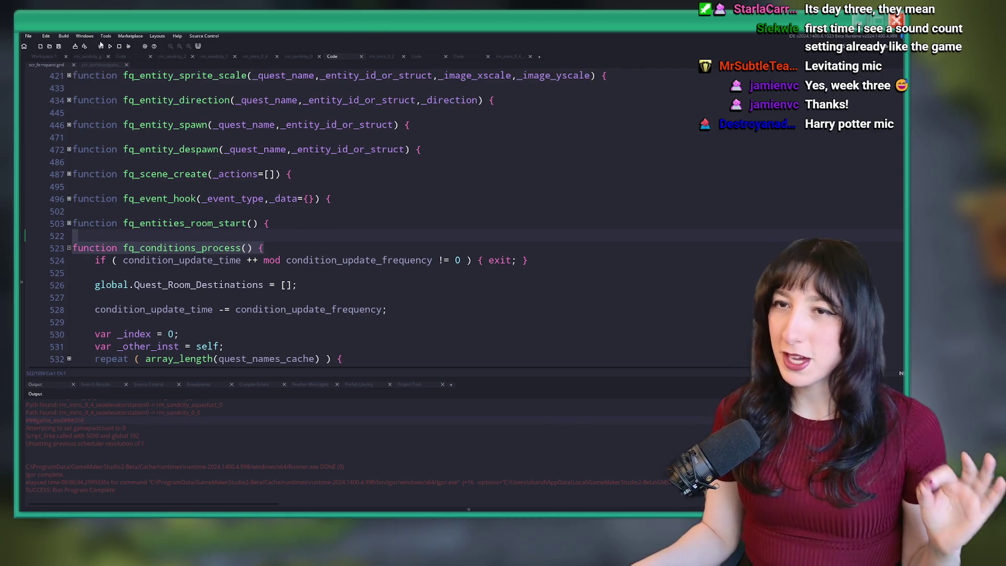
{"action": "left_click", "coordinate": [88, 57]}
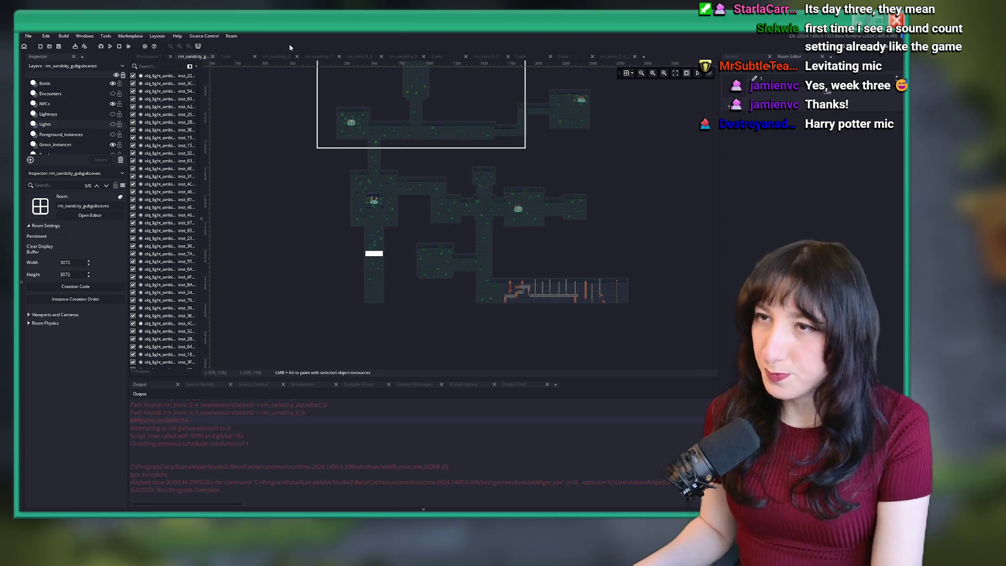
Switch to the rm_intro_0_4 room and select its Props_Instances layer
{"action": "left_click", "coordinate": [276, 56]}
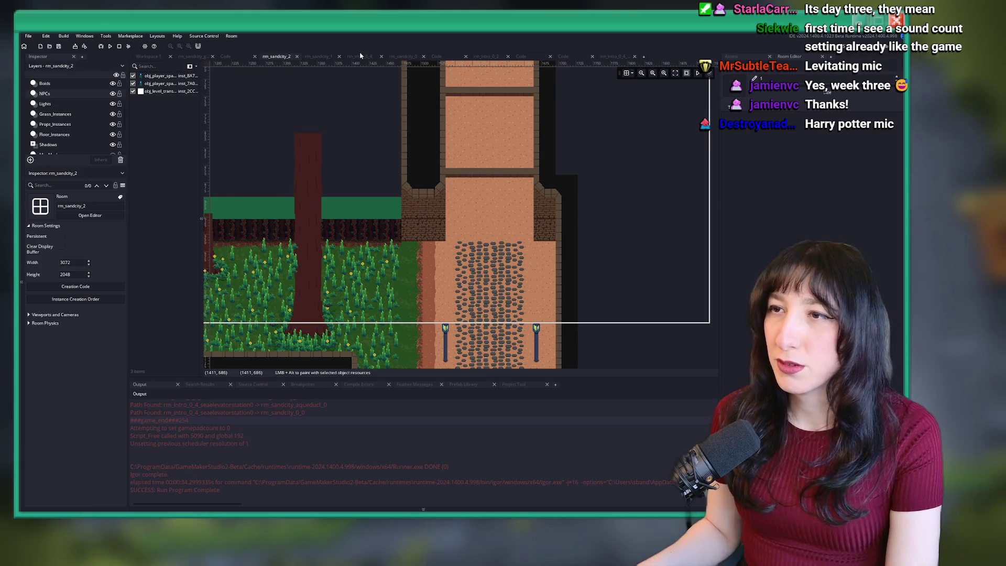
{"action": "left_click", "coordinate": [359, 56]}
{"action": "scroll", "coordinate": [317, 158], "scroll_direction": "up", "scroll_amount": 5}
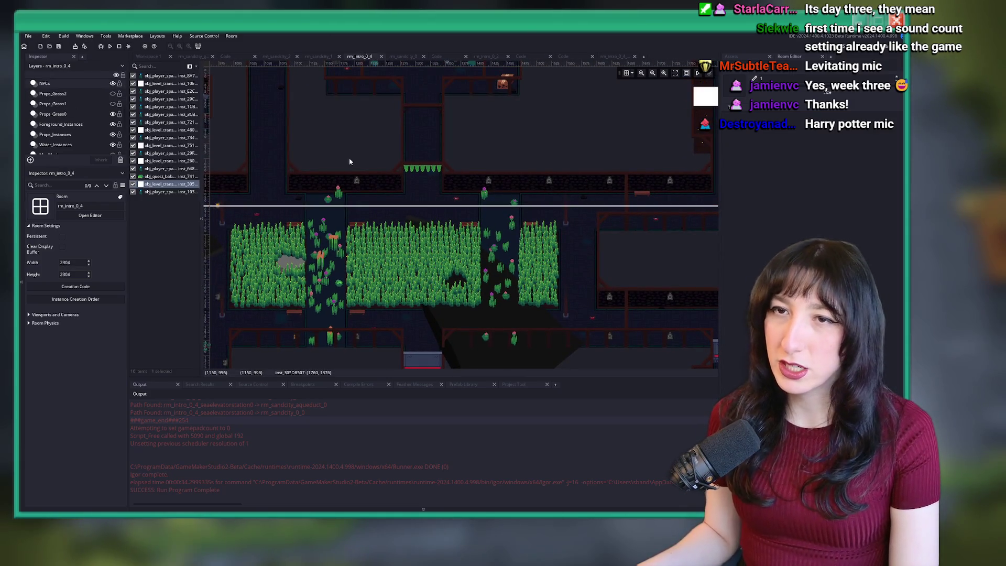
{"action": "scroll", "coordinate": [317, 159], "scroll_direction": "up", "scroll_amount": 5}
{"action": "scroll", "coordinate": [442, 268], "scroll_direction": "up", "scroll_amount": 3}
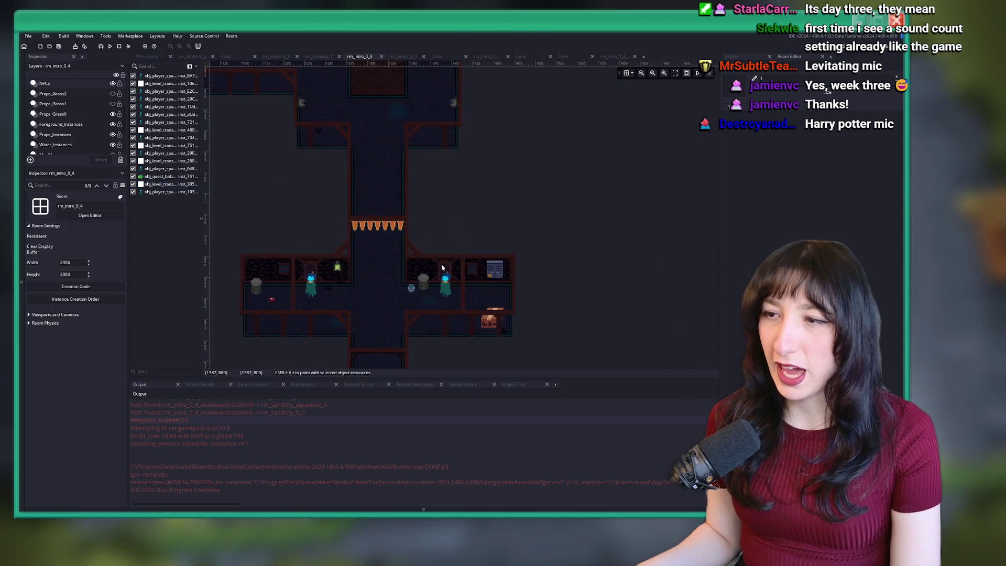
{"action": "left_click", "coordinate": [454, 285]}
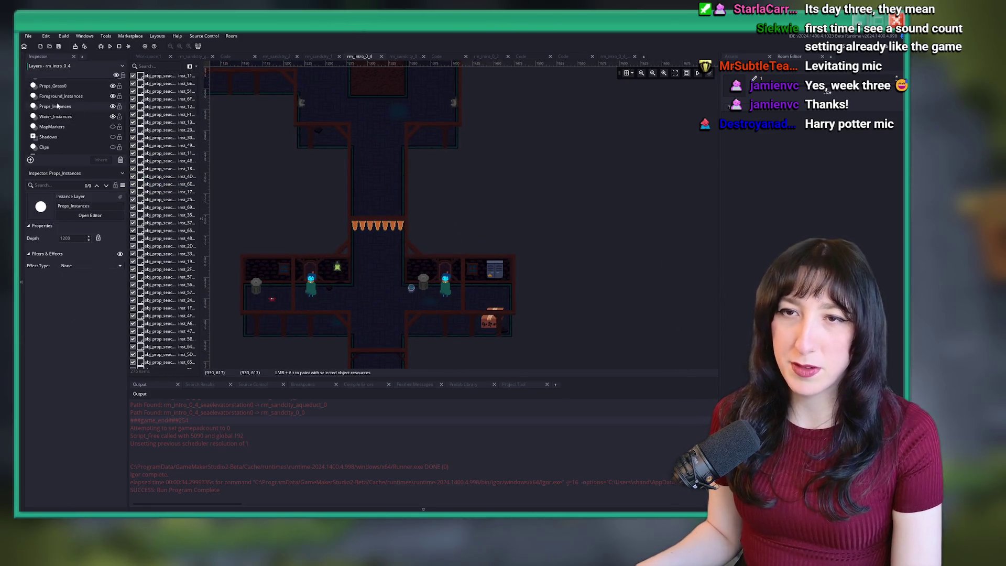
Read the creation code of the doorway beside the right-hand room, then close it
{"action": "left_click", "coordinate": [455, 286]}
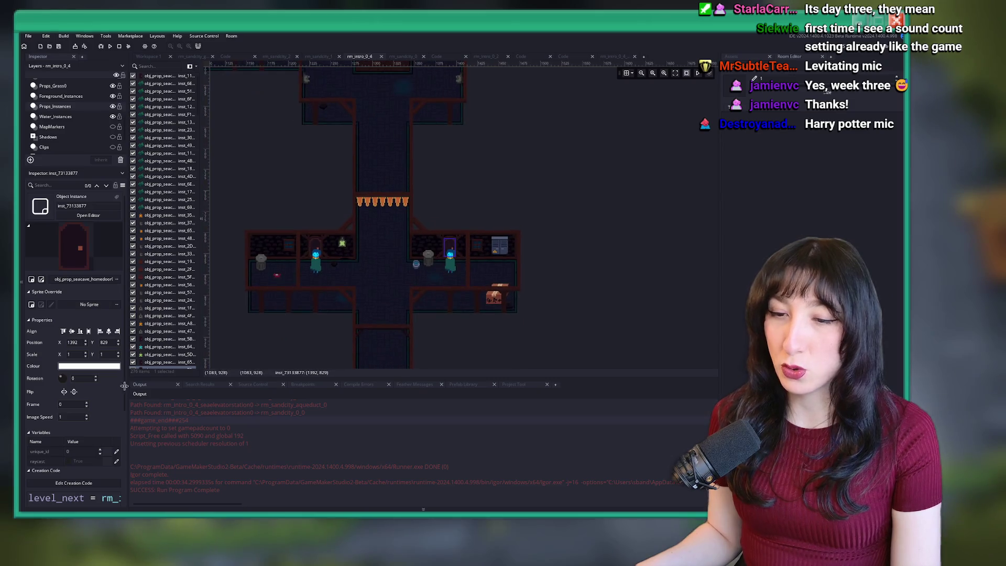
{"action": "left_click", "coordinate": [83, 392]}
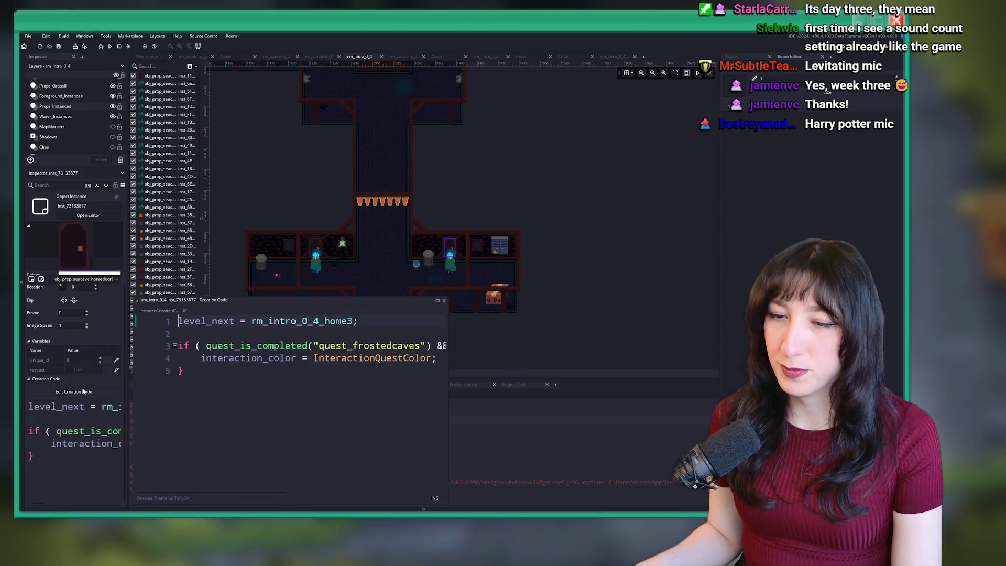
{"action": "left_click_drag", "start_coordinate": [450, 334], "coordinate": [658, 336]}
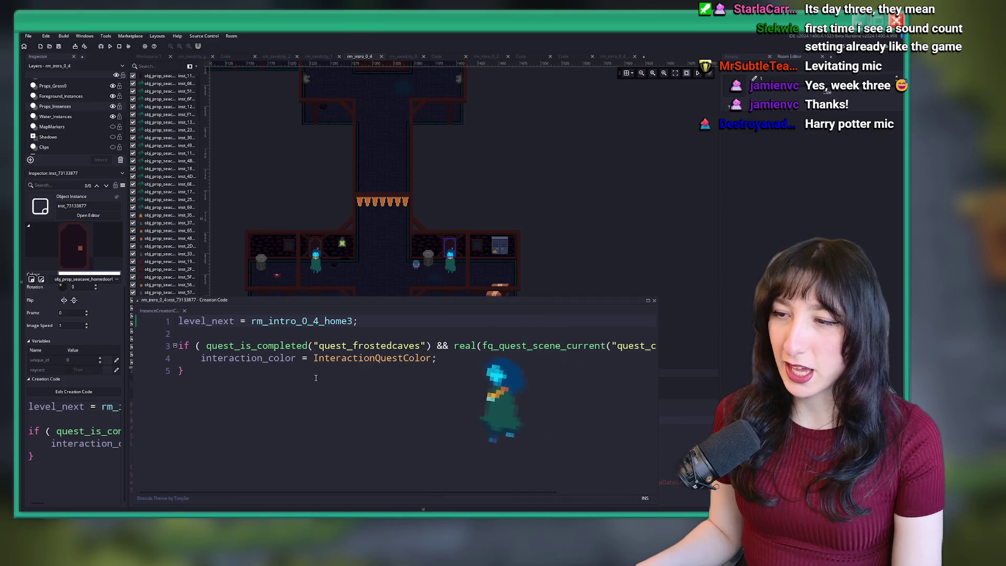
{"action": "left_click", "coordinate": [601, 354]}
{"action": "key", "text": "End"}
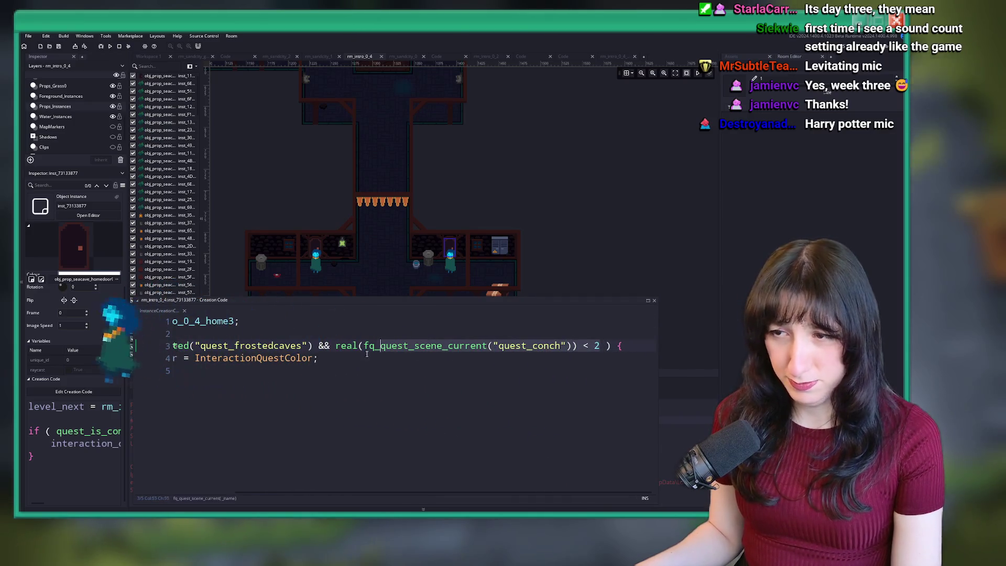
{"action": "left_click", "coordinate": [324, 358]}
{"action": "left_click", "coordinate": [157, 359]}
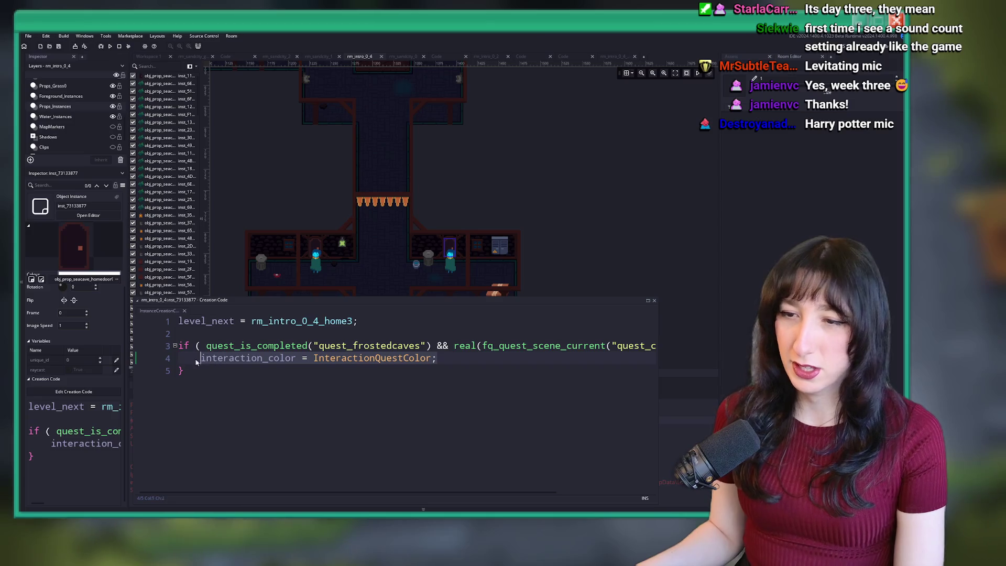
{"action": "left_click", "coordinate": [562, 361]}
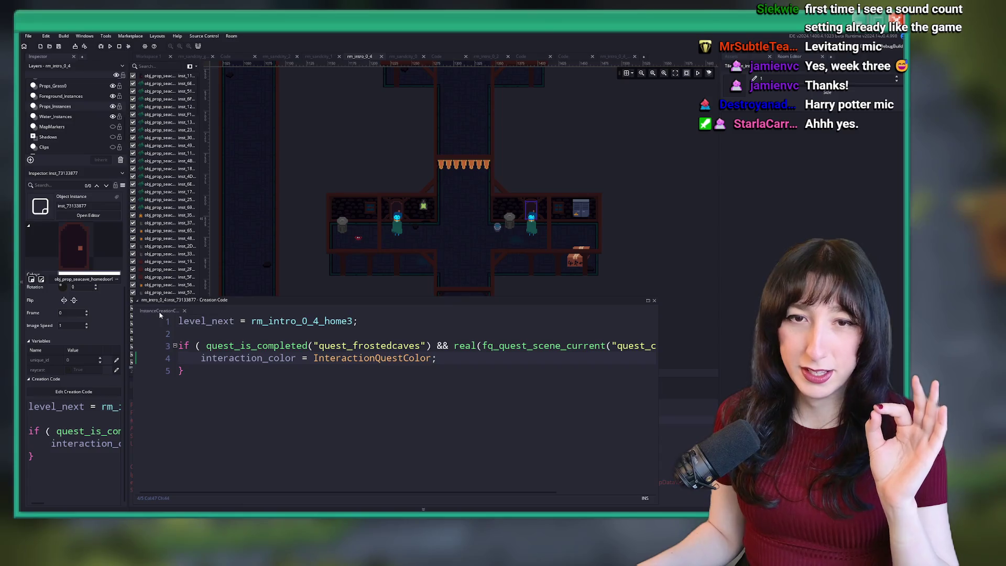
{"action": "left_click", "coordinate": [173, 313]}
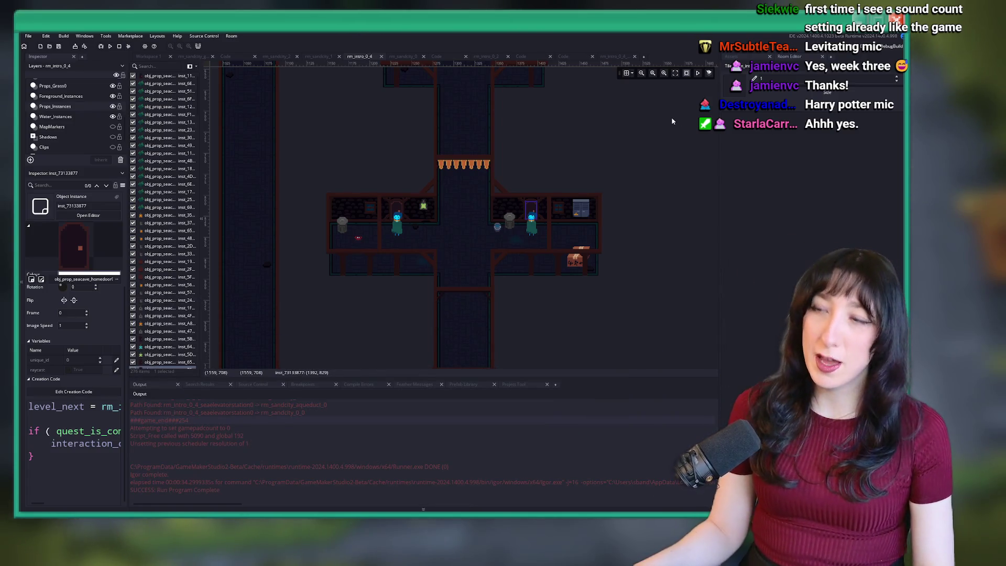
{"action": "key", "text": "ctrl+t"}
Open the wn_array_add_unique script from a 'wn' asset search and maximize the code editor
{"action": "type", "text": "wn"}
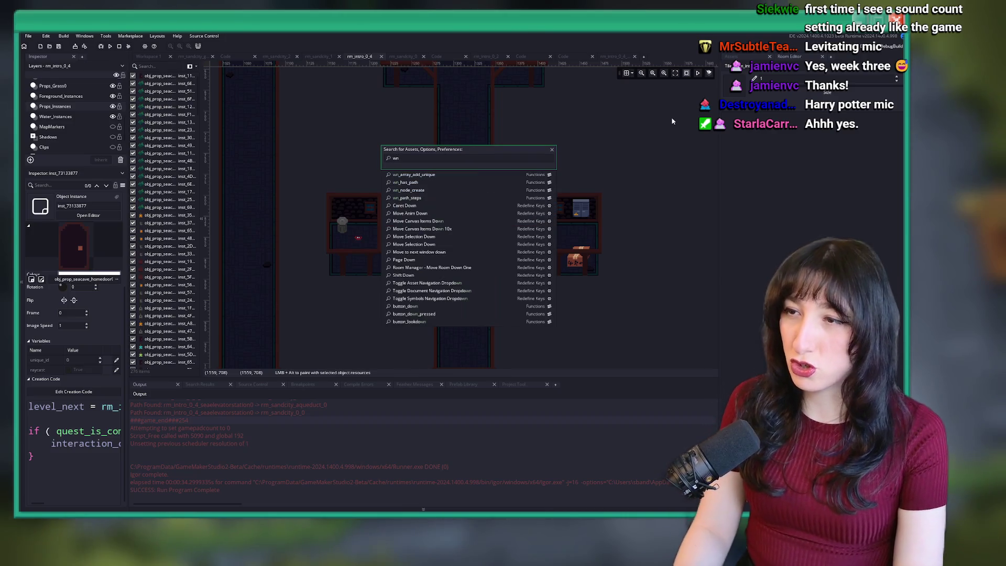
{"action": "key", "text": "Return"}
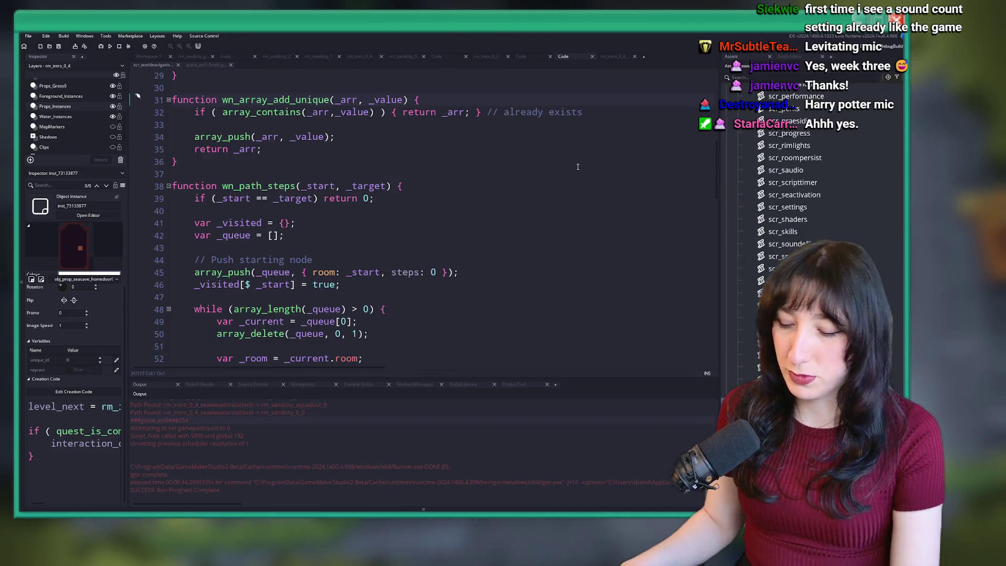
{"action": "key", "text": "F12"}
{"action": "scroll", "coordinate": [399, 245], "scroll_direction": "up", "scroll_amount": 10}
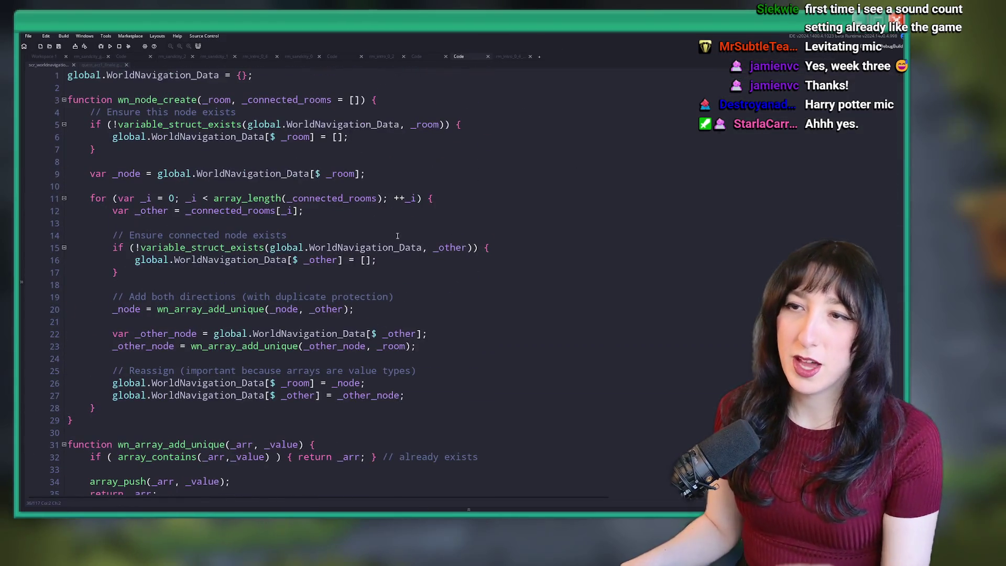
{"action": "scroll", "coordinate": [399, 245], "scroll_direction": "down", "scroll_amount": 20}
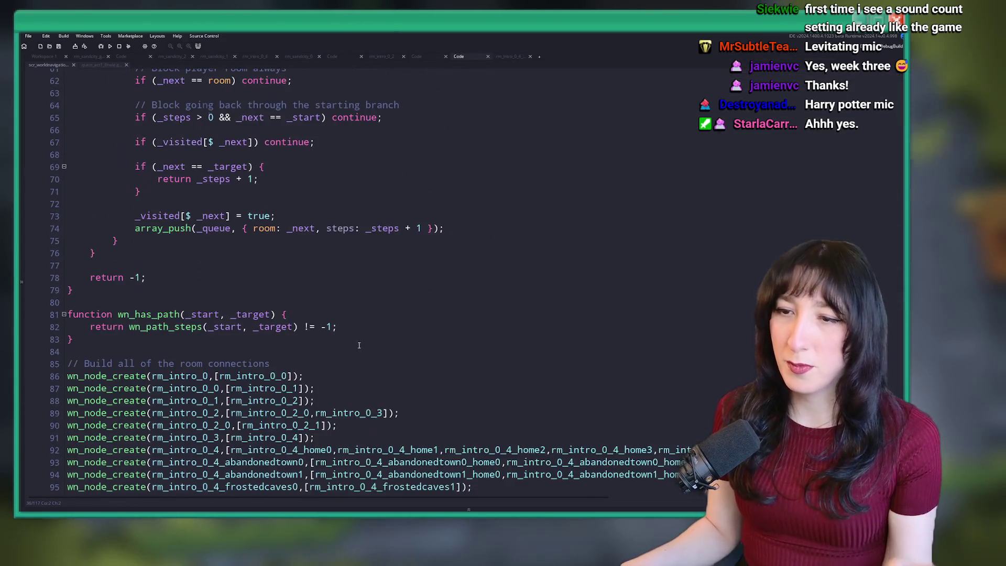
{"action": "scroll", "coordinate": [359, 345], "scroll_direction": "down", "scroll_amount": 8}
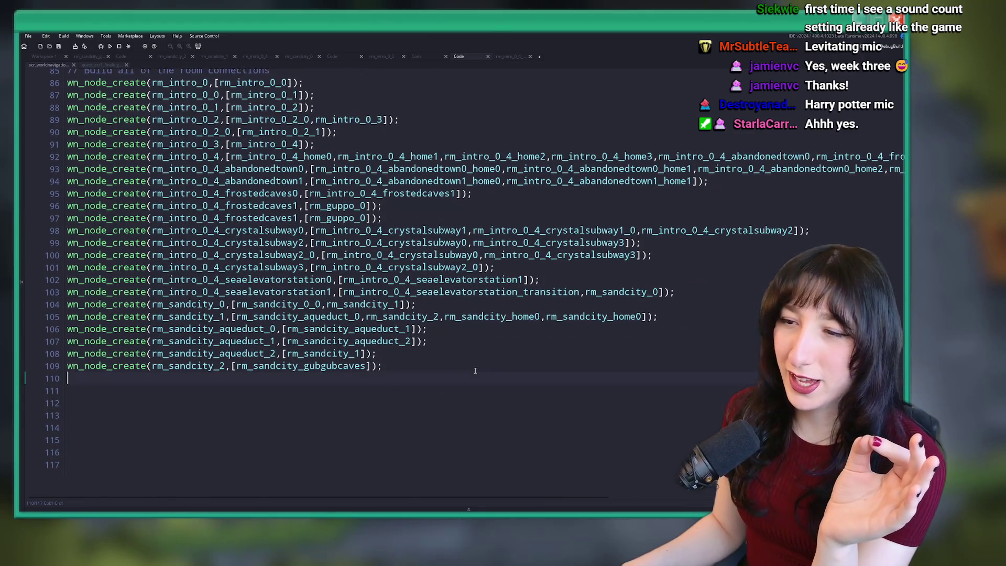
Select the wn_node_create room-connection calls on lines 86–109, then switch to Obsidian
{"action": "mouse_move", "coordinate": [475, 371]}
{"action": "left_mouse_down"}
{"action": "mouse_move", "coordinate": [74, 281]}
{"action": "mouse_move", "coordinate": [56, 121]}
{"action": "left_mouse_up"}
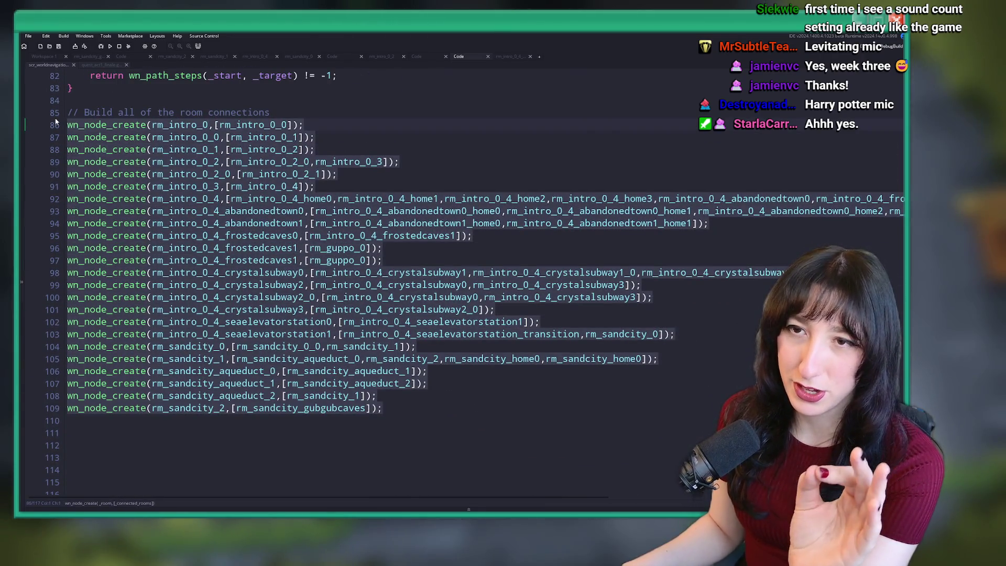
{"action": "scroll", "coordinate": [273, 164], "scroll_direction": "up", "scroll_amount": 1}
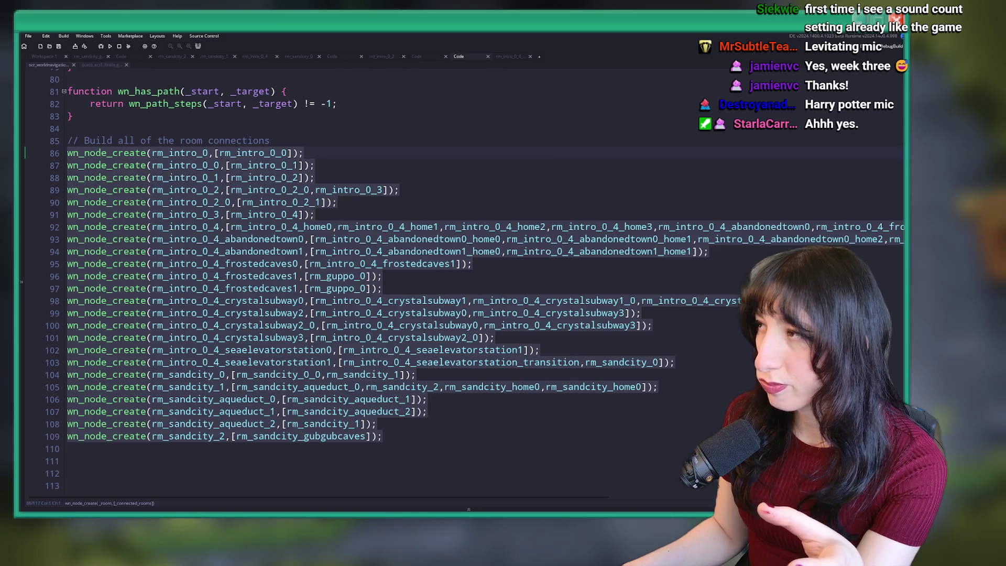
{"action": "key", "text": "alt+Tab"}
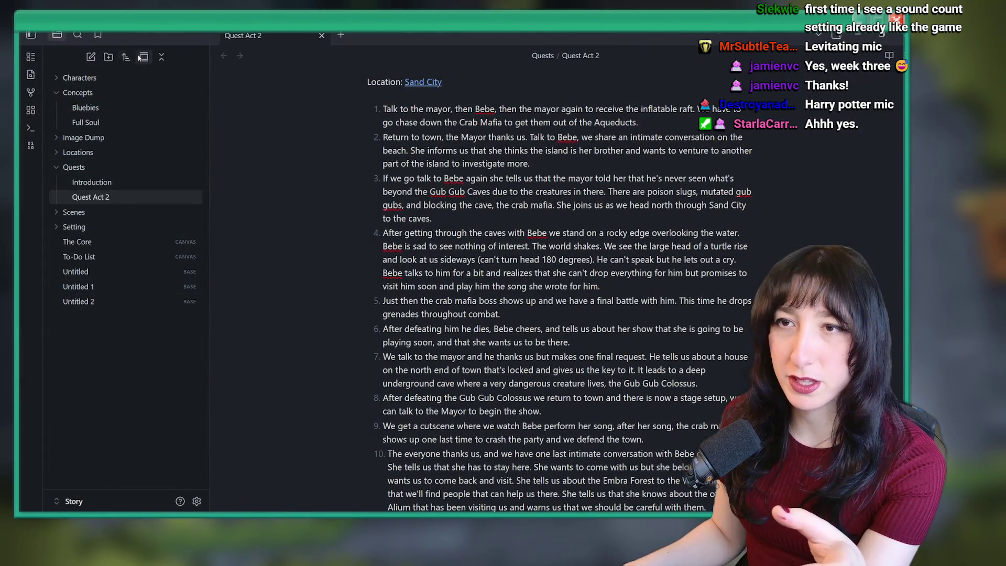
Show Obsidian's graph view, rearrange the Sea Cave Elevator and Sea Cave City nodes, and shrink the window
{"action": "left_click", "coordinate": [30, 93]}
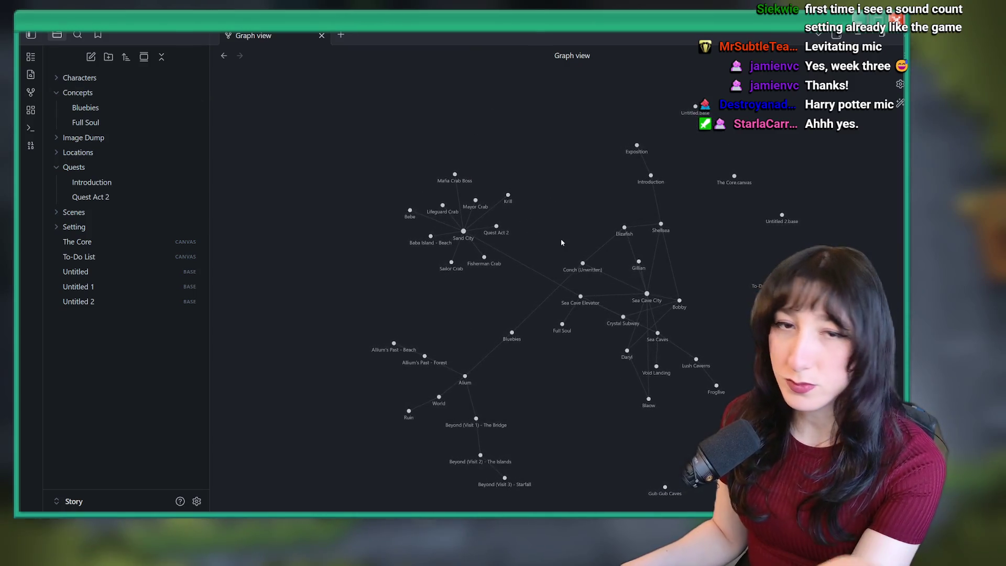
{"action": "scroll", "coordinate": [446, 245], "scroll_direction": "up", "scroll_amount": 3}
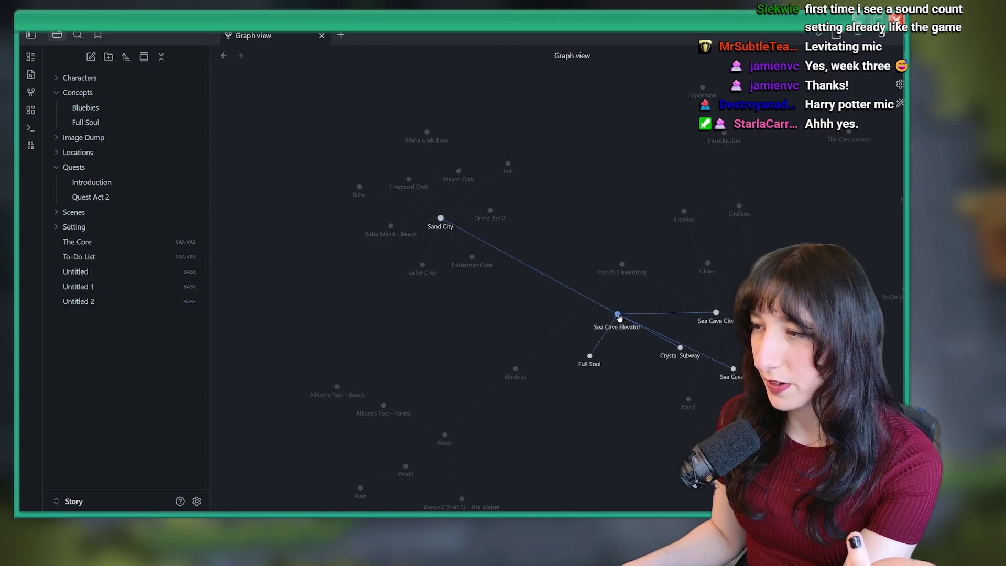
{"action": "left_click_drag", "start_coordinate": [655, 328], "coordinate": [596, 320]}
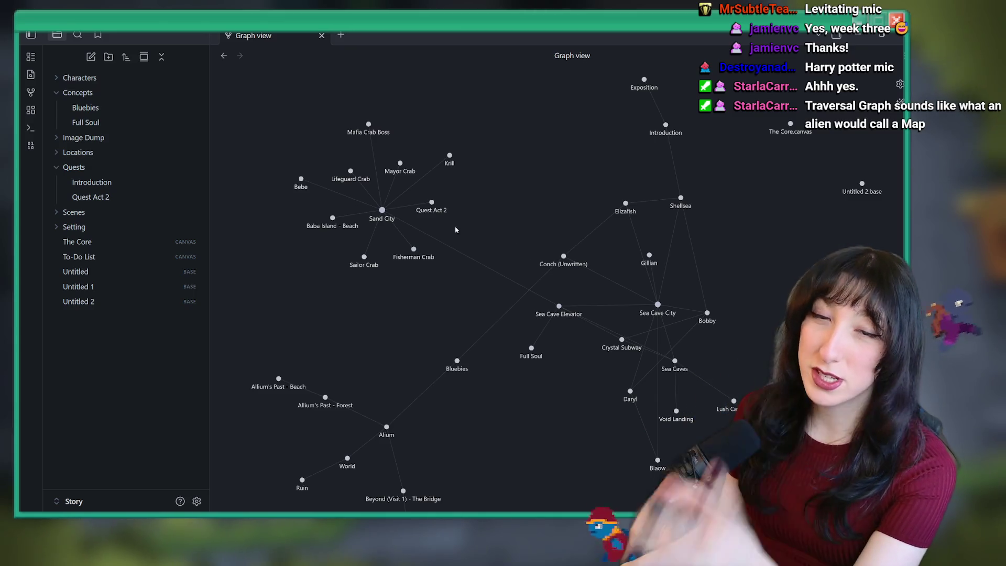
{"action": "mouse_move", "coordinate": [563, 308]}
{"action": "left_mouse_down"}
{"action": "mouse_move", "coordinate": [536, 292]}
{"action": "mouse_move", "coordinate": [483, 159]}
{"action": "mouse_move", "coordinate": [487, 179]}
{"action": "left_mouse_up"}
{"action": "mouse_move", "coordinate": [603, 289]}
{"action": "left_mouse_down"}
{"action": "mouse_move", "coordinate": [580, 237]}
{"action": "mouse_move", "coordinate": [530, 287]}
{"action": "mouse_move", "coordinate": [490, 300]}
{"action": "mouse_move", "coordinate": [420, 285]}
{"action": "left_mouse_up"}
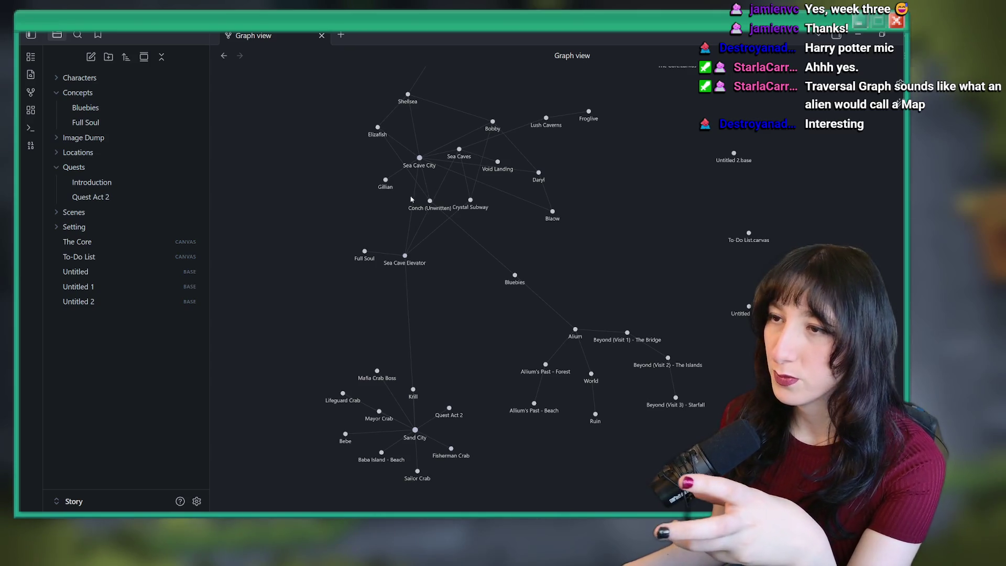
{"action": "mouse_move", "coordinate": [445, 36]}
{"action": "left_mouse_down"}
{"action": "mouse_move", "coordinate": [468, 468]}
{"action": "mouse_move", "coordinate": [493, 417]}
{"action": "mouse_move", "coordinate": [587, 381]}
{"action": "mouse_move", "coordinate": [628, 390]}
{"action": "mouse_move", "coordinate": [631, 336]}
{"action": "mouse_move", "coordinate": [587, 406]}
{"action": "mouse_move", "coordinate": [549, 343]}
{"action": "mouse_move", "coordinate": [610, 385]}
{"action": "mouse_move", "coordinate": [639, 376]}
{"action": "left_mouse_up"}
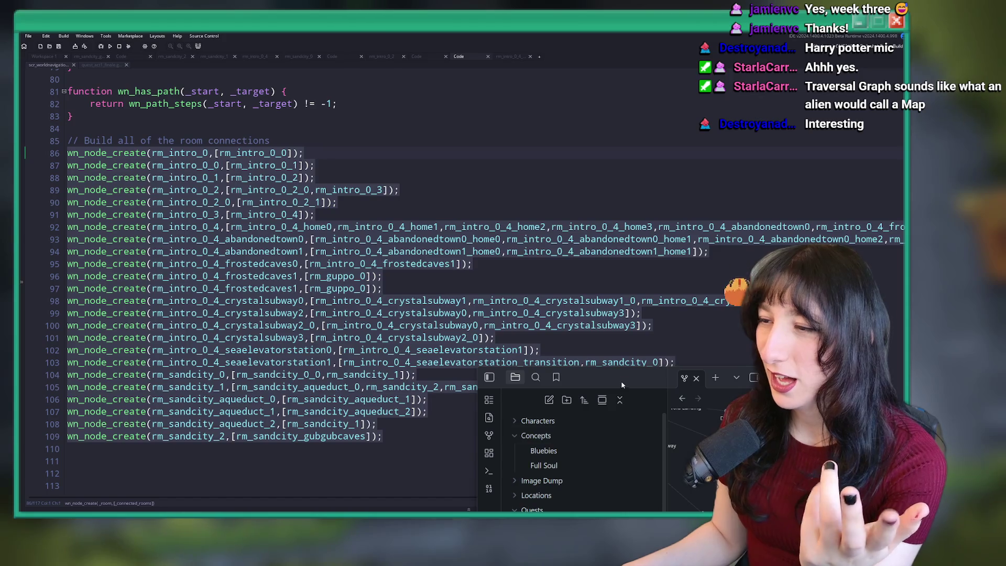
Maximize Obsidian again, then place GameMaker's cursor at the end of line 65's wn_path_steps check
{"action": "left_click_drag", "start_coordinate": [623, 381], "coordinate": [546, 33]}
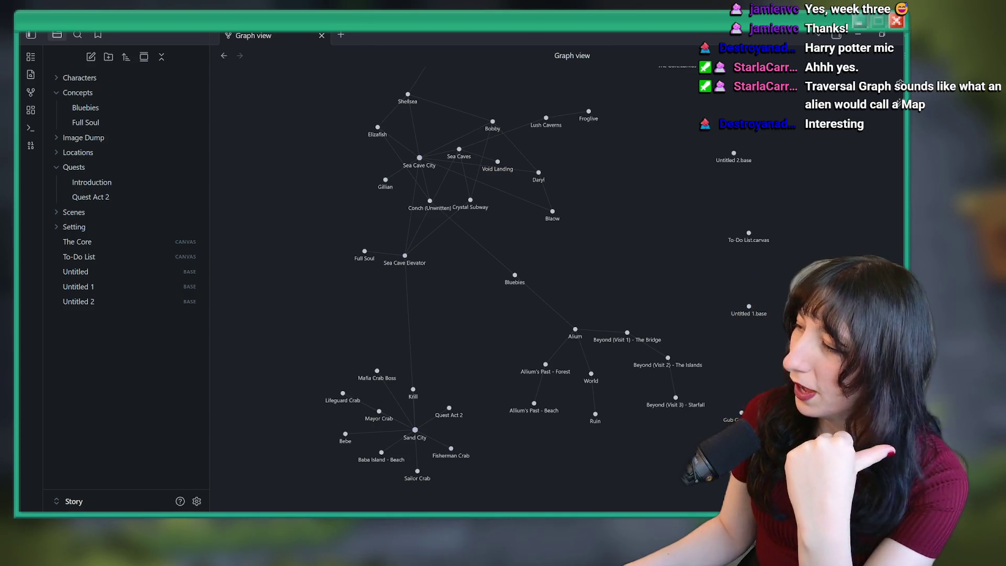
{"action": "key", "text": "alt+Tab"}
{"action": "scroll", "coordinate": [423, 297], "scroll_direction": "up", "scroll_amount": 11}
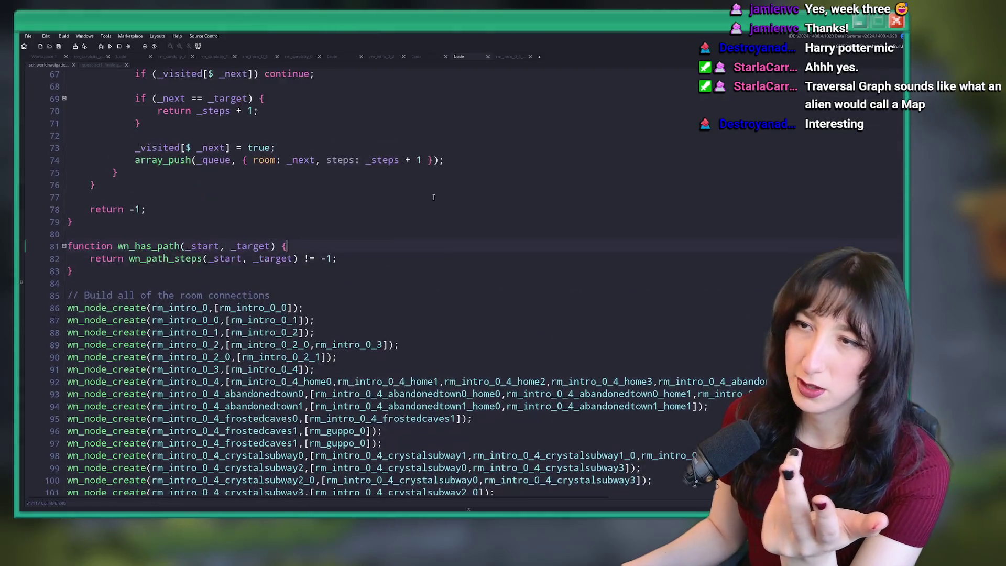
{"action": "left_click", "coordinate": [179, 260]}
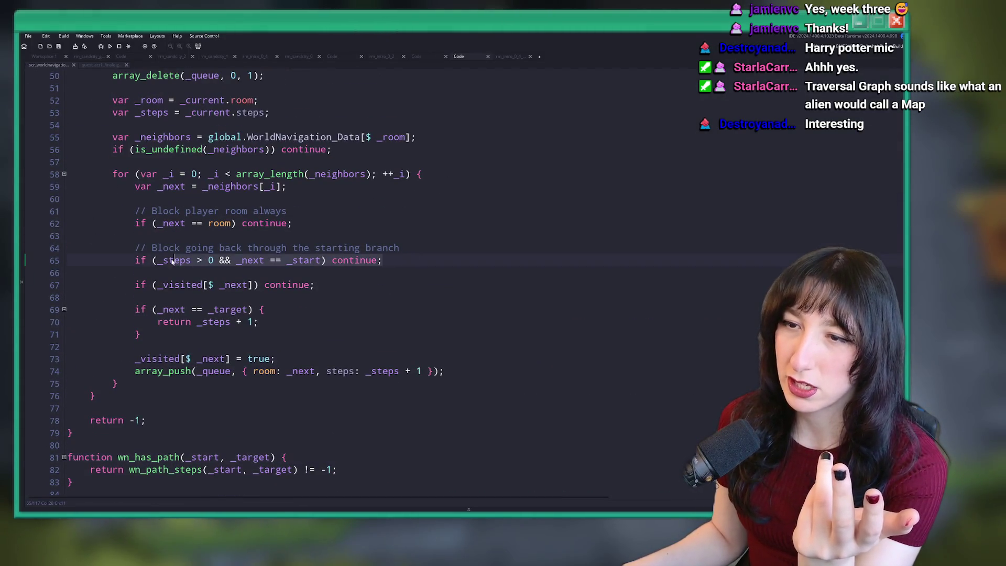
{"action": "key", "text": "End"}
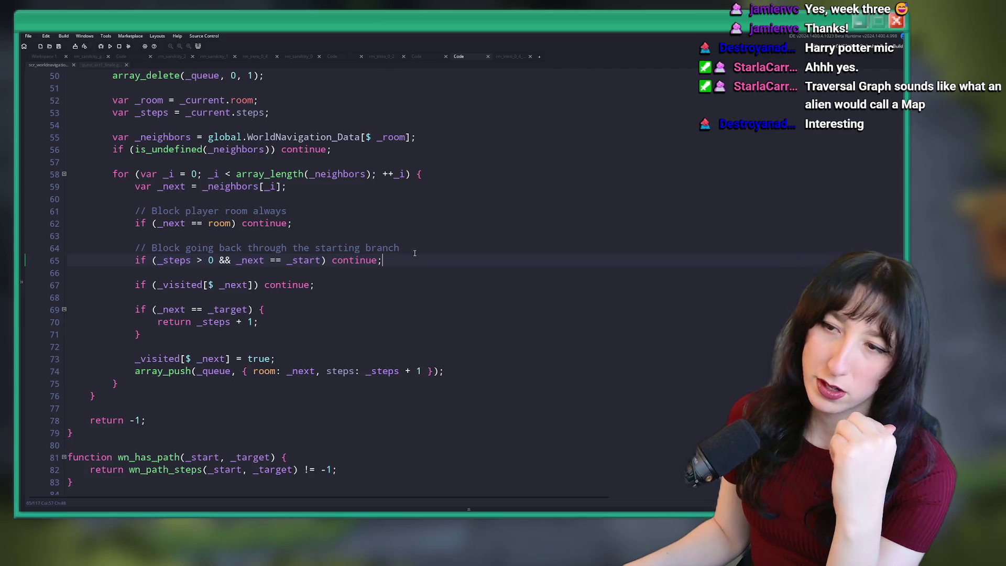
Scroll through the room-connection code, then bring the Obsidian graph window back up
{"action": "scroll", "coordinate": [411, 255], "scroll_direction": "up", "scroll_amount": 3}
{"action": "scroll", "coordinate": [389, 300], "scroll_direction": "down", "scroll_amount": 12}
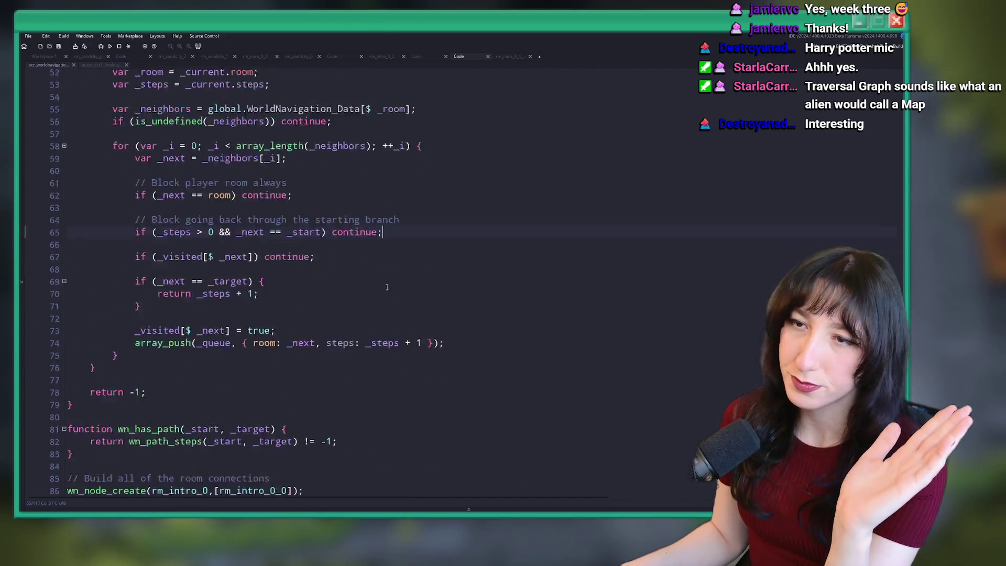
{"action": "scroll", "coordinate": [389, 300], "scroll_direction": "down", "scroll_amount": 2}
{"action": "key", "text": "alt+Tab"}
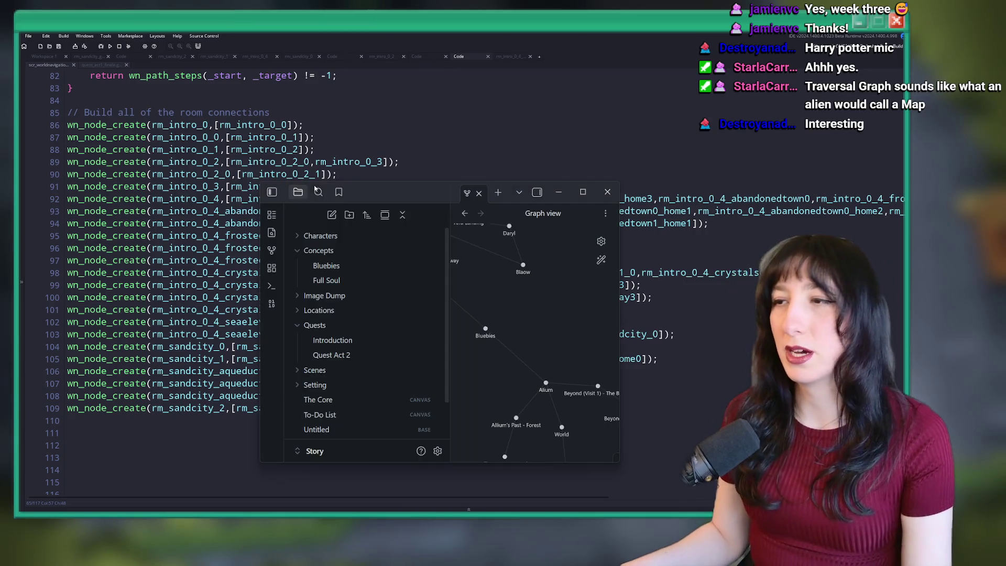
Maximize the Obsidian graph to see every linked story note, then close the notes window
{"action": "left_click", "coordinate": [585, 192]}
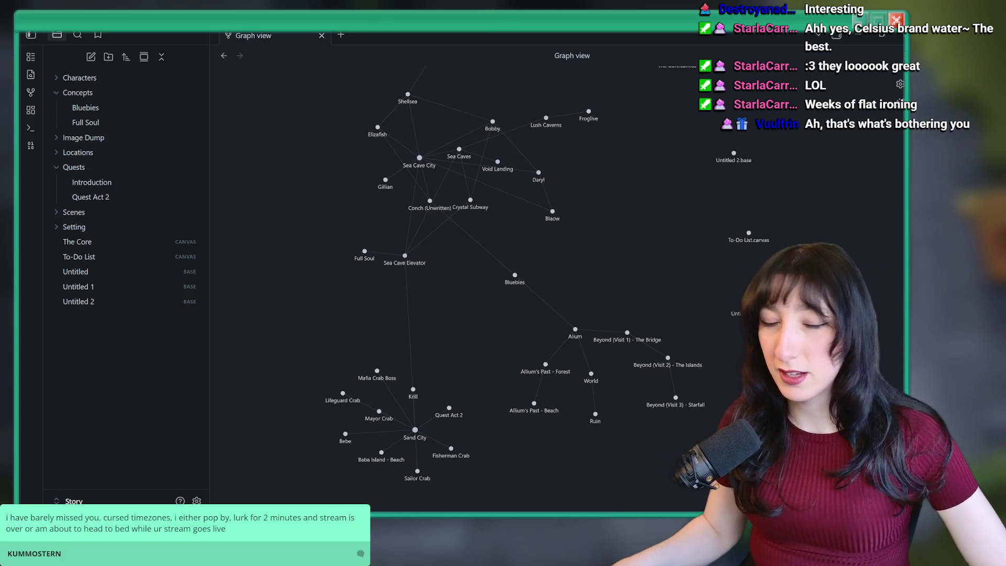
{"action": "left_click", "coordinate": [900, 43]}
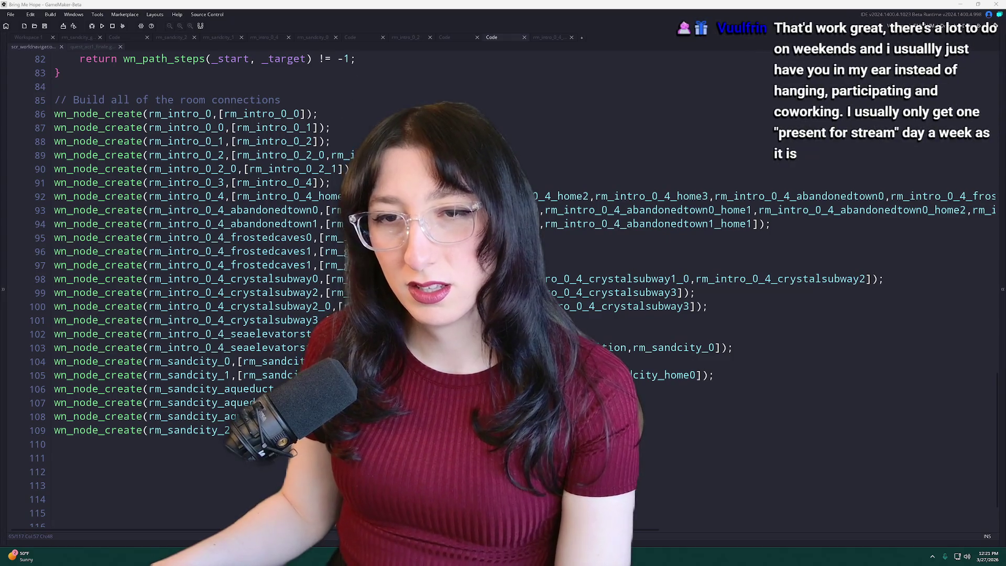
Return focus to GameMaker's wn_node_create room-connection code
{"action": "left_click", "coordinate": [289, 361]}
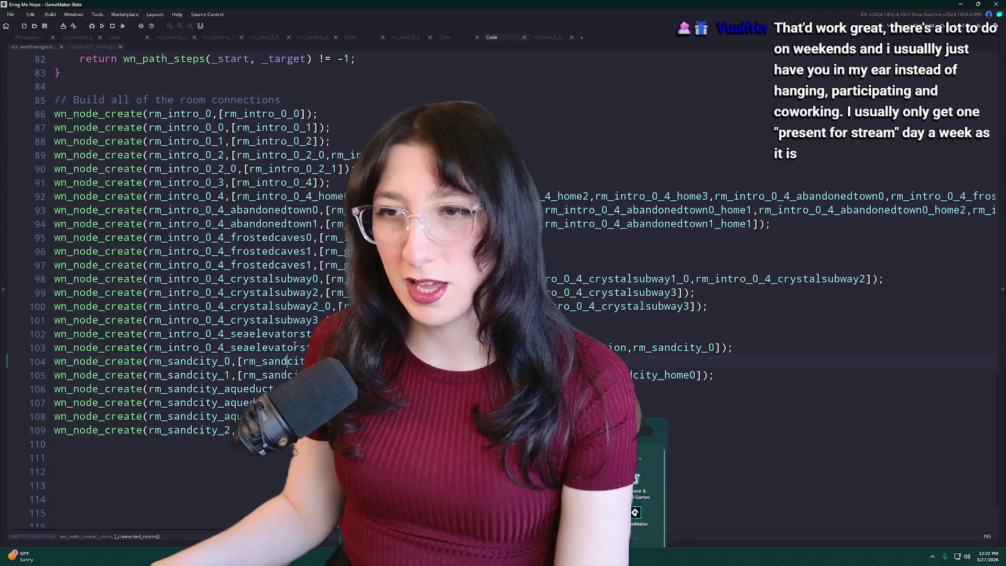
Find Steam through Windows search and start Bring Me Hope Demo from the Library
{"action": "key", "text": "super"}
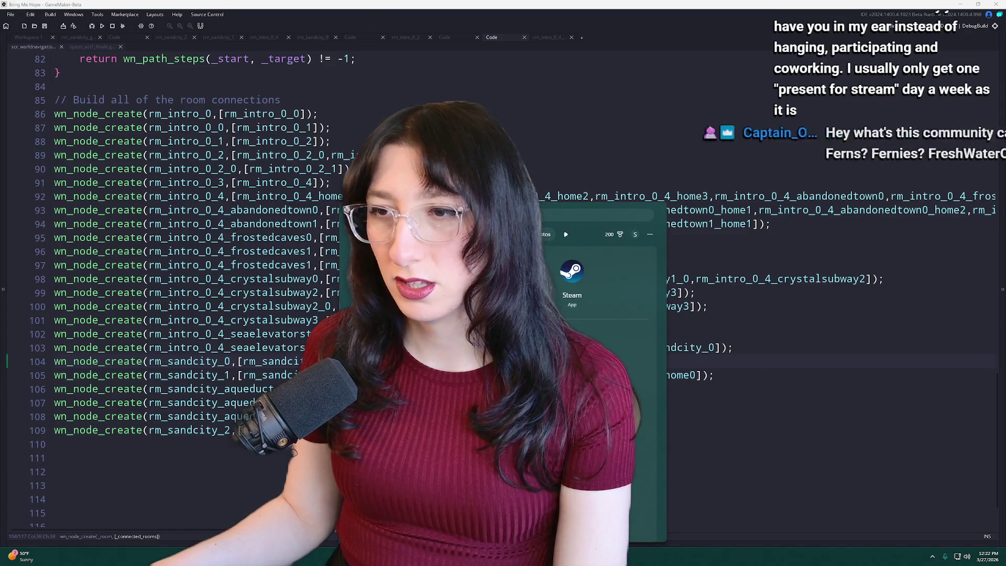
{"action": "key", "text": "Return"}
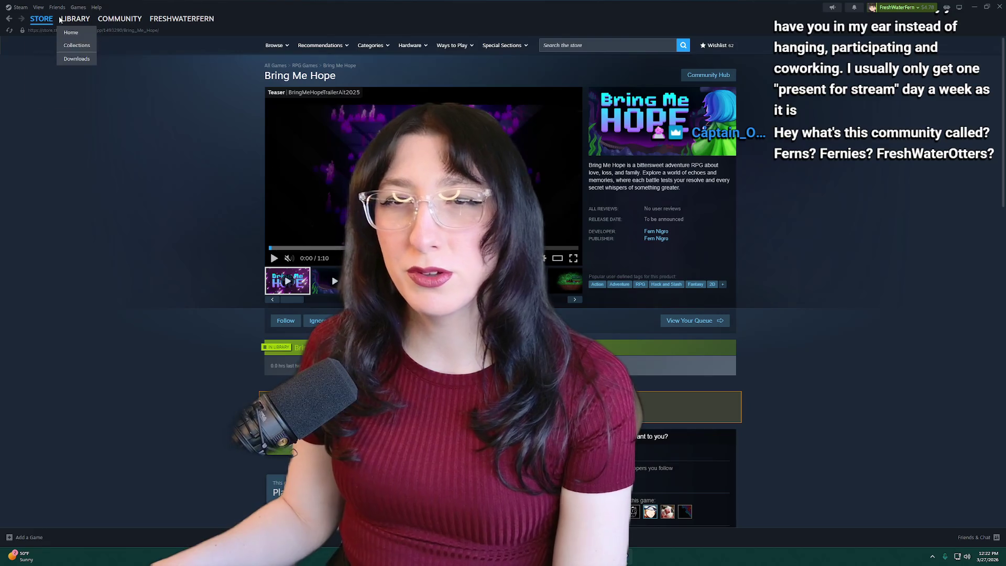
{"action": "left_click", "coordinate": [71, 32]}
{"action": "left_click", "coordinate": [58, 99]}
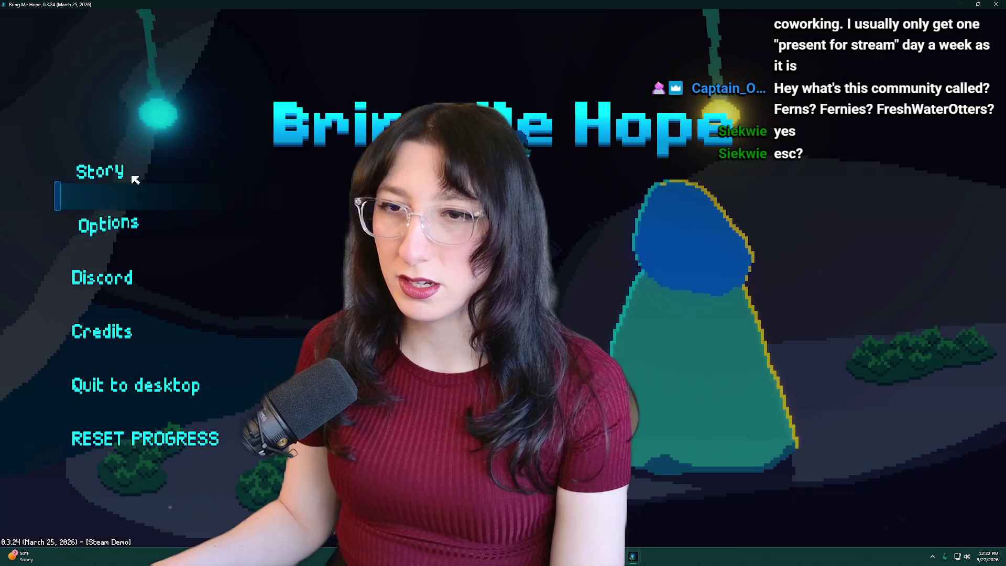
Choose Story from the Bring Me Hope title menu and launch the opening cutscene
{"action": "left_click", "coordinate": [132, 175]}
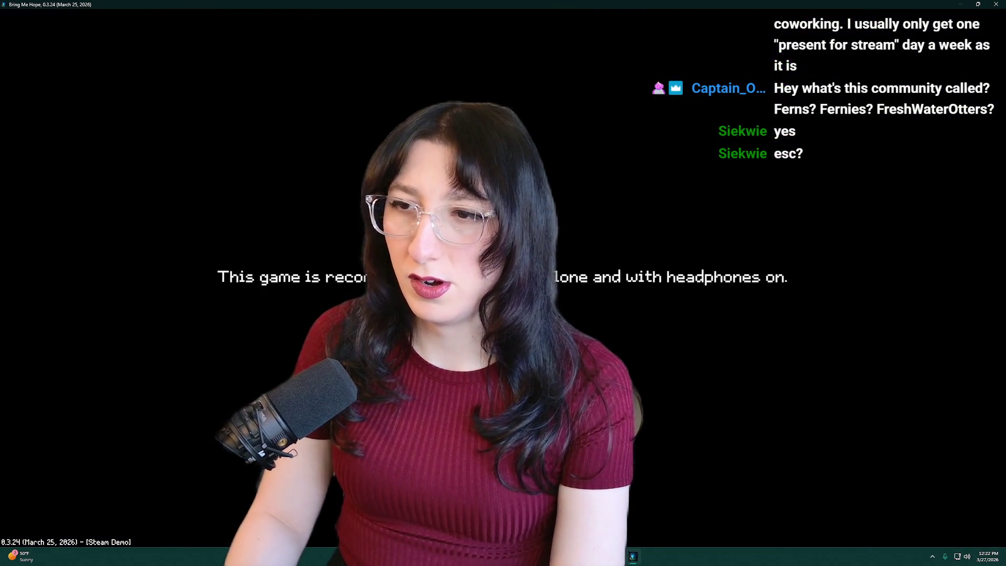
{"action": "key", "text": "Up"}
{"action": "key", "text": "Down"}
{"action": "key", "text": "Up"}
{"action": "key", "text": "Return"}
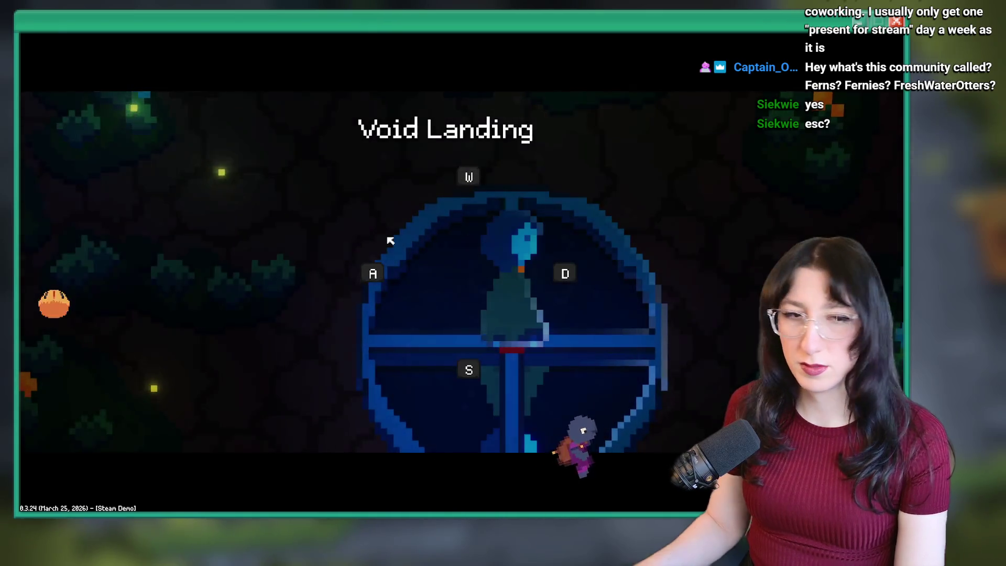
Lower the master volume to 50% in the pause menu's audio settings and resume play
{"action": "key", "text": "Escape"}
{"action": "key", "text": "Down"}
{"action": "key", "text": "Down"}
{"action": "key", "text": "Down"}
{"action": "key", "text": "Return"}
{"action": "key", "text": "Left"}
{"action": "key", "text": "Left"}
{"action": "key", "text": "Left"}
{"action": "key", "text": "Escape"}
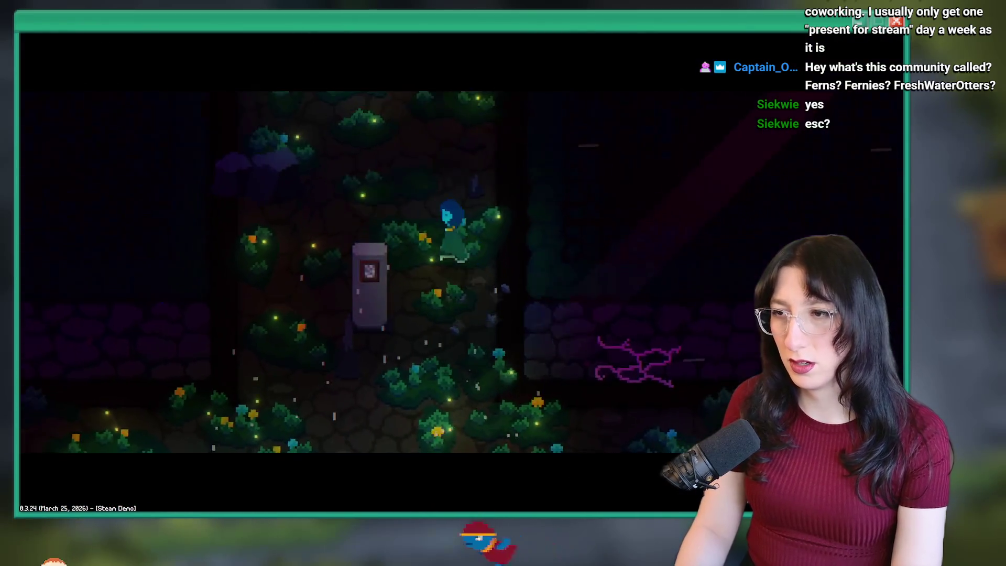
Walk the character upward through the forest rooms to stand beside the red figure
{"action": "key", "text": "Up"}
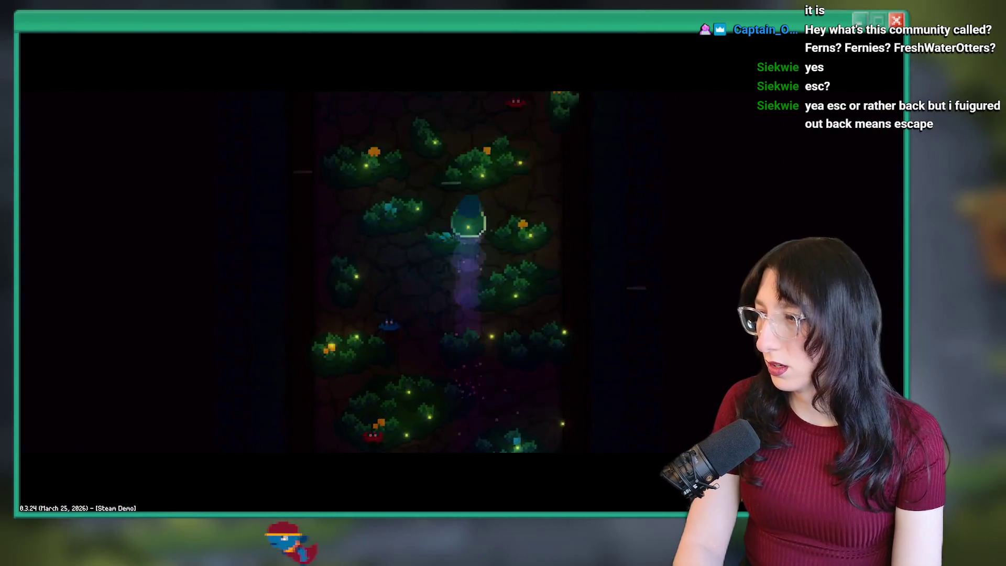
{"action": "key", "text": "Up"}
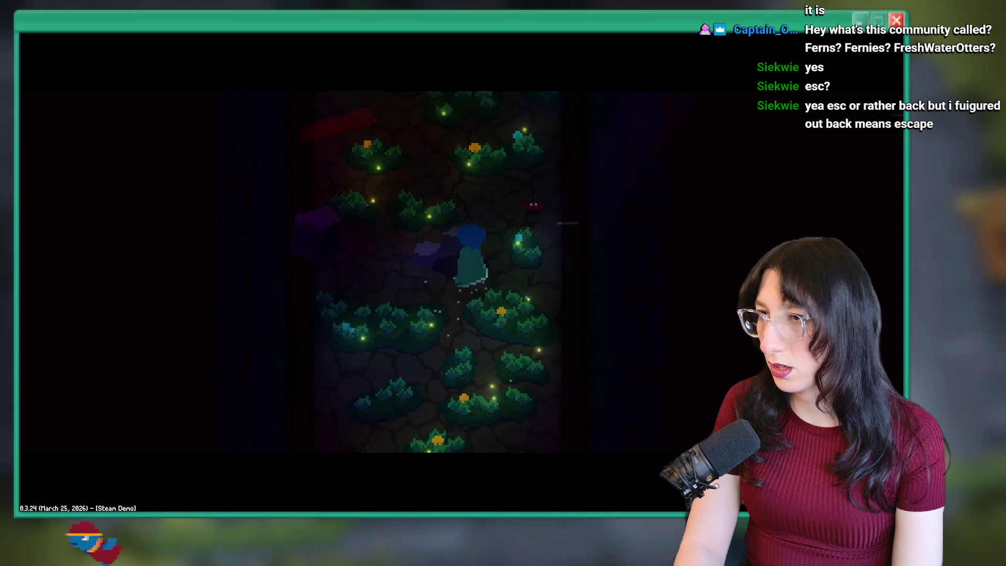
{"action": "key", "text": "Up"}
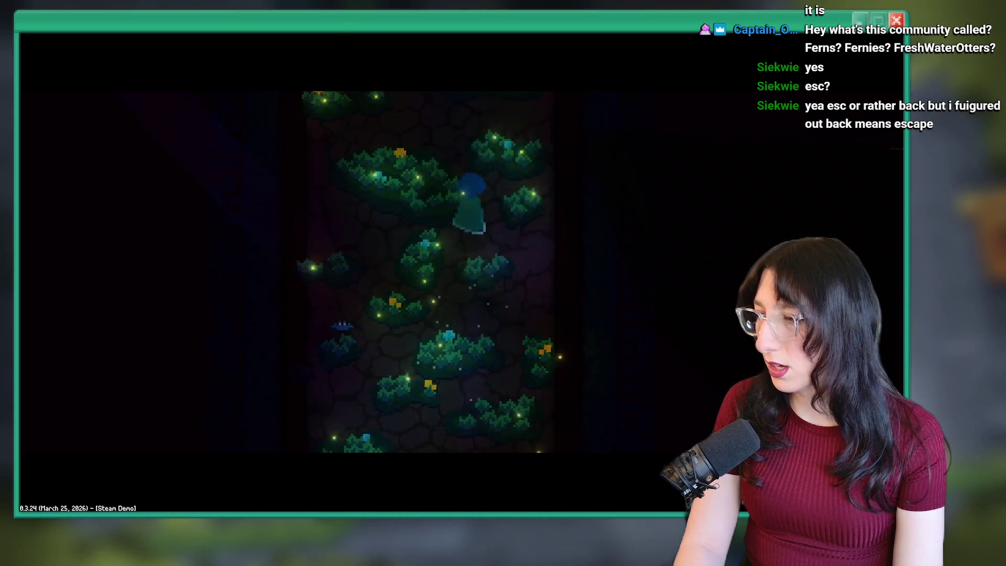
{"action": "key", "text": "Up"}
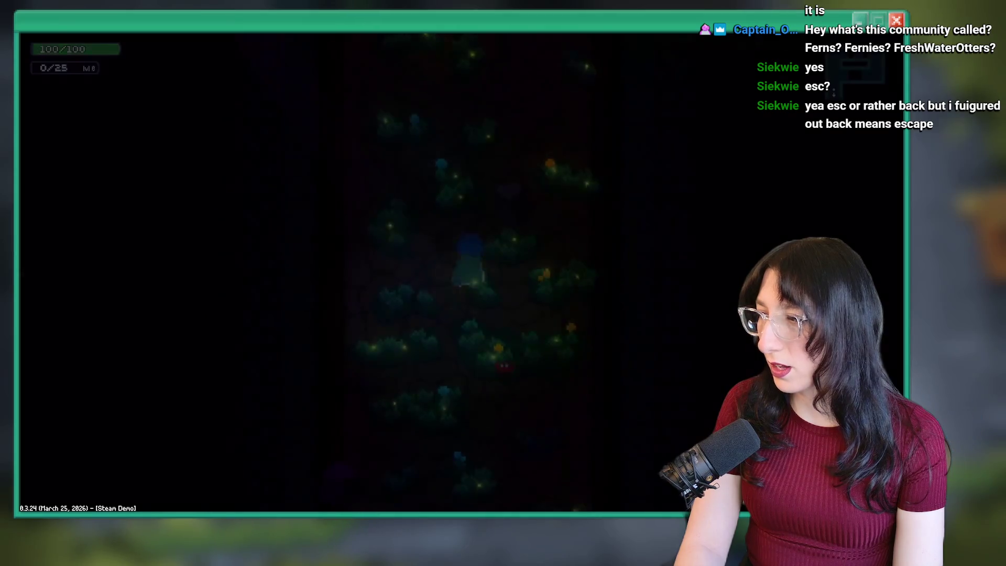
{"action": "key", "text": "Up"}
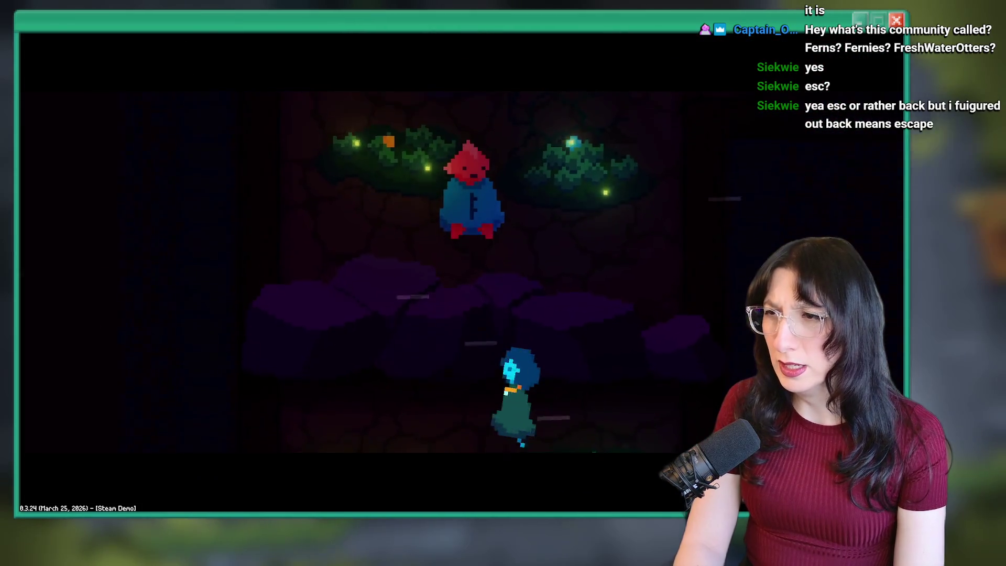
{"action": "key", "text": "Left"}
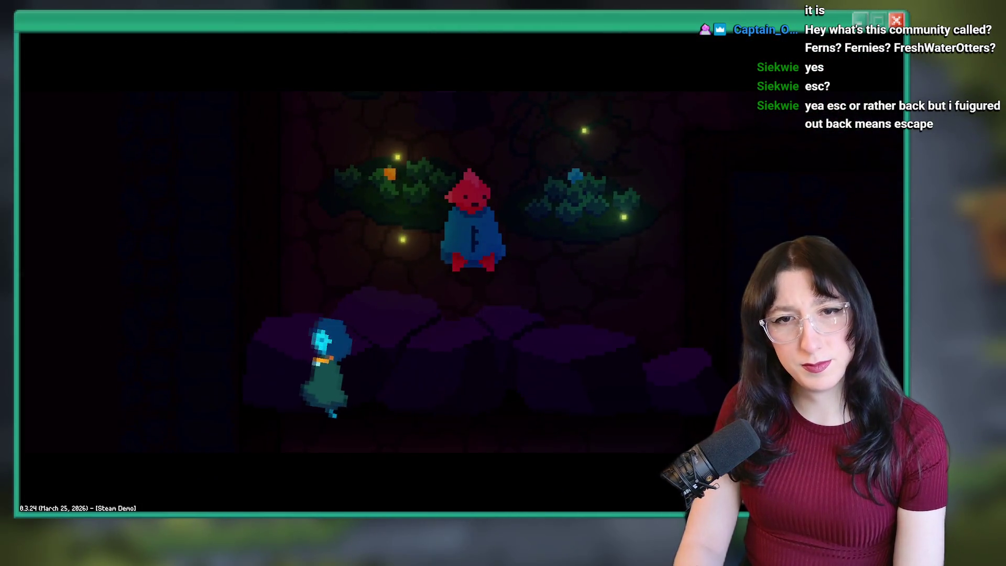
{"action": "key", "text": "Left"}
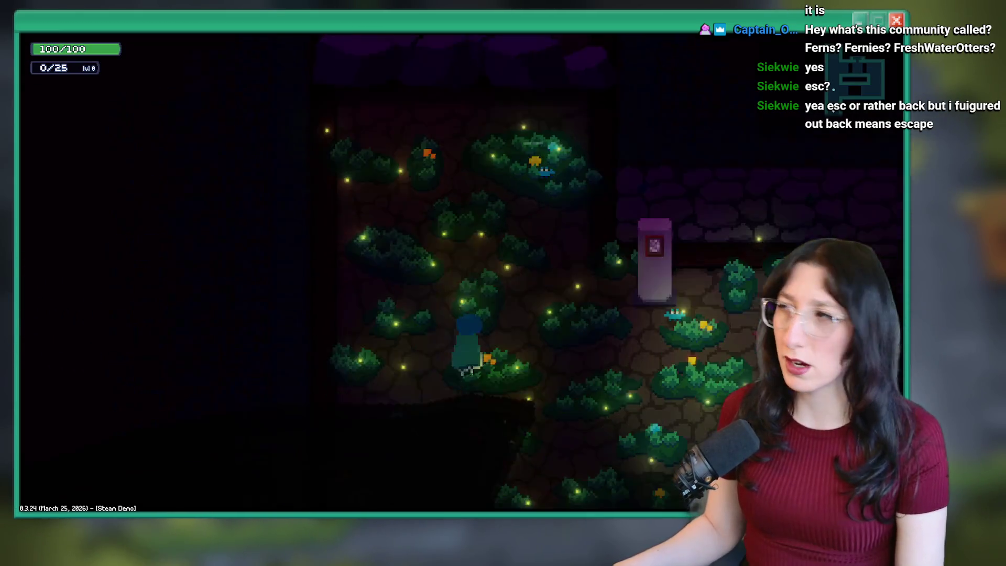
Move and dash through the garden and flower rooms toward the mossy corridor
{"action": "key", "text": "w"}
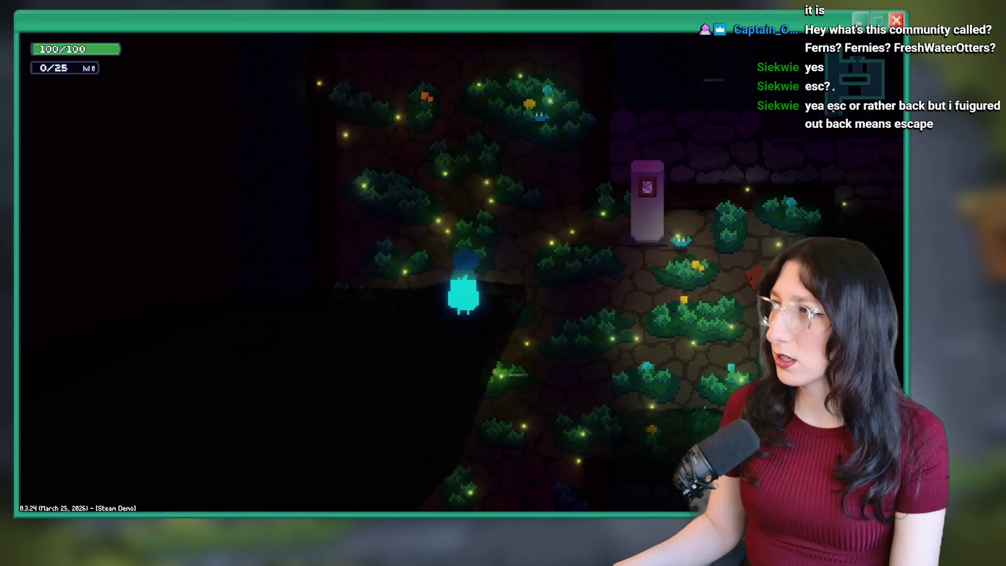
{"action": "key", "text": "d"}
{"action": "key", "text": "space"}
{"action": "key", "text": "d"}
{"action": "key", "text": "w"}
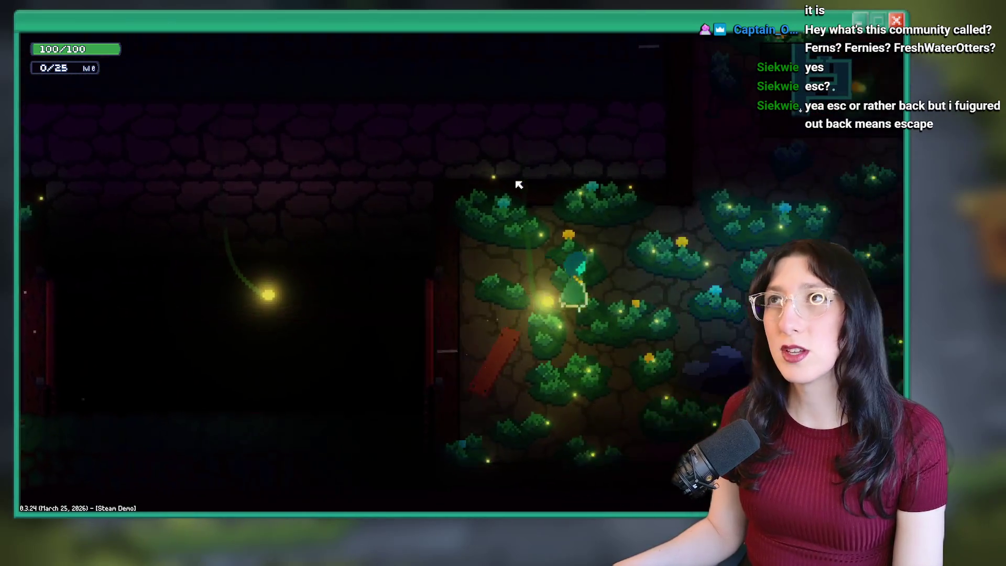
{"action": "key", "text": "a"}
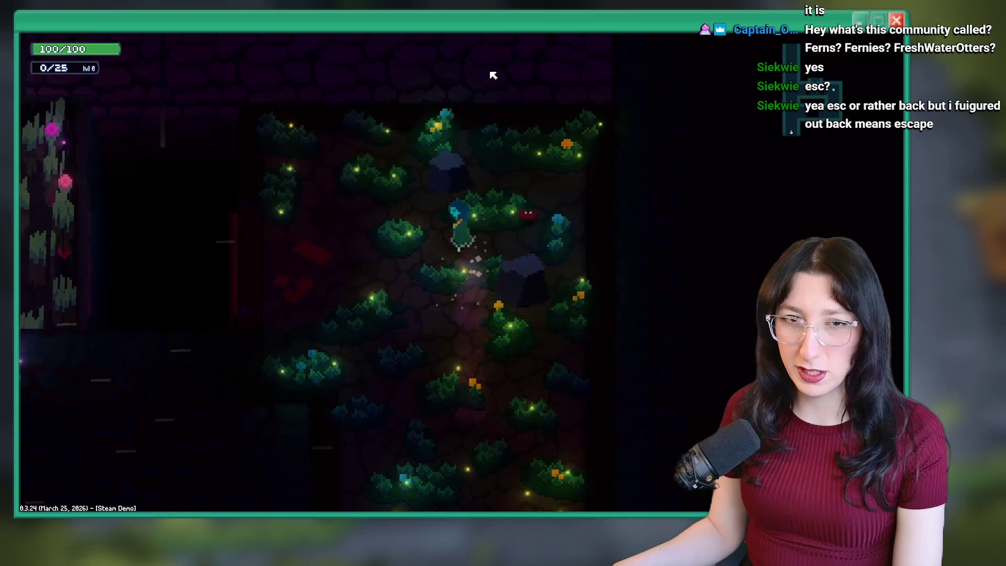
{"action": "key", "text": "a"}
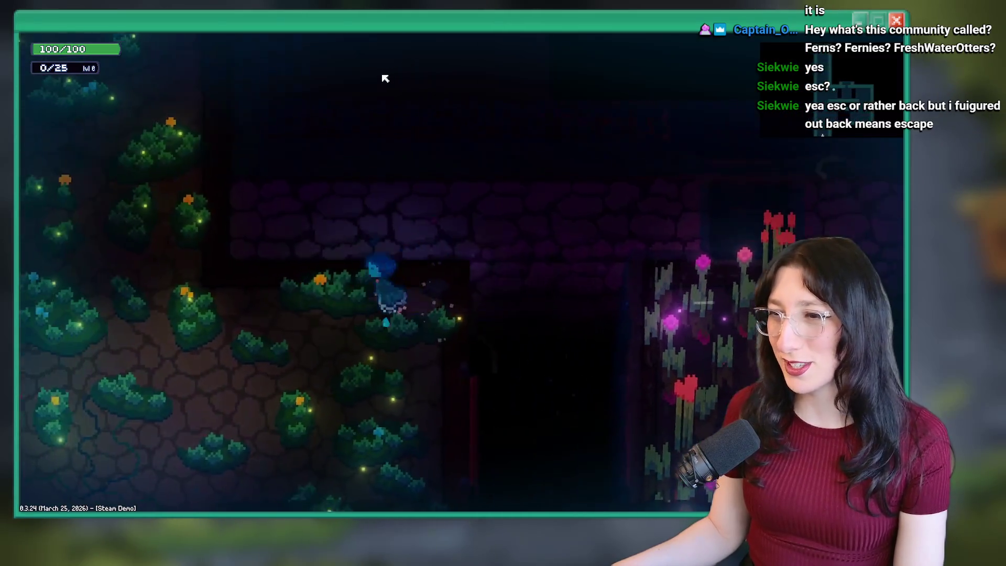
Climb the vertical corridor up through the cave room to the red-hooded figure's area
{"action": "key", "text": "w"}
{"action": "key", "text": "w"}
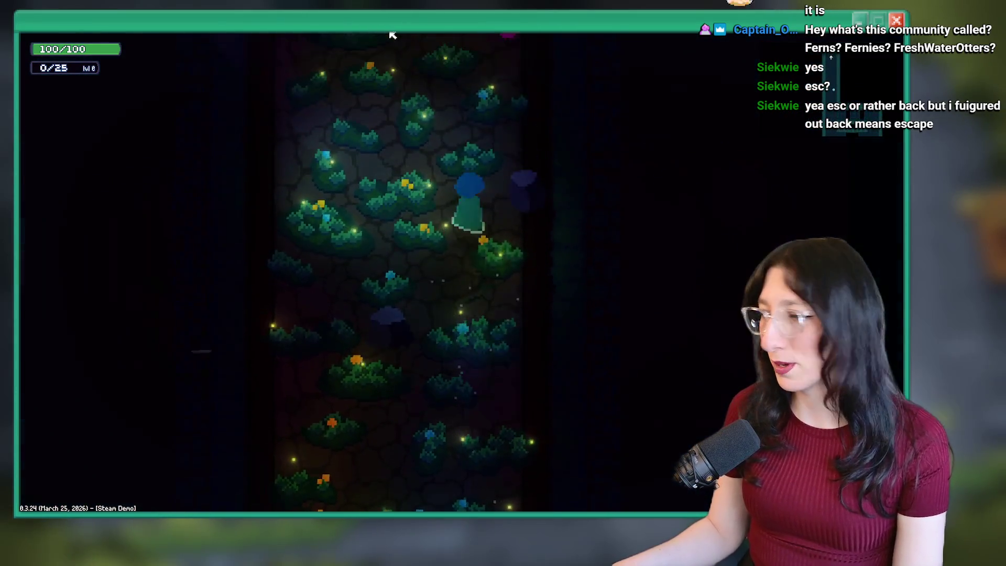
{"action": "key", "text": "w"}
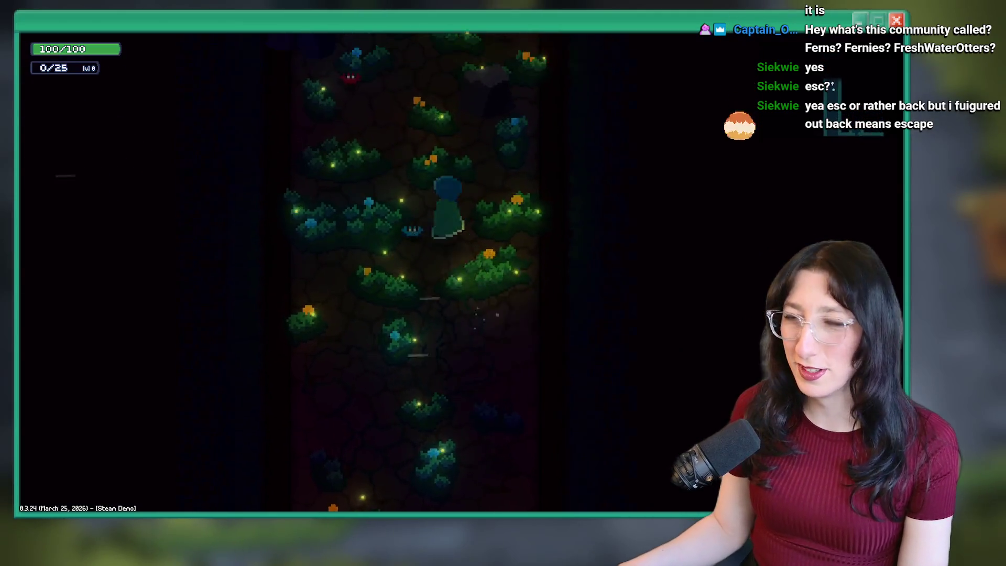
{"action": "key", "text": "w"}
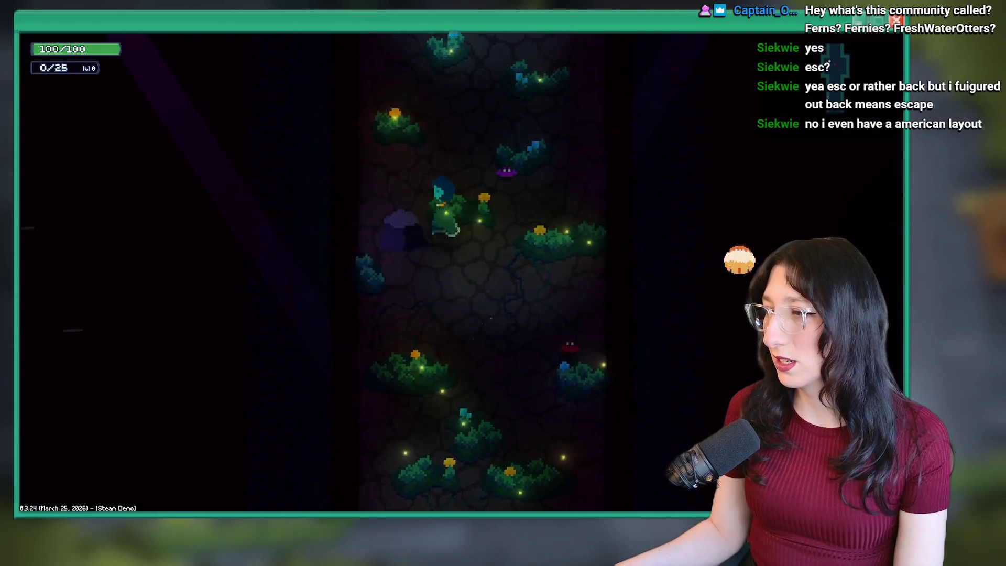
{"action": "key", "text": "w"}
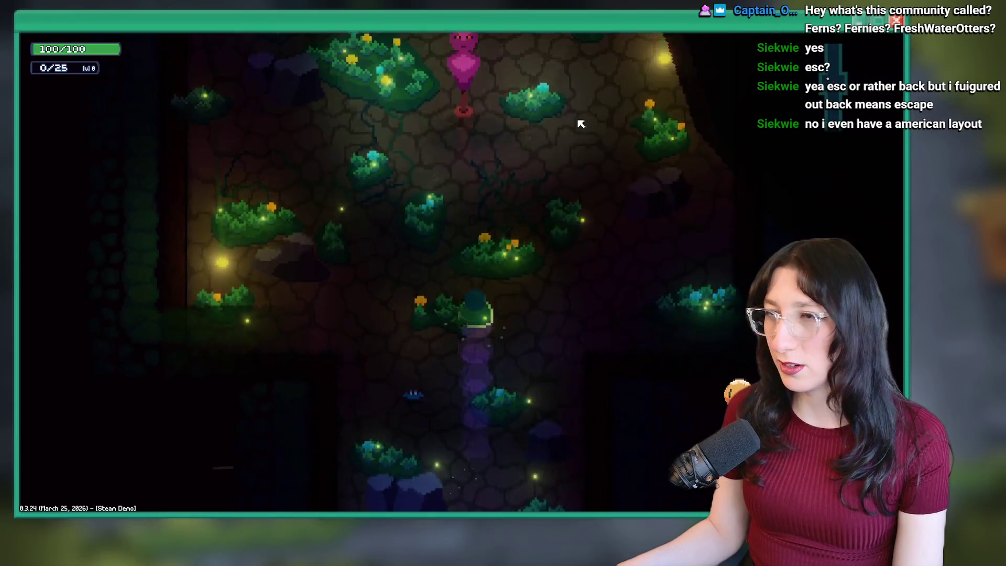
{"action": "key", "text": "w"}
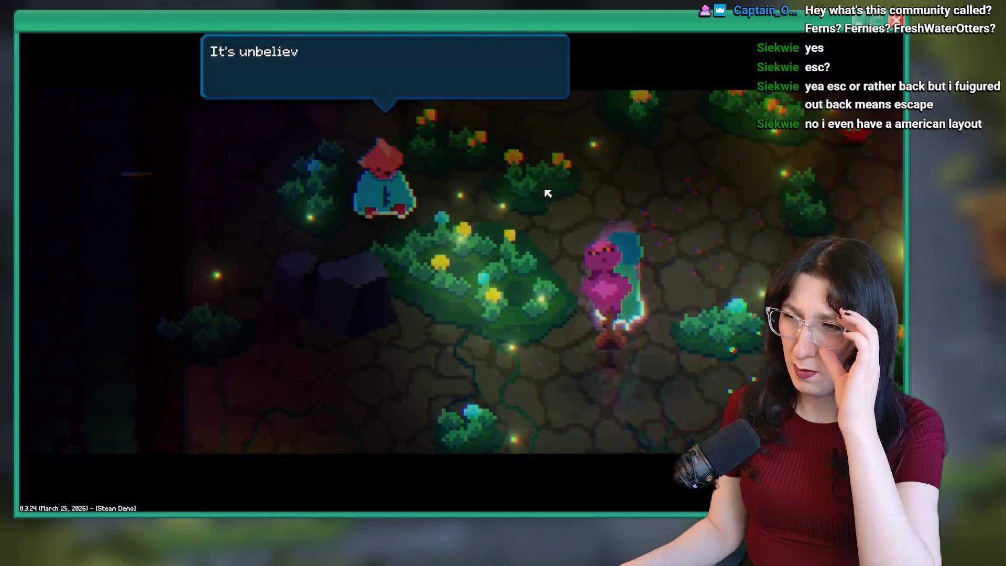
Talk to the red-hooded figure, then walk down the corridor to the blue portal
{"action": "key", "text": "space"}
{"action": "key", "text": "space"}
{"action": "key", "text": "space"}
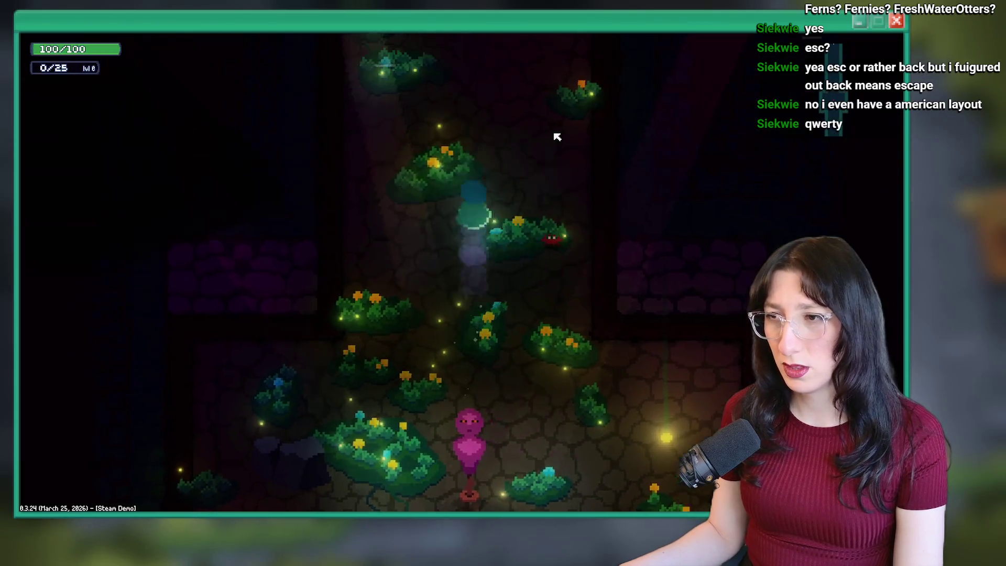
{"action": "key", "text": "s"}
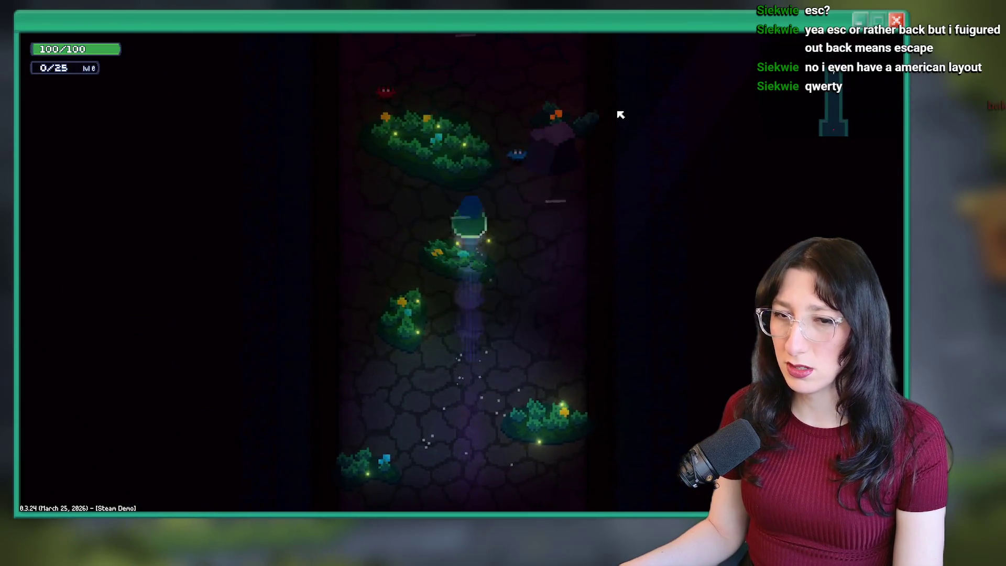
{"action": "key", "text": "s"}
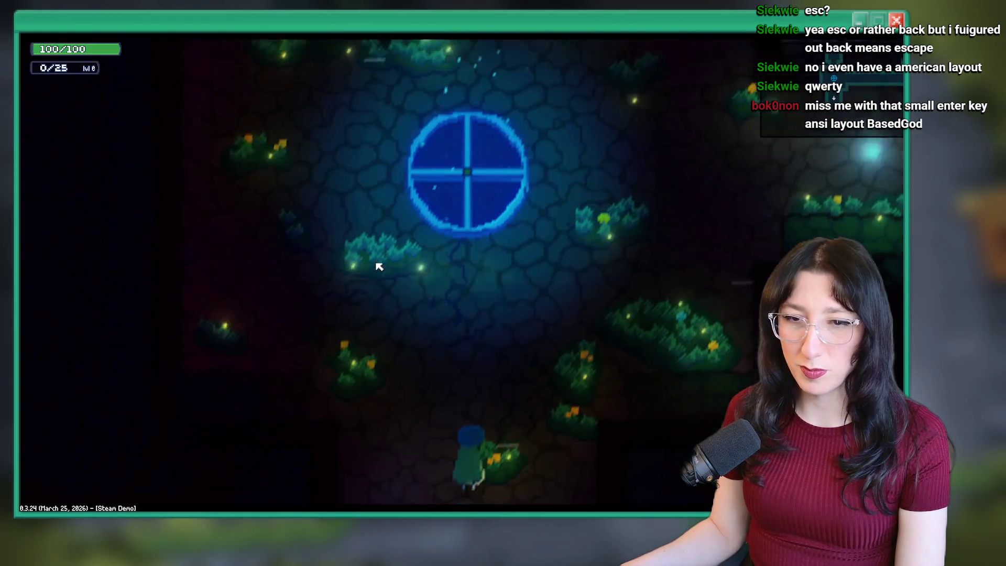
{"action": "key", "text": "w"}
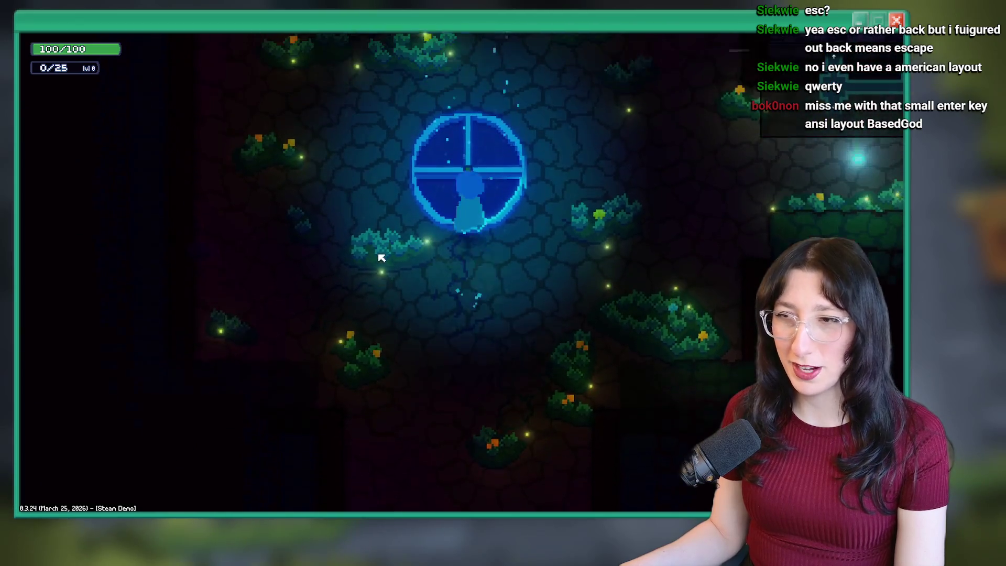
Walk from the portal past the purple wall to the vertical corridor
{"action": "key", "text": "d"}
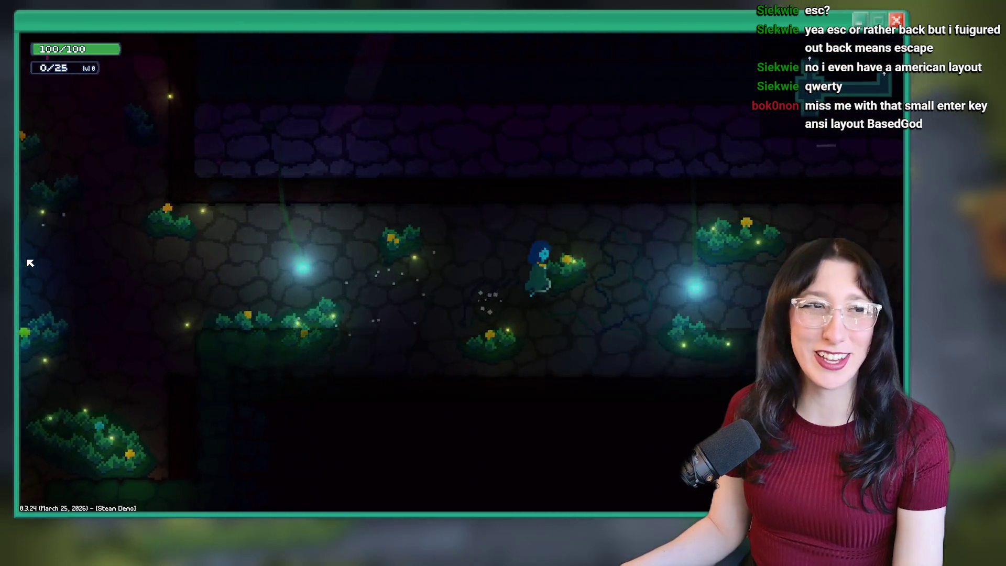
{"action": "key", "text": "a"}
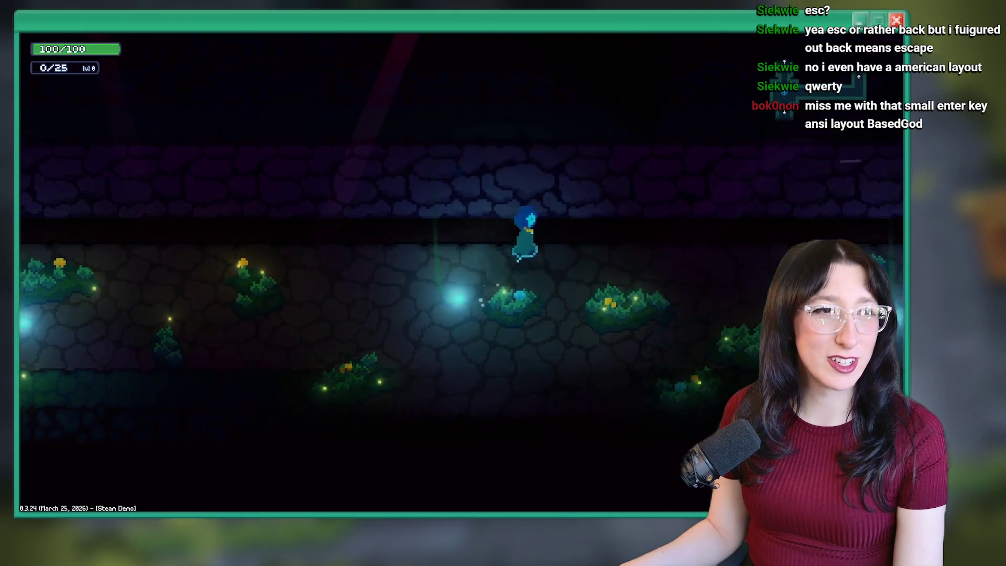
{"action": "key", "text": "w"}
{"action": "key", "text": "s"}
{"action": "key", "text": "d"}
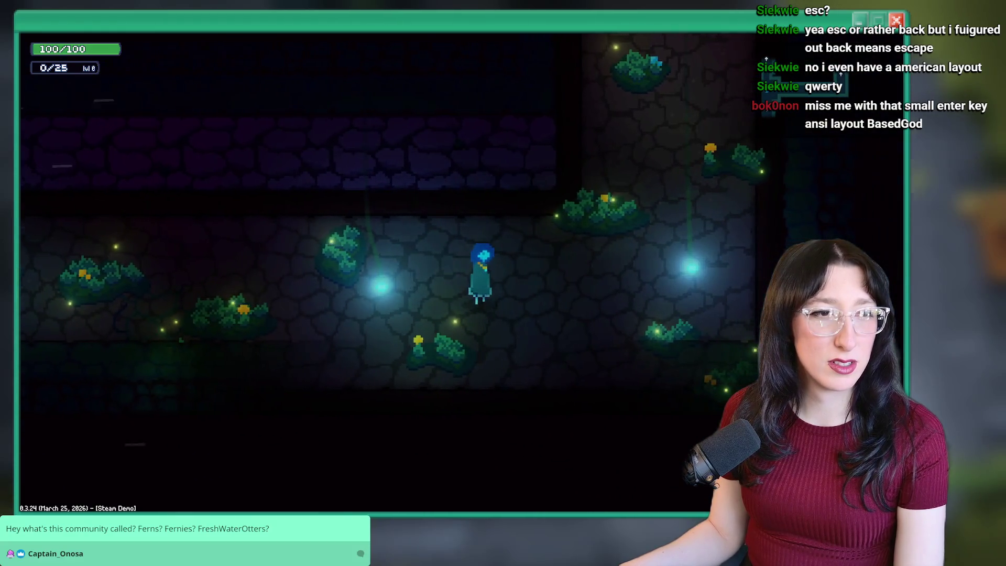
{"action": "key", "text": "d"}
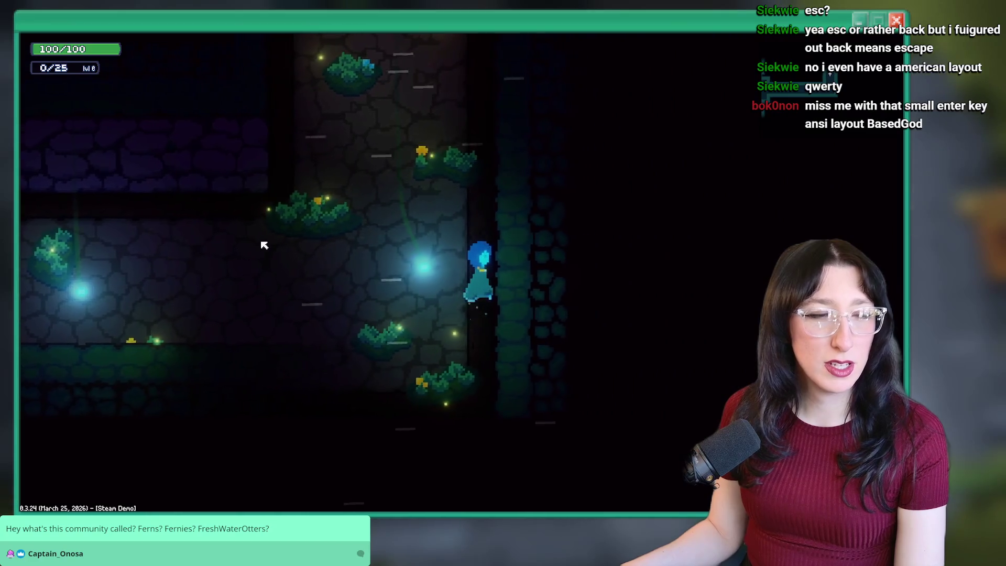
Climb into the large tiled room and open its chest to get the Fire Crystal – Waist
{"action": "key", "text": "w"}
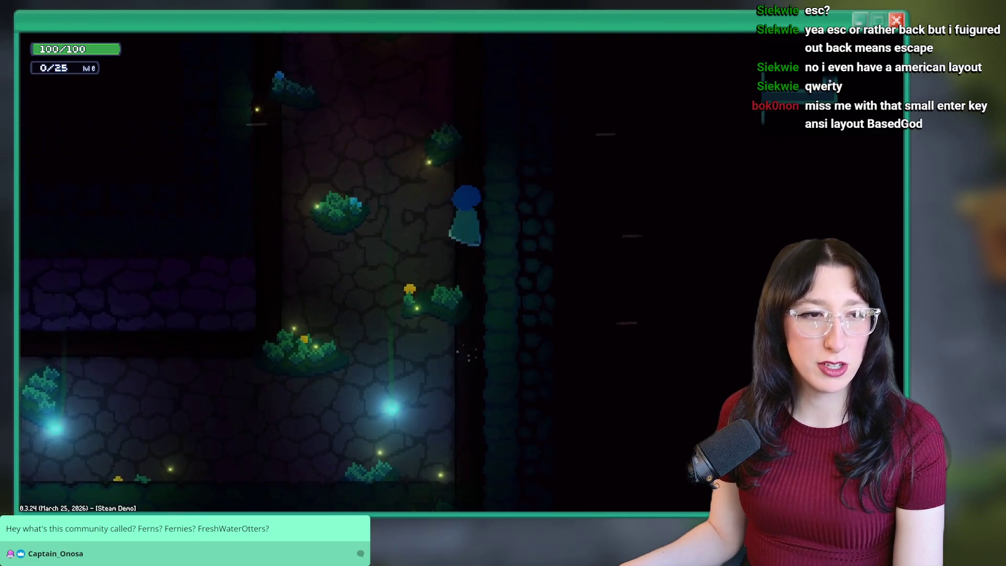
{"action": "key", "text": "w"}
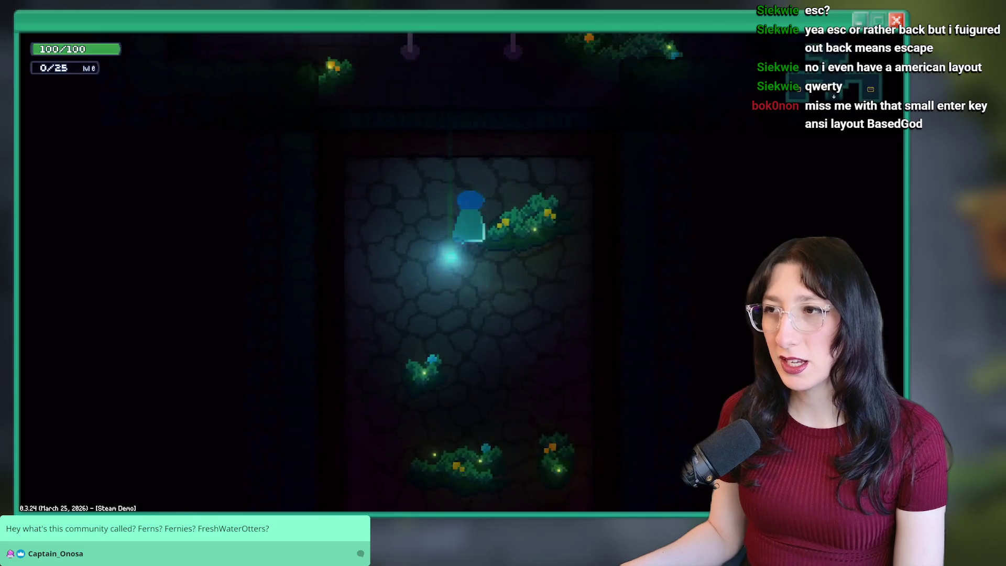
{"action": "key", "text": "w"}
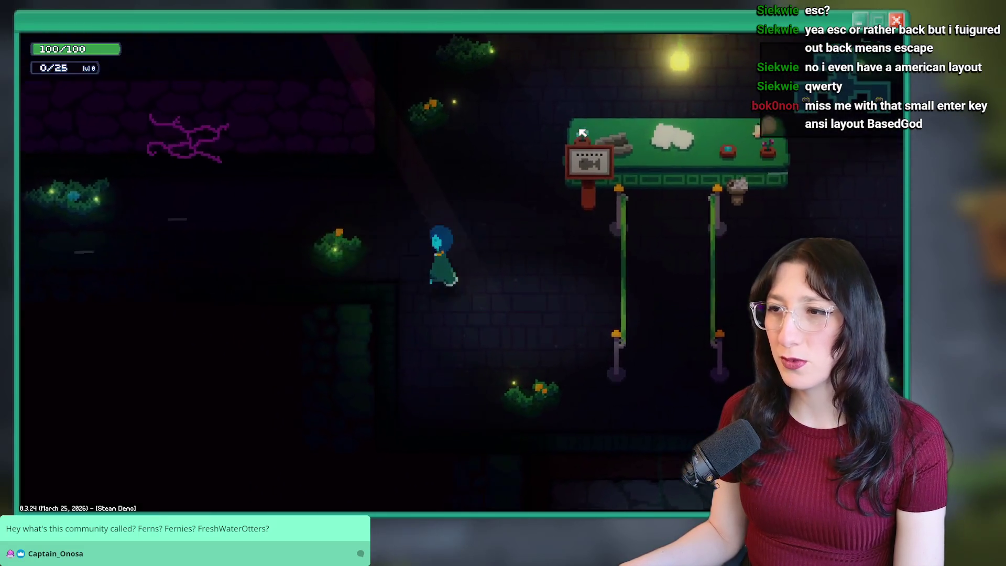
{"action": "key", "text": "a"}
{"action": "key", "text": "s"}
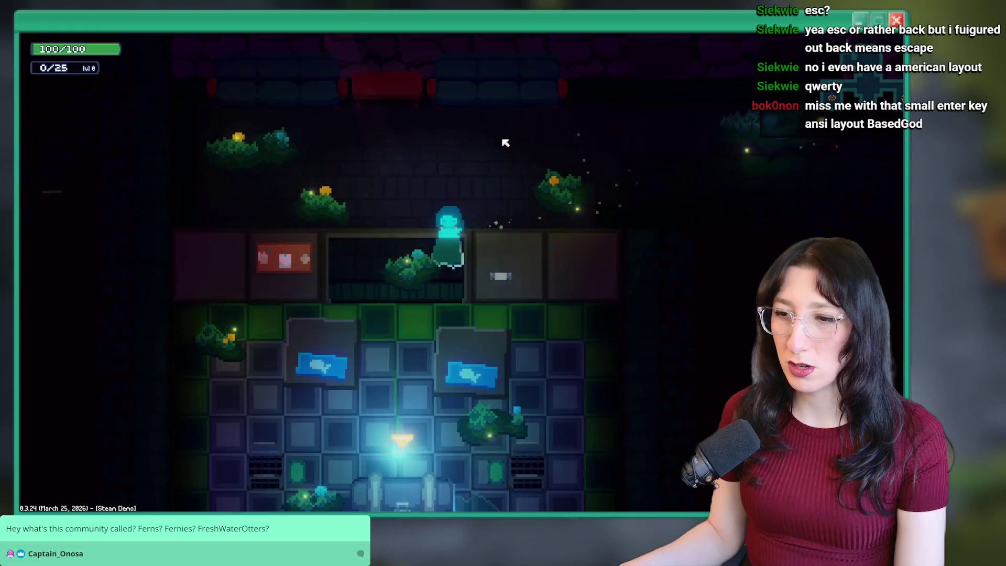
{"action": "key", "text": "s"}
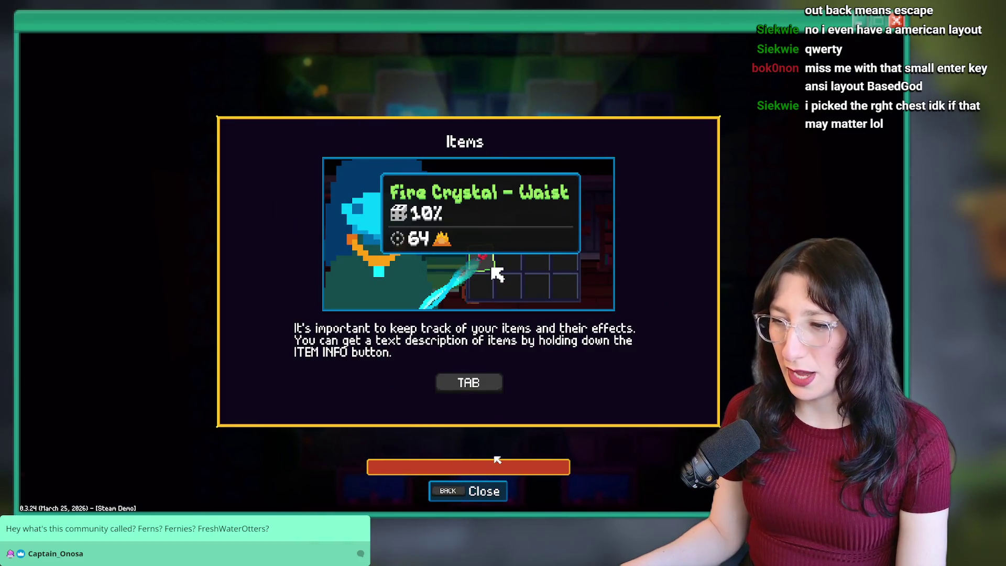
Hold Escape to dismiss the Items tutorial, then quit the demo back to Steam's library
{"action": "key", "text": "Escape"}
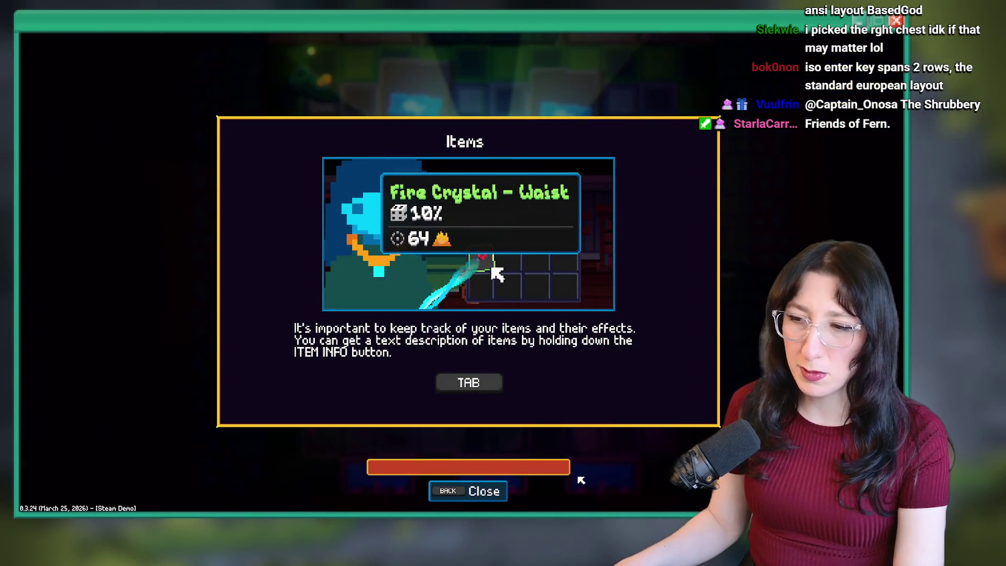
{"action": "key", "text": "BackSpace"}
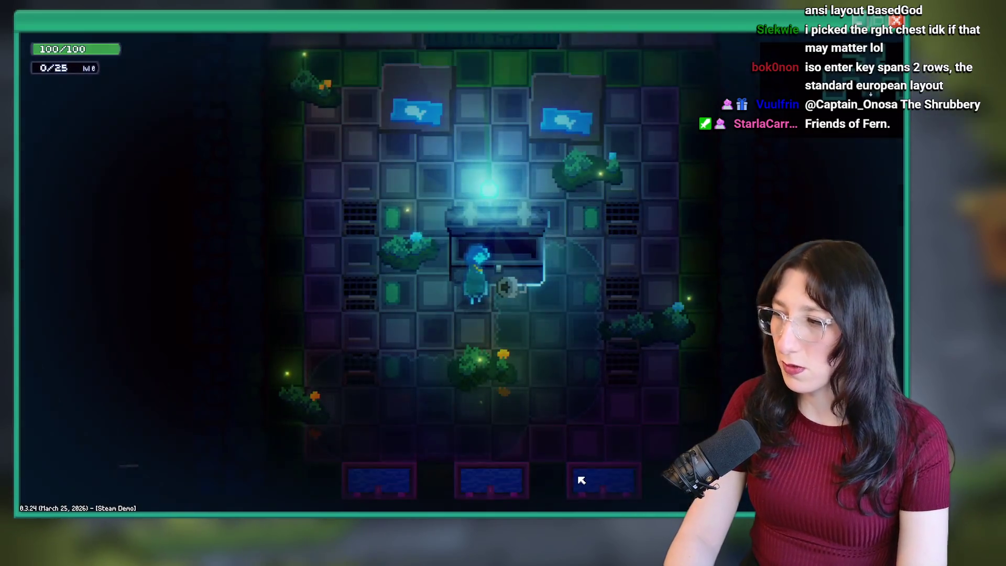
{"action": "key", "text": "alt+Tab"}
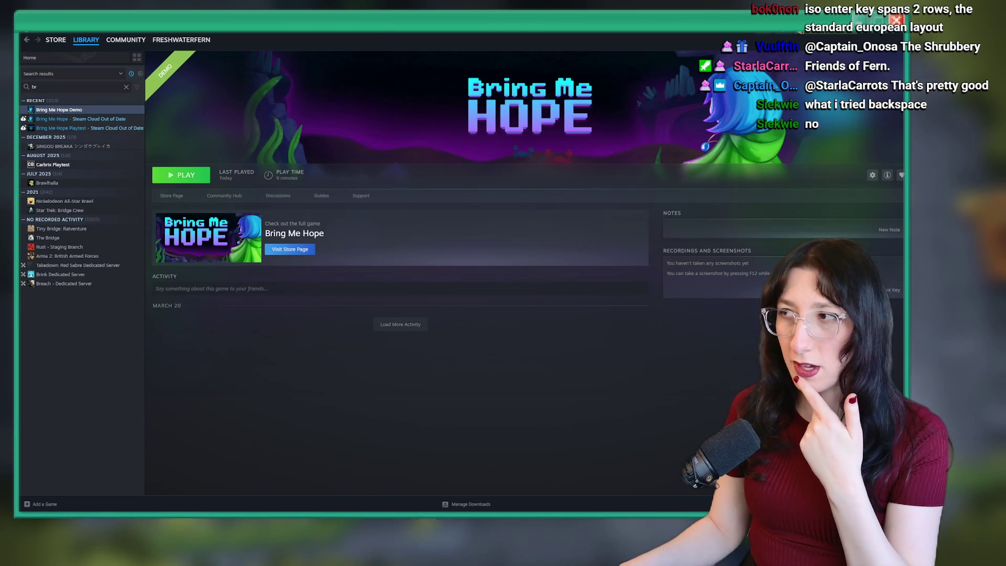
Switch from the Steam library back to the GameMaker code editor
{"action": "key", "text": "alt+Tab"}
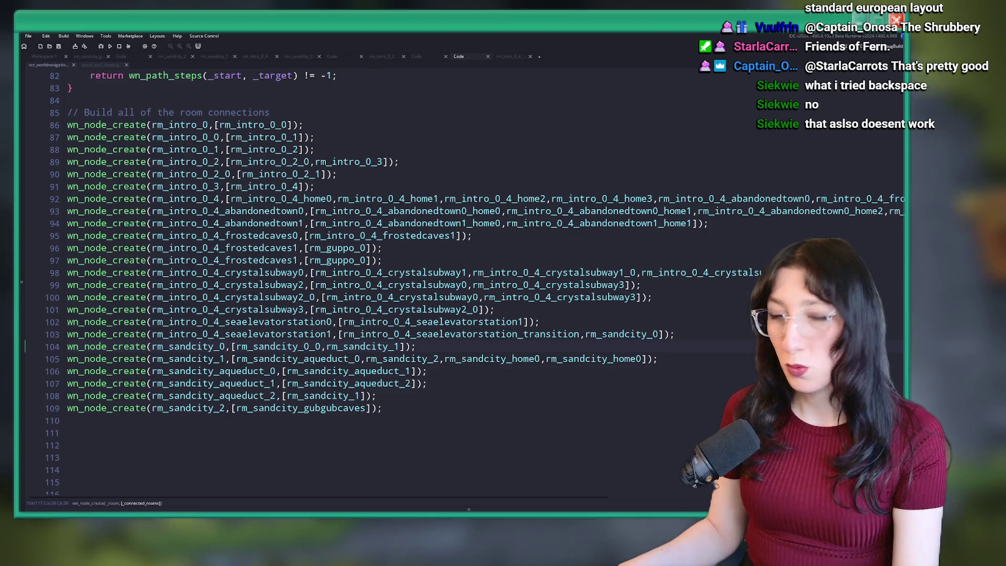
{"action": "mouse_move", "coordinate": [477, 514]}
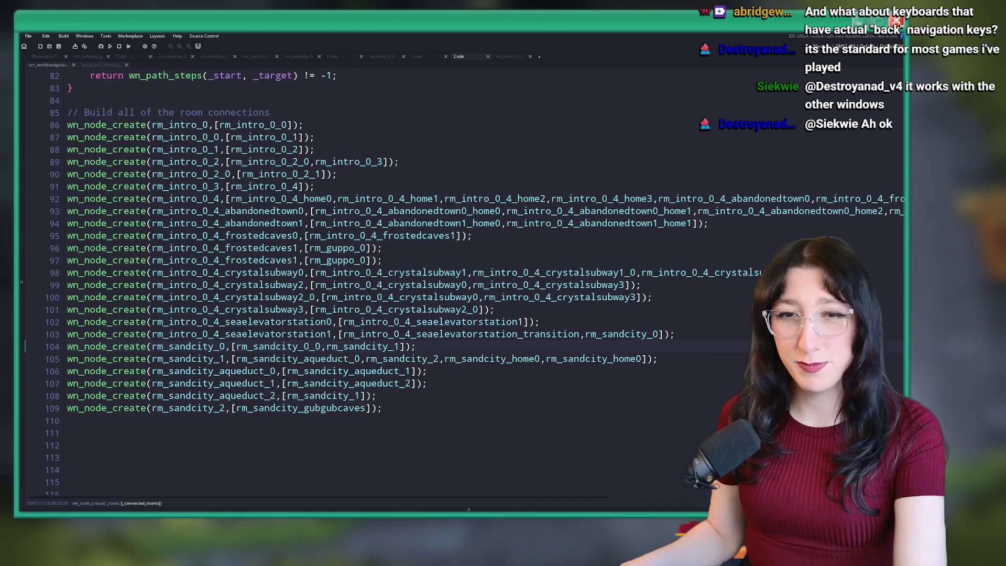
Run a build of the game, then find 'build' in the asset search to open build_options
{"action": "left_click", "coordinate": [630, 89]}
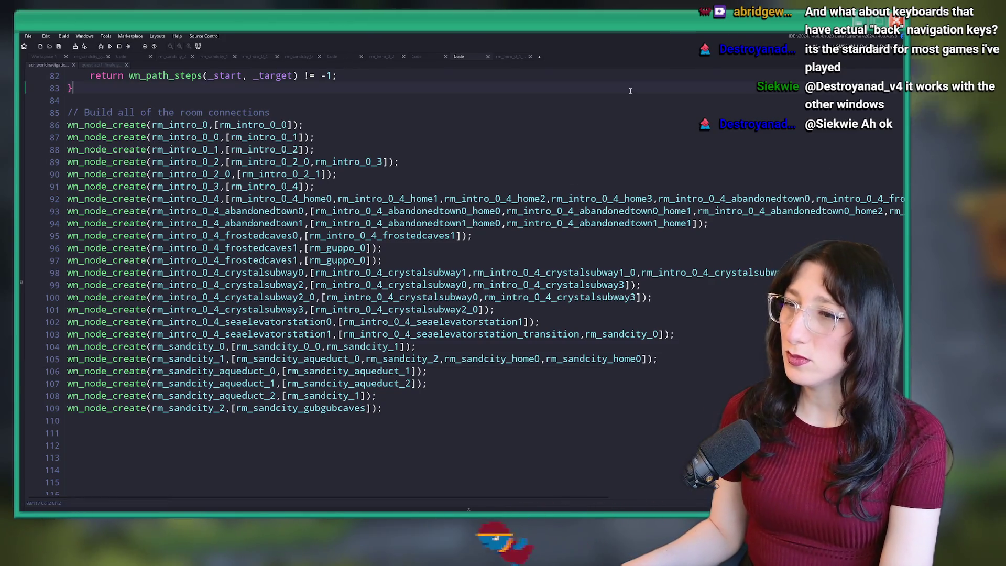
{"action": "key", "text": "F5"}
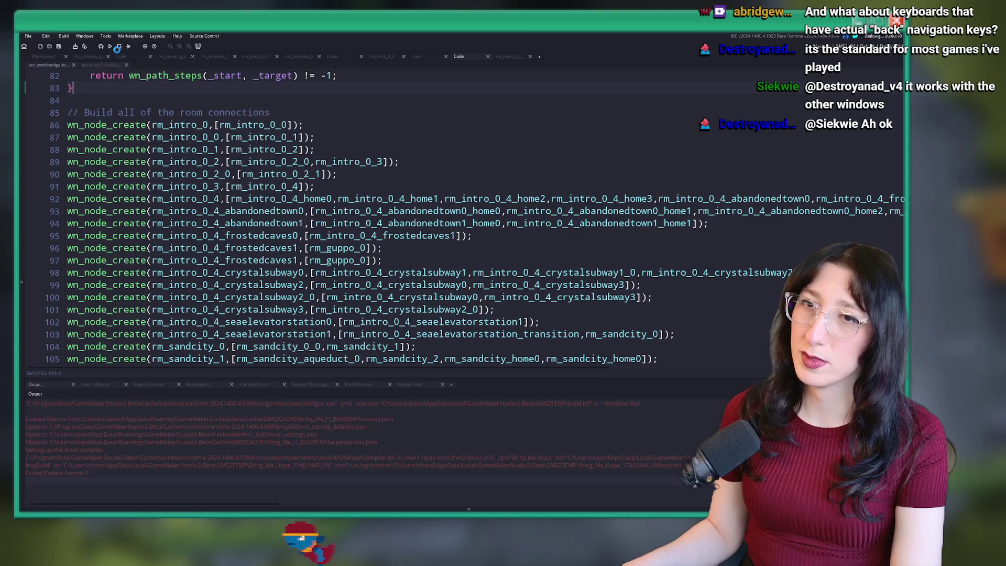
{"action": "left_click", "coordinate": [330, 154]}
{"action": "key", "text": "ctrl+t"}
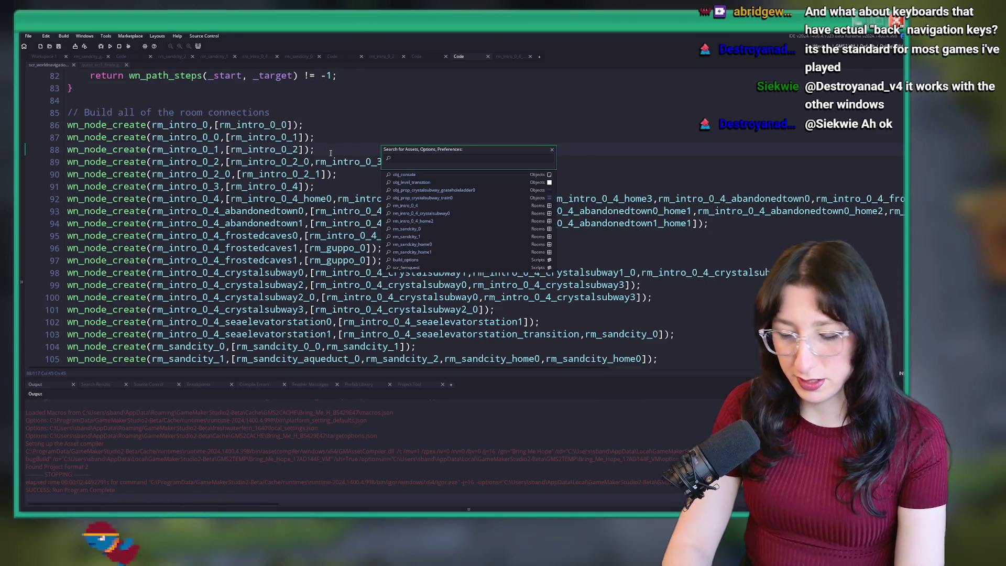
{"action": "type", "text": "build_opt"}
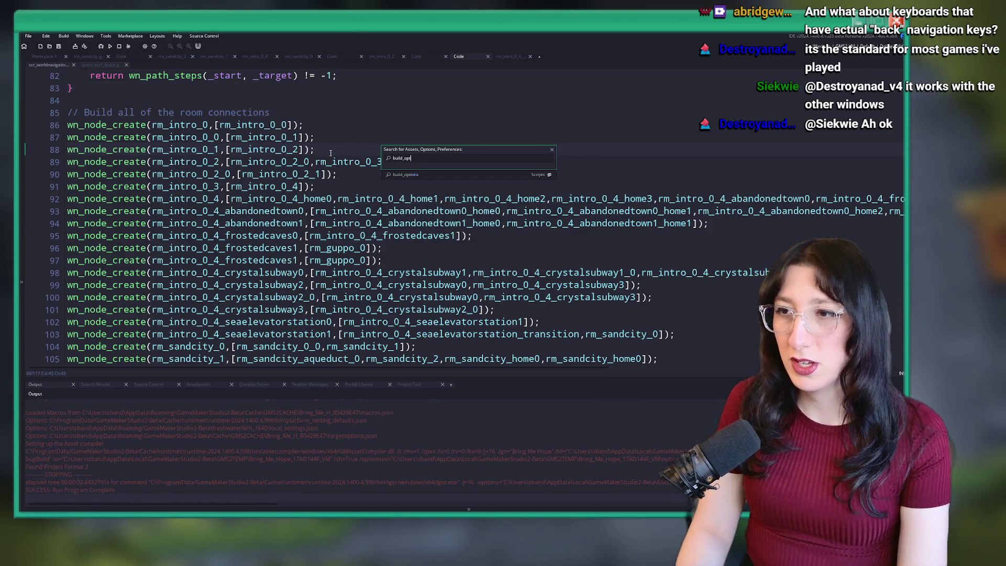
{"action": "key", "text": "Return"}
{"action": "left_click", "coordinate": [259, 256]}
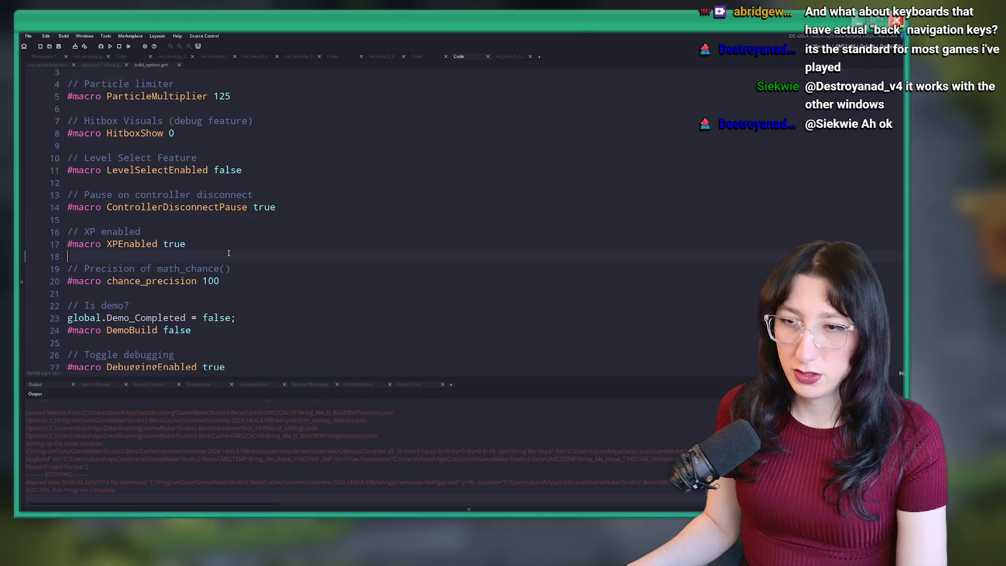
Change #macro SkillExampleSkip on line 79 from true to false and run the game again
{"action": "scroll", "coordinate": [259, 301], "scroll_direction": "down", "scroll_amount": 2}
{"action": "scroll", "coordinate": [259, 301], "scroll_direction": "down", "scroll_amount": 2}
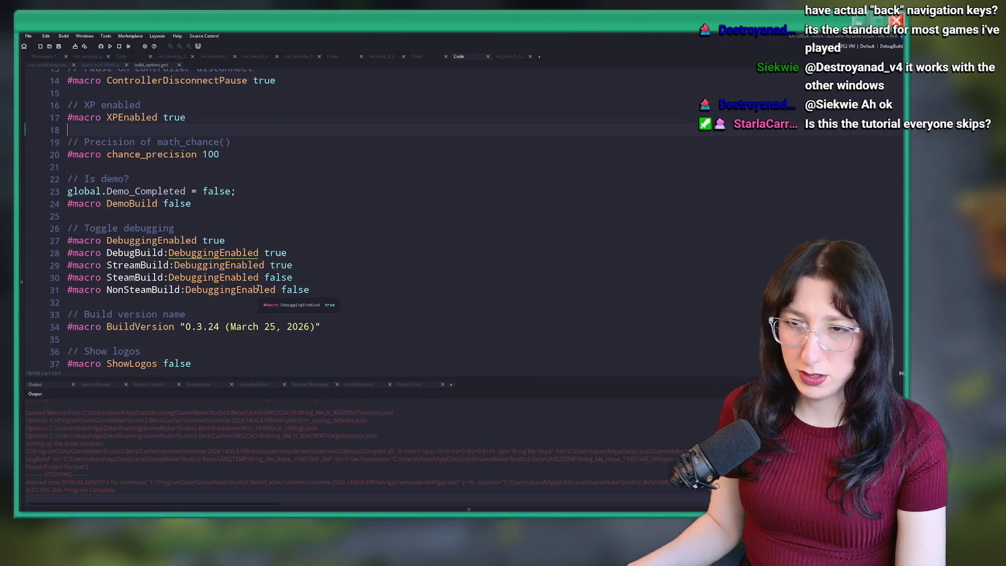
{"action": "scroll", "coordinate": [185, 290], "scroll_direction": "down", "scroll_amount": 5}
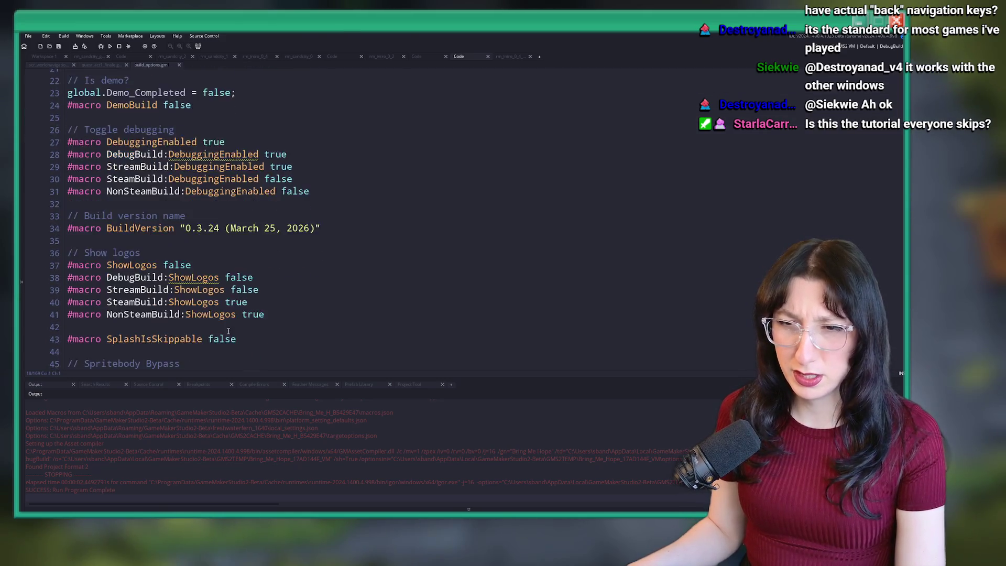
{"action": "scroll", "coordinate": [227, 271], "scroll_direction": "down", "scroll_amount": 9}
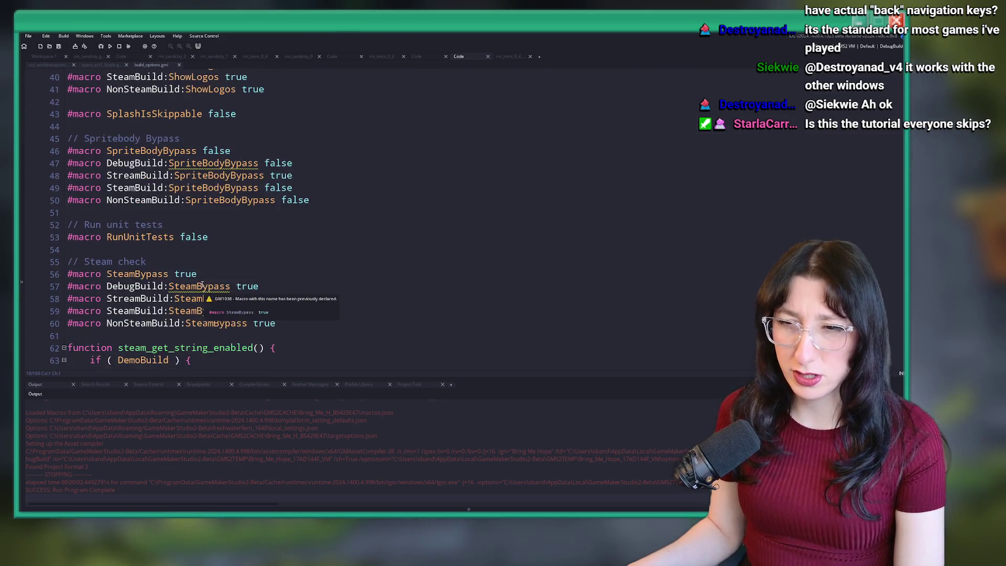
{"action": "scroll", "coordinate": [225, 284], "scroll_direction": "down", "scroll_amount": 5}
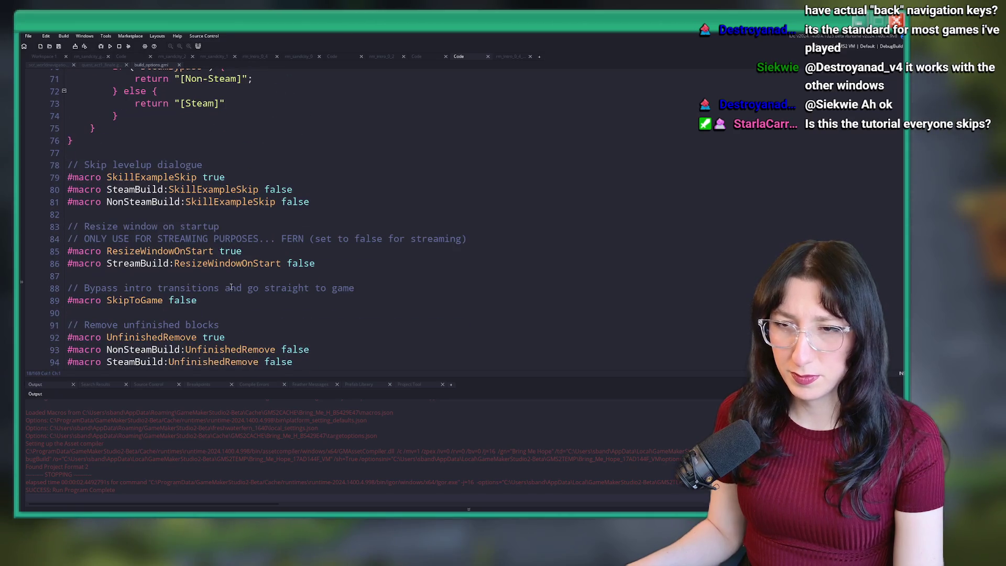
{"action": "double_click", "coordinate": [212, 177]}
{"action": "type", "text": "false"}
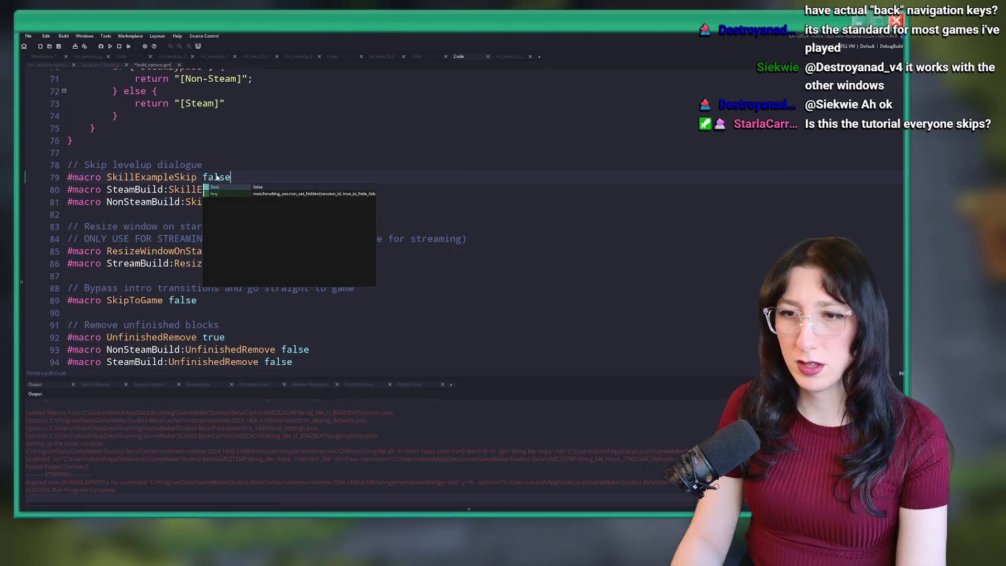
{"action": "left_click", "coordinate": [212, 165]}
{"action": "left_click", "coordinate": [110, 46]}
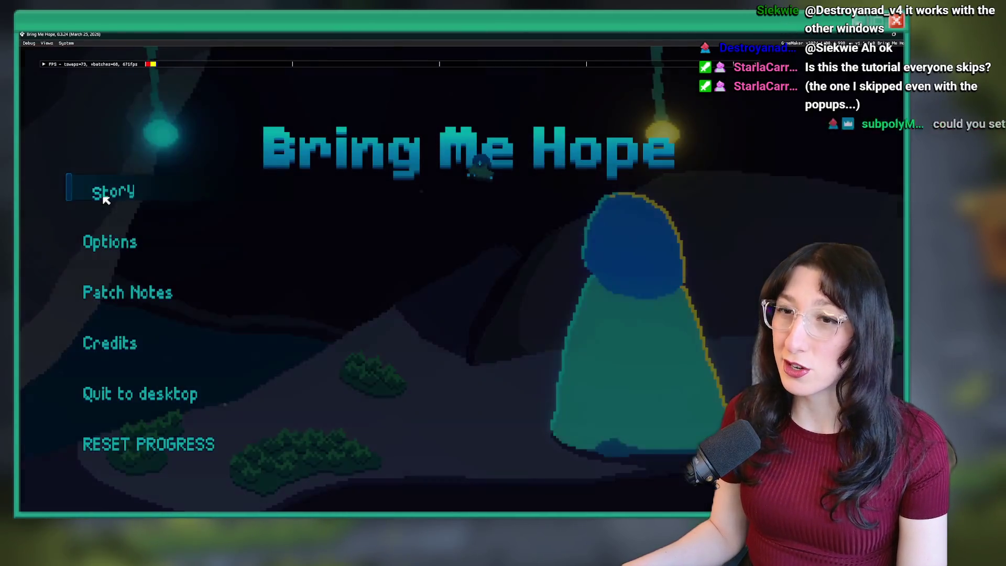
Start the game, toggle the inventory and pause menu, walk left, and maximize the window
{"action": "left_click", "coordinate": [99, 191]}
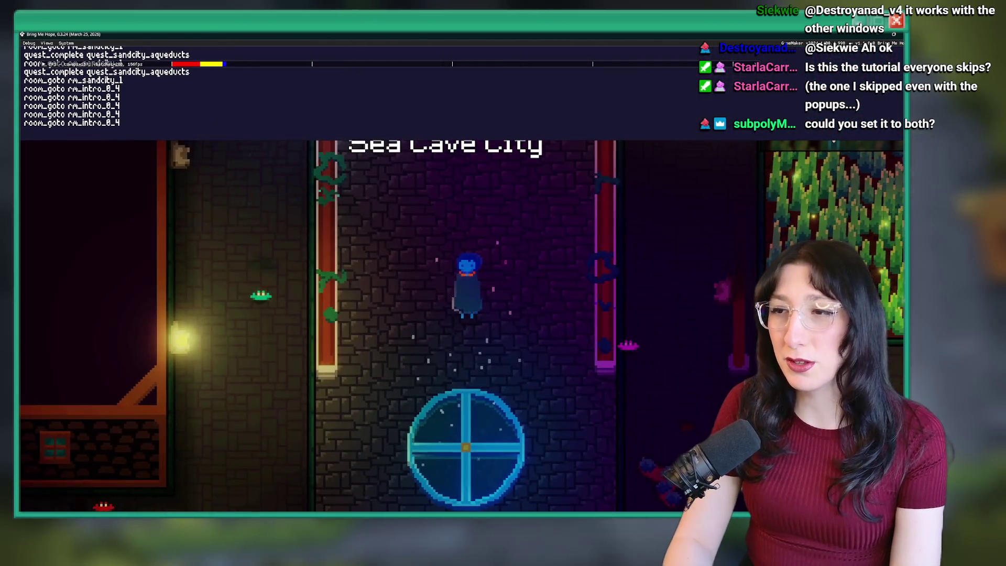
{"action": "key", "text": "i"}
{"action": "key", "text": "i"}
{"action": "key", "text": "Escape"}
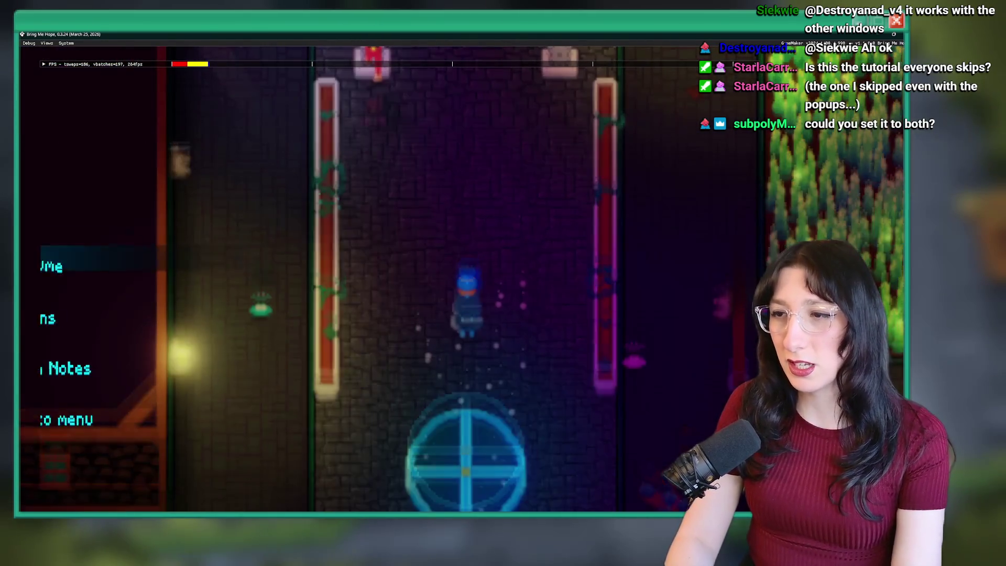
{"action": "key", "text": "i"}
{"action": "key", "text": "i"}
{"action": "key", "text": "a"}
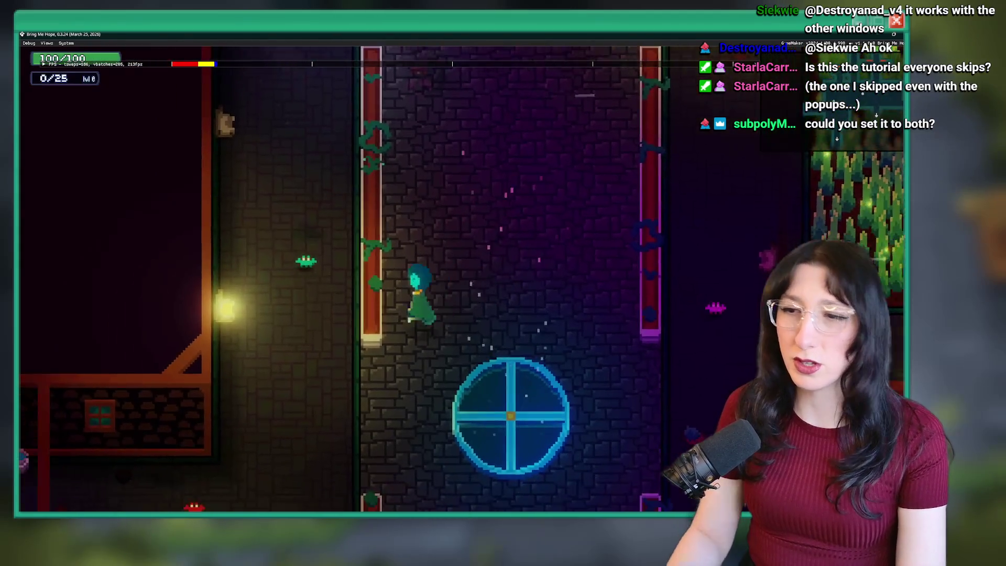
{"action": "key", "text": "a"}
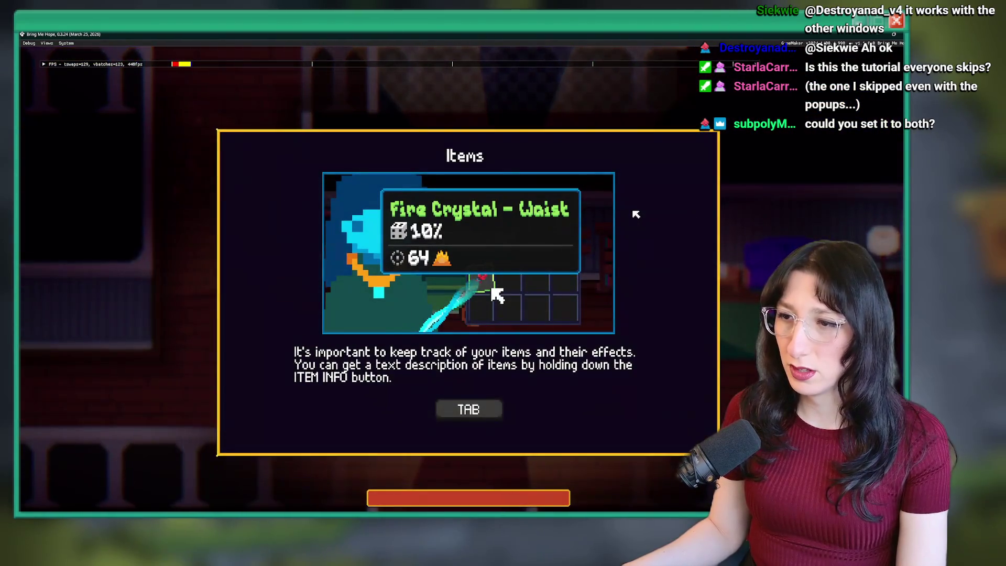
{"action": "double_click", "coordinate": [644, 33]}
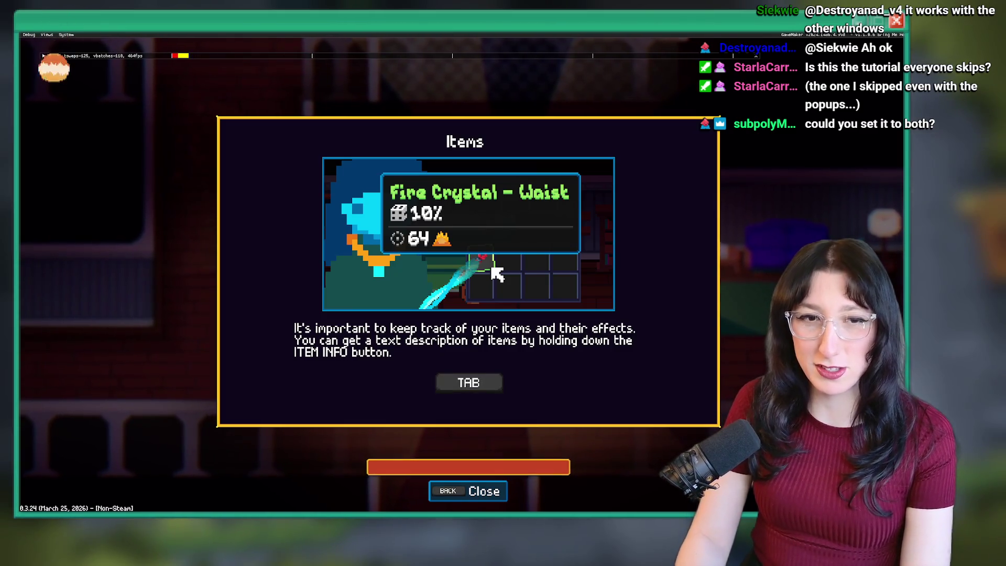
Hold Backspace to close the Items tutorial, explore the house and garden, then quit
{"action": "key", "text": "BackSpace"}
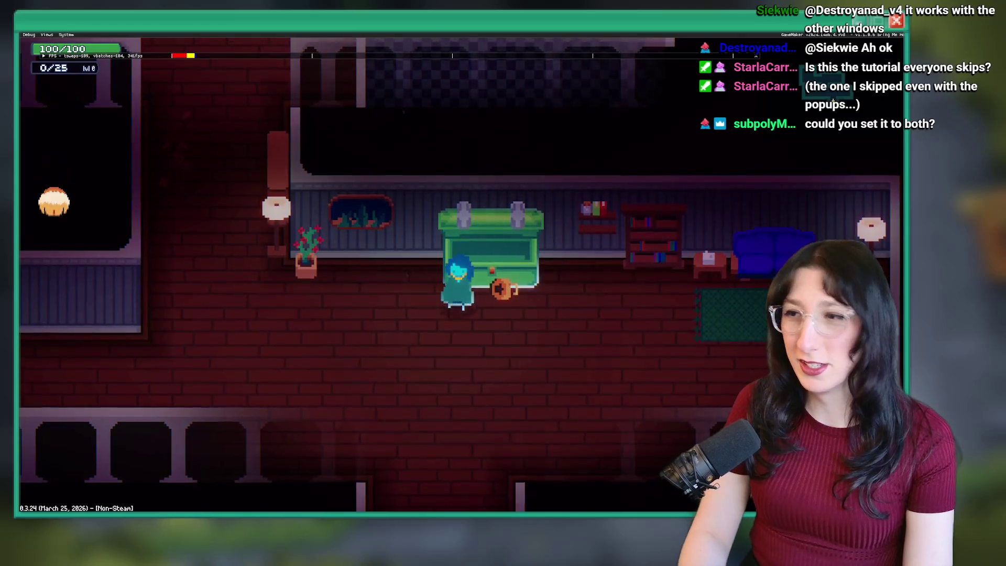
{"action": "key", "text": "a"}
{"action": "key", "text": "w"}
{"action": "key", "text": "w"}
{"action": "key", "text": "a"}
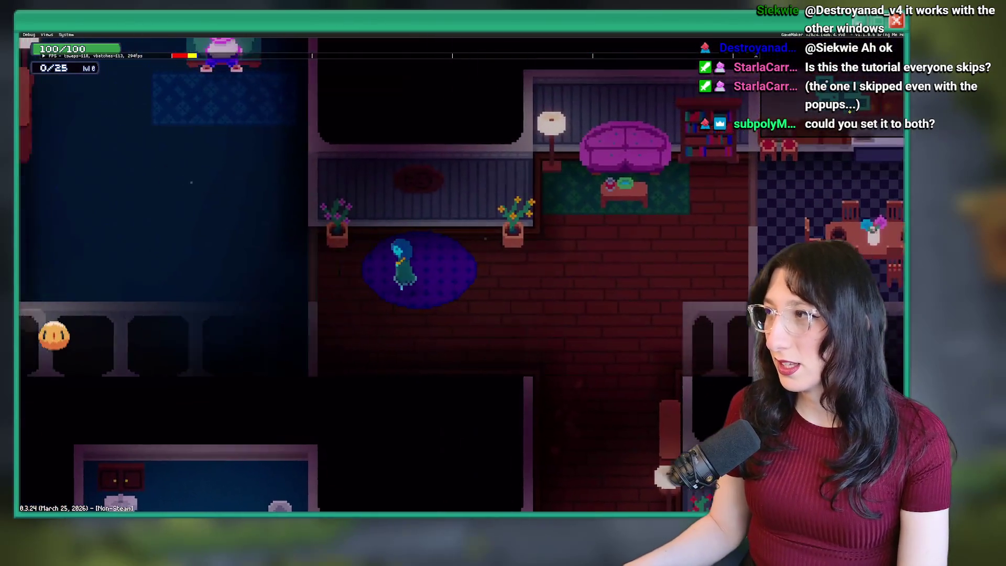
{"action": "key", "text": "s"}
{"action": "key", "text": "d"}
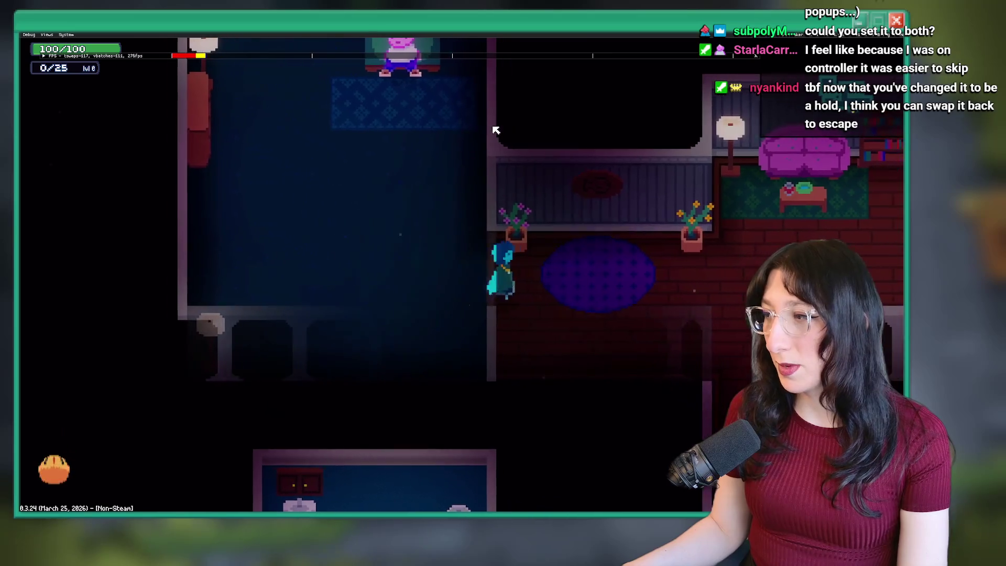
{"action": "key", "text": "s"}
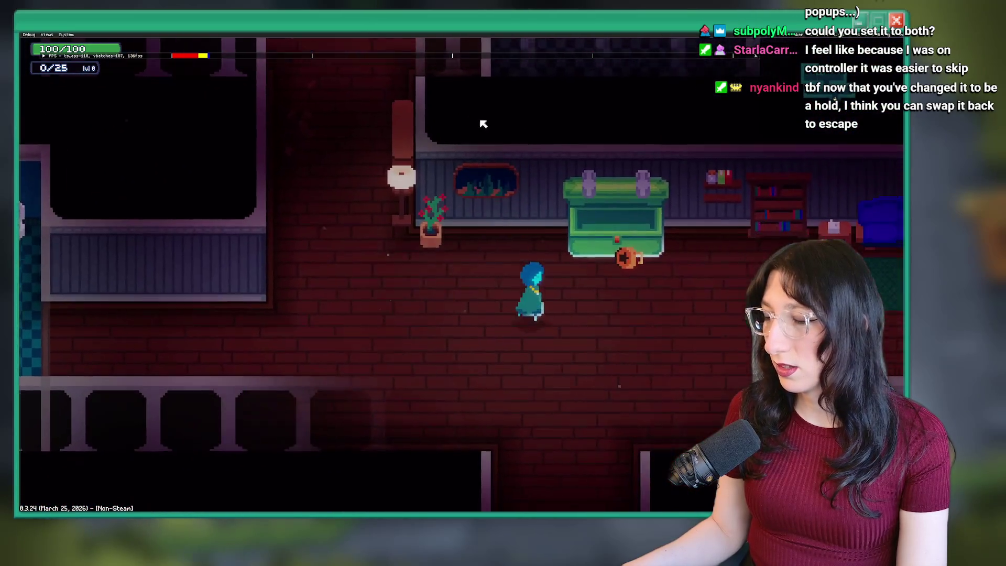
{"action": "key", "text": "d"}
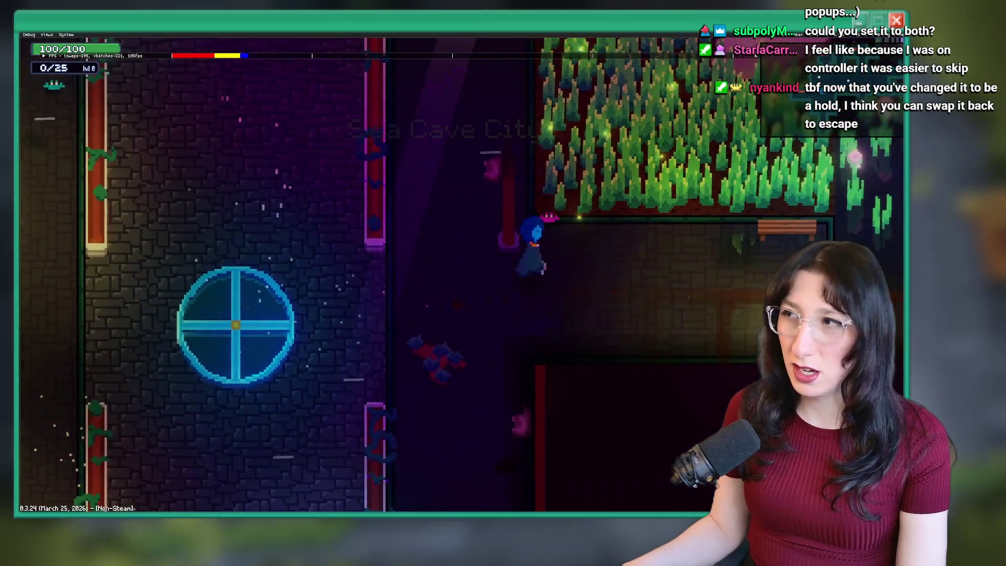
{"action": "key", "text": "w"}
{"action": "key", "text": "w"}
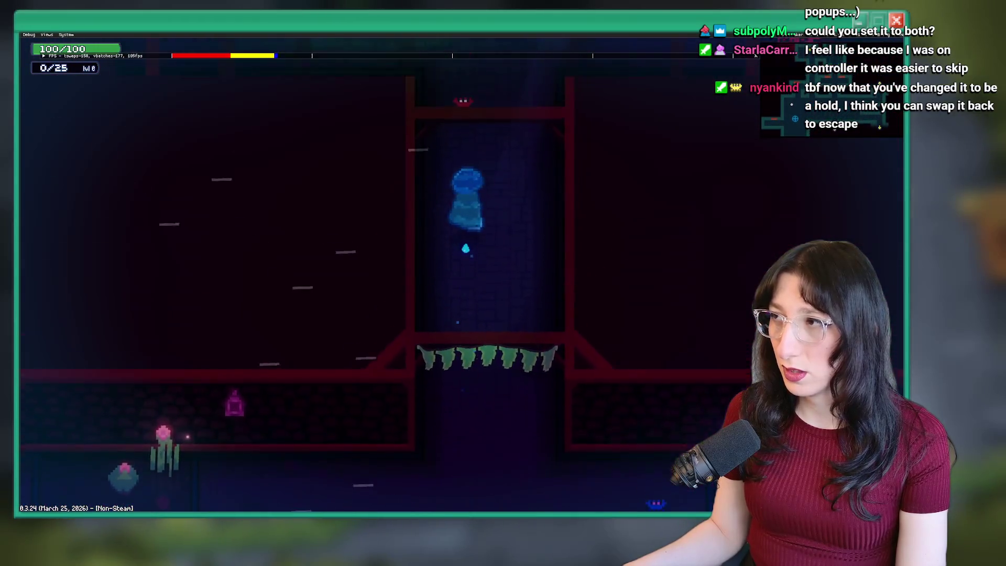
{"action": "key", "text": "alt+F4"}
{"action": "left_click", "coordinate": [411, 194]}
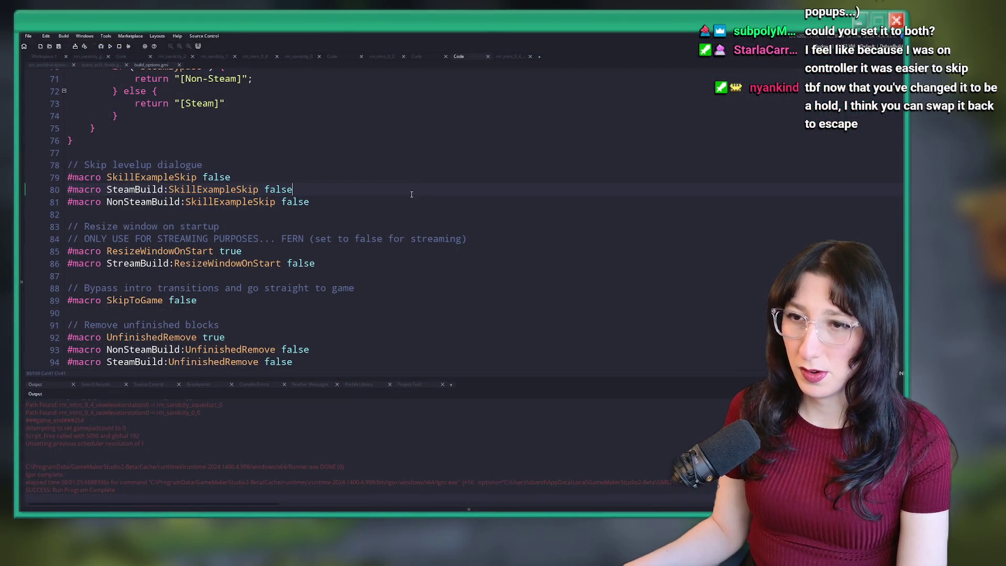
{"action": "key", "text": "ctrl+t"}
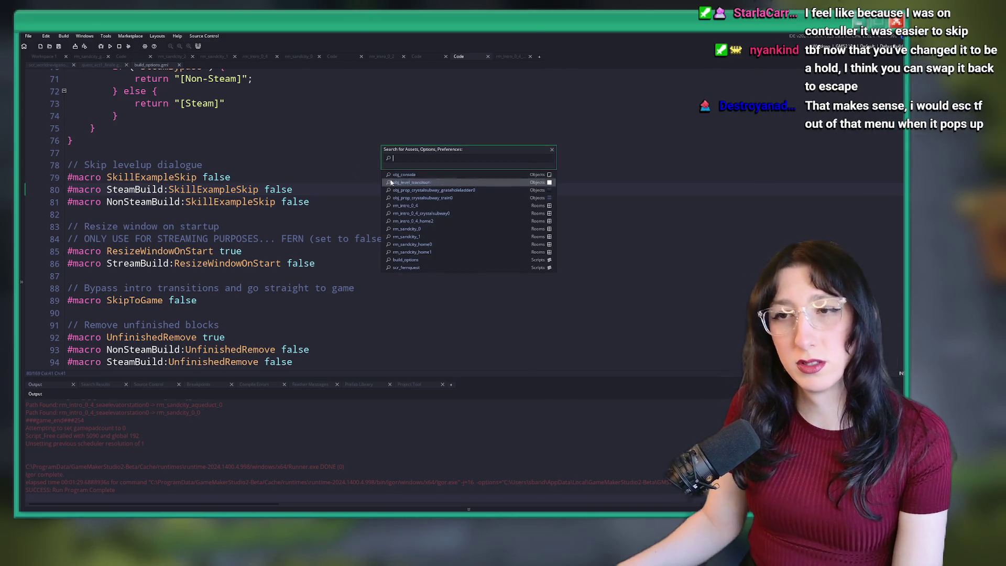
{"action": "left_click", "coordinate": [186, 177]}
{"action": "right_click", "coordinate": [186, 177]}
{"action": "left_click", "coordinate": [209, 118]}
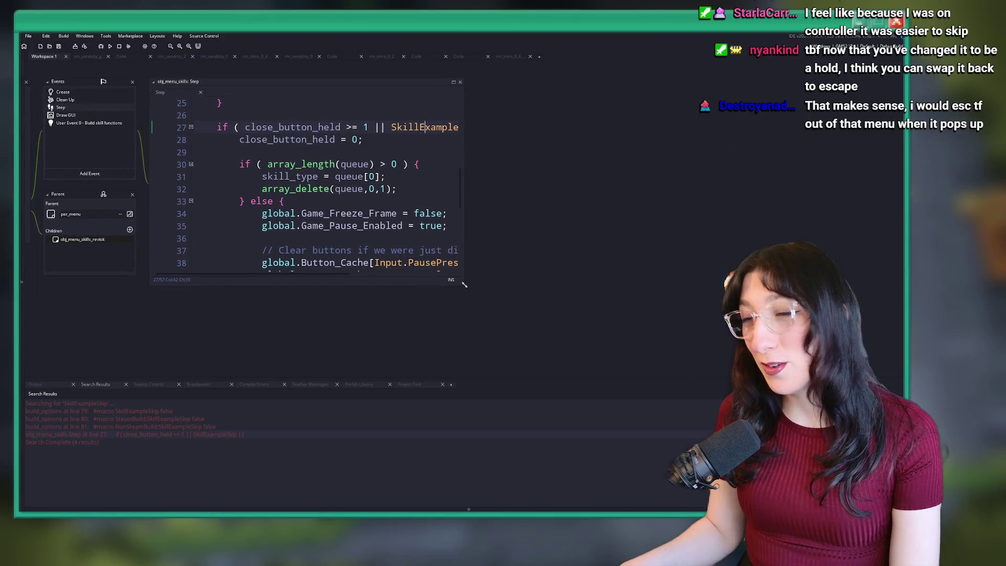
{"action": "left_click_drag", "start_coordinate": [464, 284], "coordinate": [744, 367]}
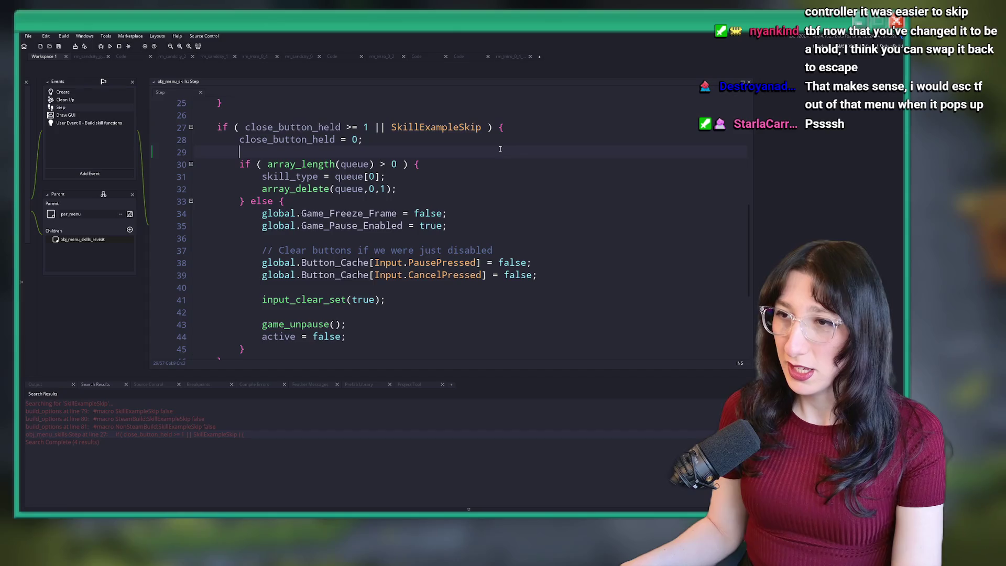
{"action": "left_click", "coordinate": [553, 139]}
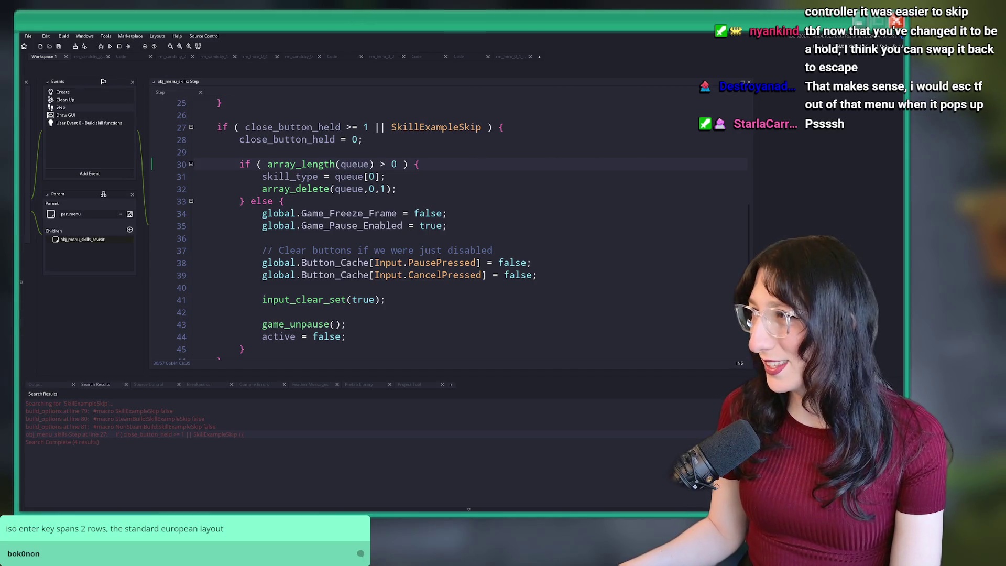
Browse the skills menu Step code and highlight the uses of close_button_held
{"action": "scroll", "coordinate": [547, 148], "scroll_direction": "down", "scroll_amount": 2}
{"action": "left_click", "coordinate": [517, 123]}
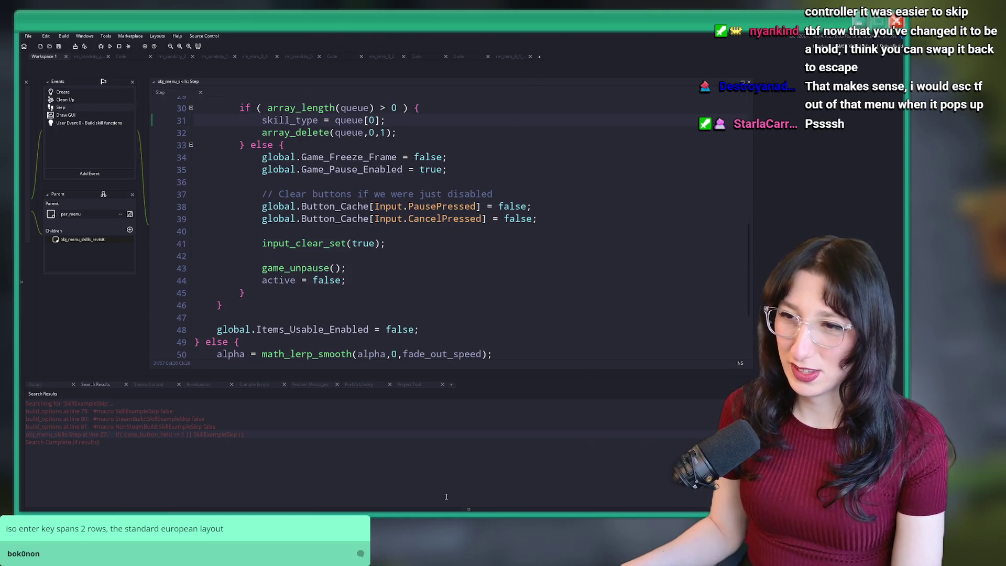
{"action": "scroll", "coordinate": [579, 215], "scroll_direction": "up", "scroll_amount": 2}
{"action": "left_click", "coordinate": [582, 253]}
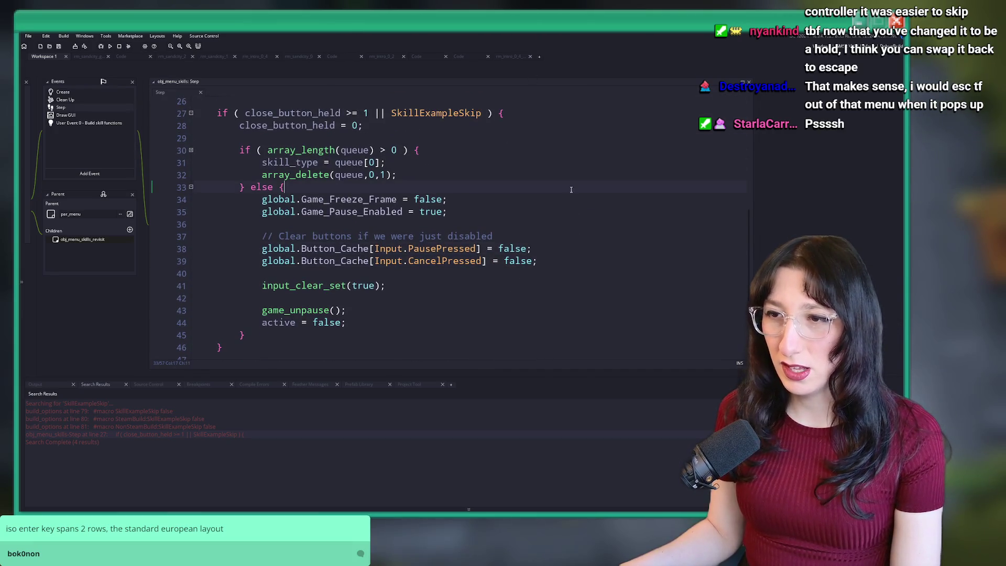
{"action": "scroll", "coordinate": [571, 190], "scroll_direction": "up", "scroll_amount": 2}
{"action": "left_click", "coordinate": [341, 156]}
{"action": "scroll", "coordinate": [325, 179], "scroll_direction": "up", "scroll_amount": 3}
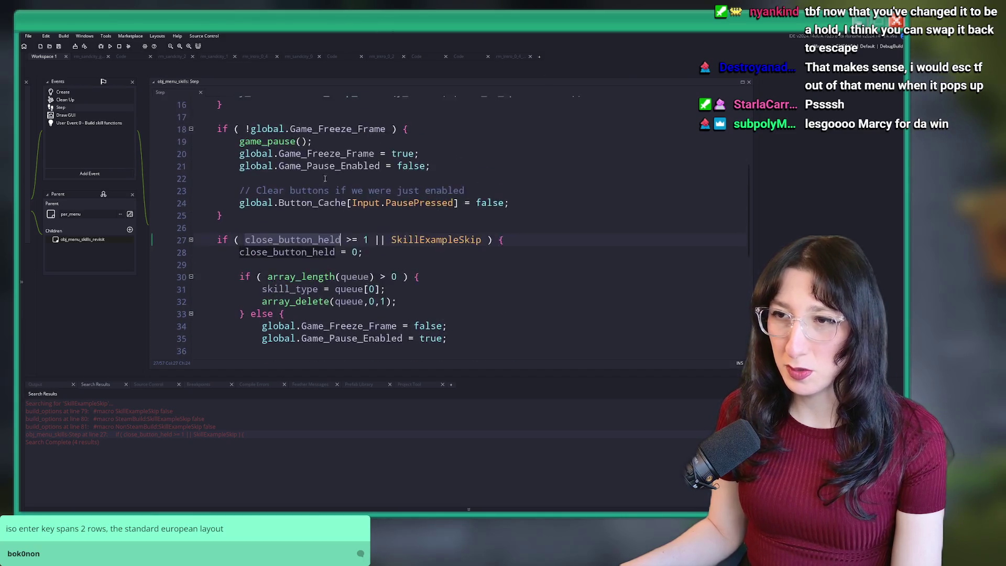
{"action": "scroll", "coordinate": [325, 179], "scroll_direction": "up", "scroll_amount": 5}
{"action": "scroll", "coordinate": [293, 237], "scroll_direction": "down", "scroll_amount": 2}
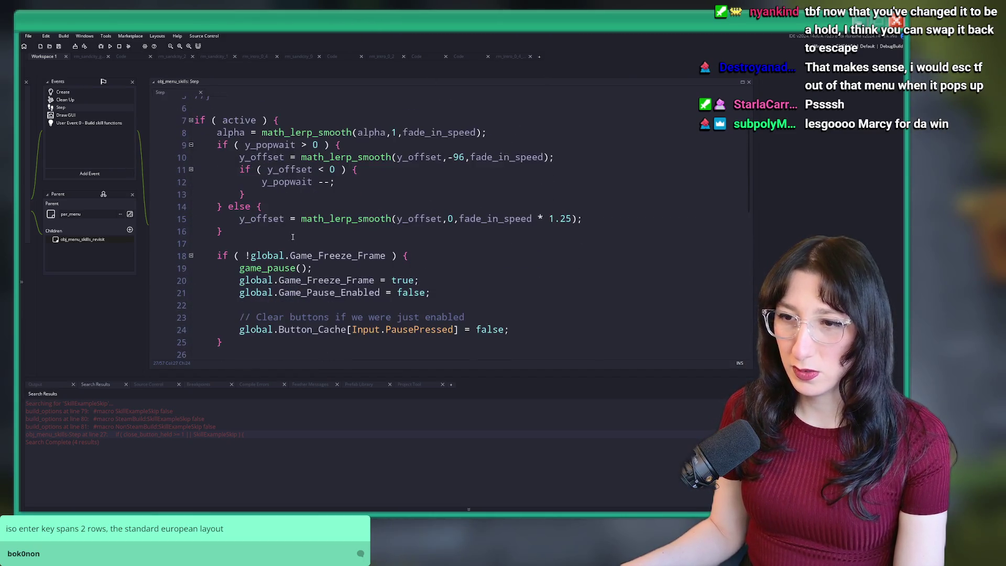
Review the Draw GUI event code, then return to the Step event near line 24
{"action": "left_click", "coordinate": [88, 115]}
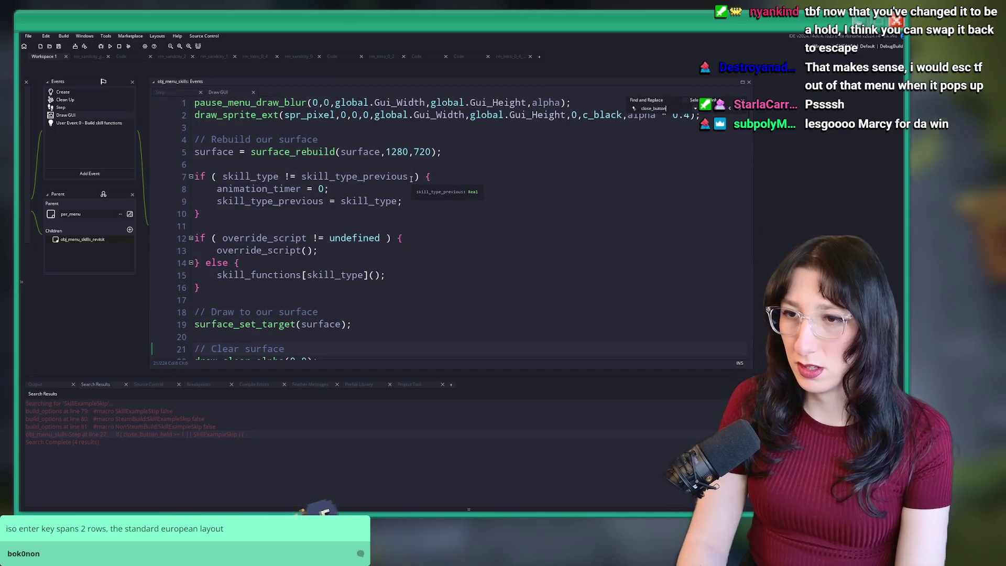
{"action": "scroll", "coordinate": [412, 210], "scroll_direction": "down", "scroll_amount": 6}
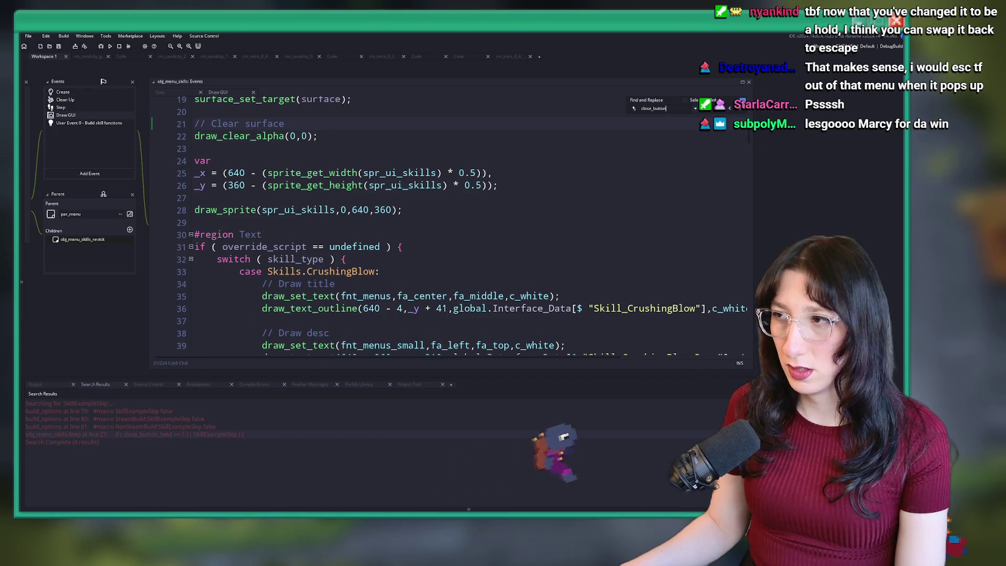
{"action": "scroll", "coordinate": [330, 236], "scroll_direction": "down", "scroll_amount": 20}
{"action": "left_click", "coordinate": [330, 221]}
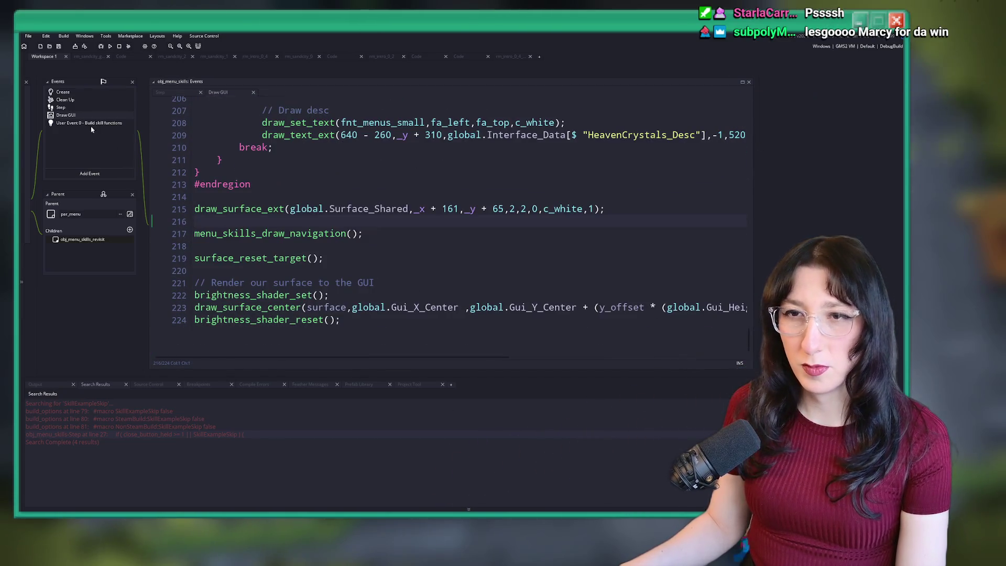
{"action": "key", "text": "ctrl+Tab"}
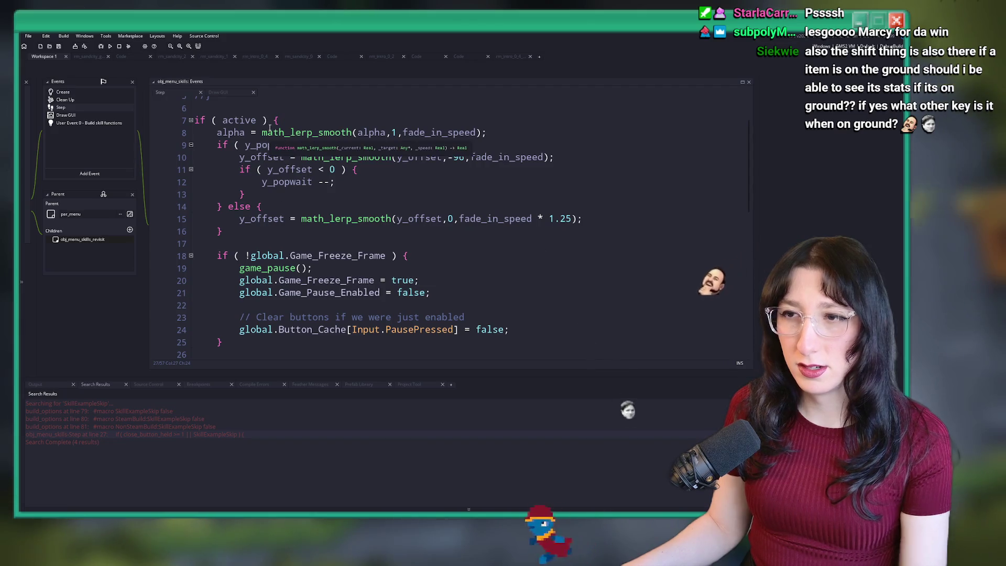
{"action": "scroll", "coordinate": [441, 229], "scroll_direction": "down", "scroll_amount": 2}
{"action": "scroll", "coordinate": [441, 228], "scroll_direction": "down", "scroll_amount": 2}
{"action": "key", "text": "Up"}
{"action": "key", "text": "Up"}
{"action": "key", "text": "Up"}
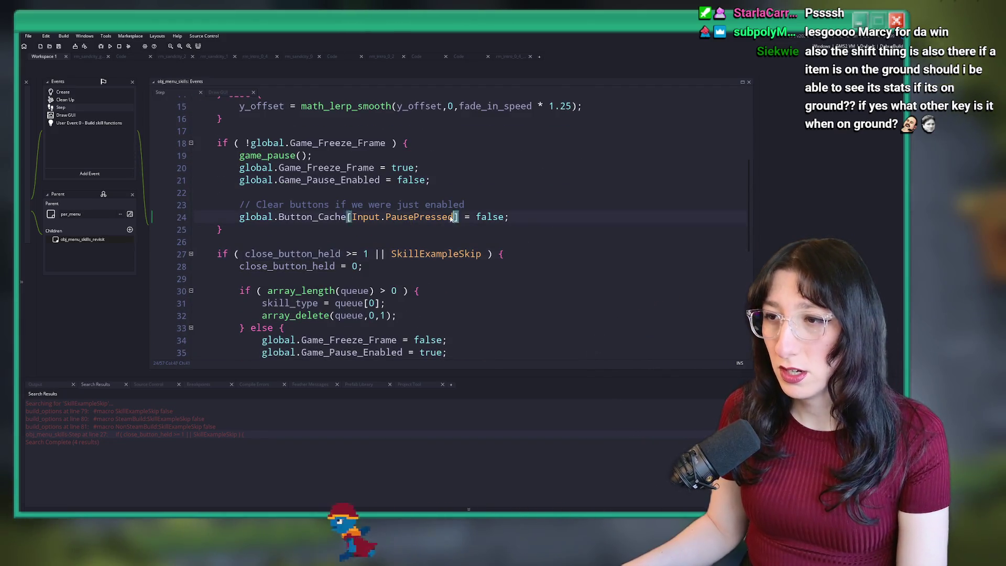
{"action": "key", "text": "Home"}
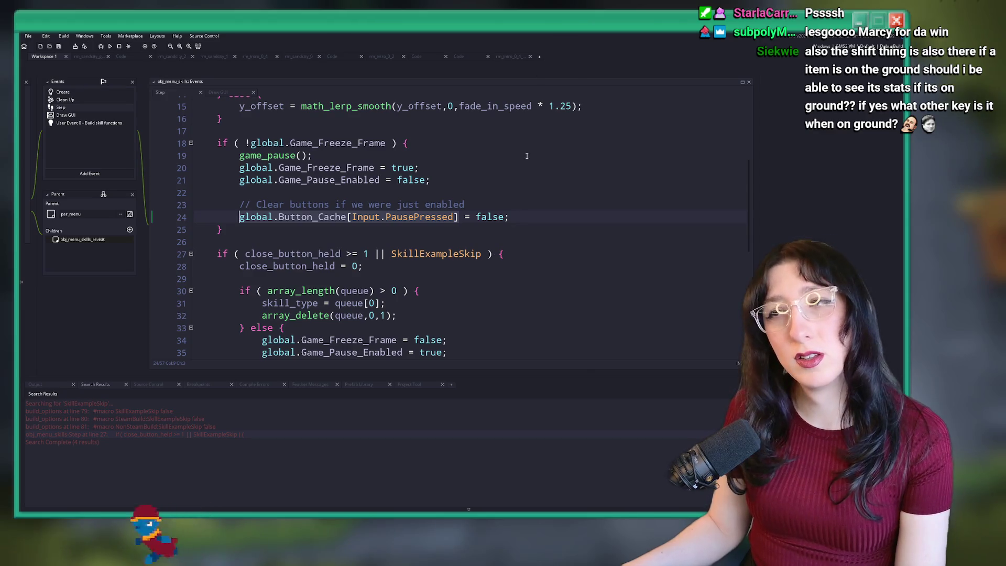
{"action": "scroll", "coordinate": [418, 192], "scroll_direction": "down", "scroll_amount": 1}
{"action": "scroll", "coordinate": [418, 192], "scroll_direction": "down", "scroll_amount": 1}
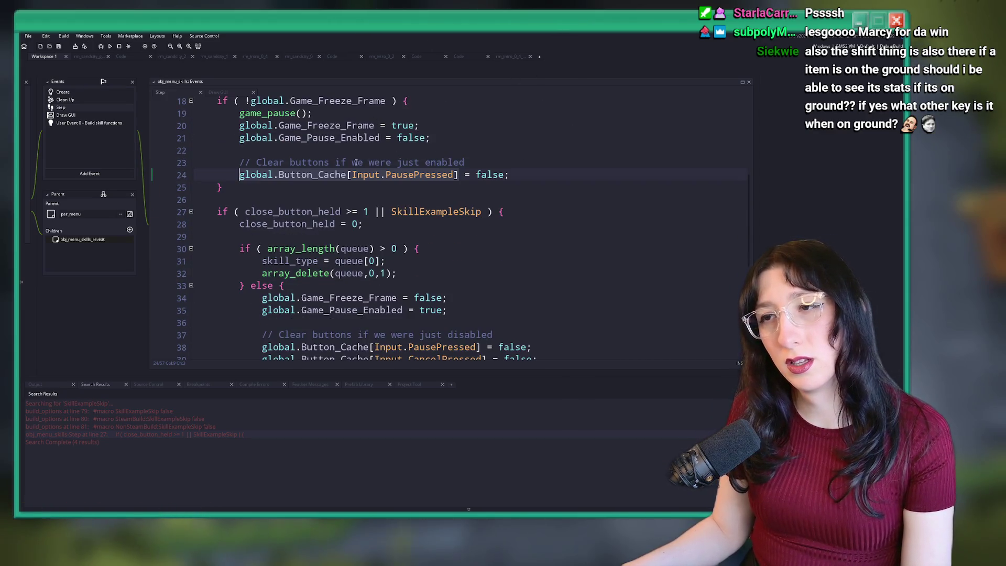
{"action": "scroll", "coordinate": [418, 192], "scroll_direction": "up", "scroll_amount": 2}
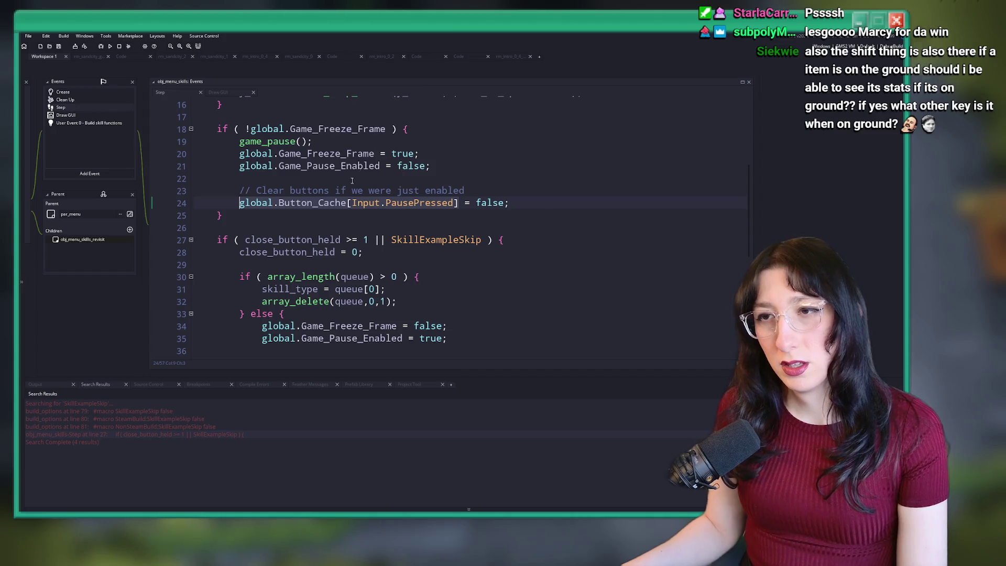
{"action": "scroll", "coordinate": [324, 203], "scroll_direction": "down", "scroll_amount": 1}
Select close_button_held on line 28 and open a project-wide Search & Replace for it
{"action": "left_click", "coordinate": [323, 203]}
{"action": "scroll", "coordinate": [375, 261], "scroll_direction": "down", "scroll_amount": 5}
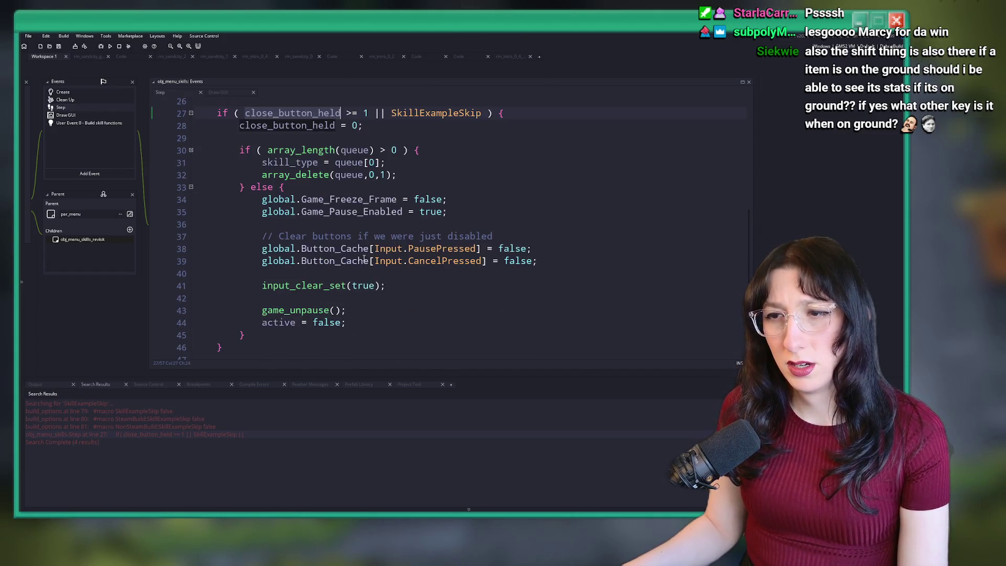
{"action": "scroll", "coordinate": [383, 259], "scroll_direction": "down", "scroll_amount": 2}
{"action": "scroll", "coordinate": [353, 231], "scroll_direction": "up", "scroll_amount": 12}
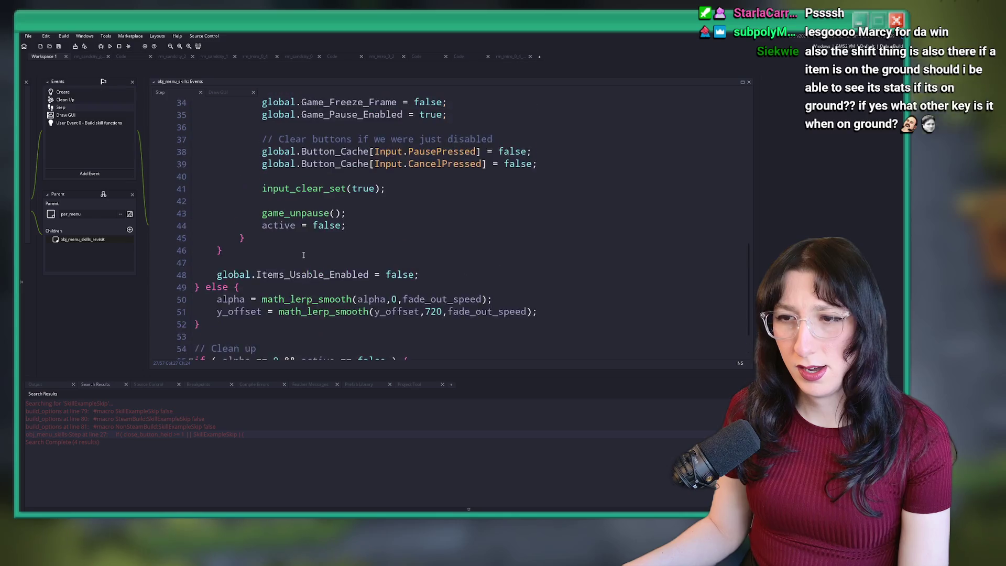
{"action": "scroll", "coordinate": [352, 235], "scroll_direction": "down", "scroll_amount": 6}
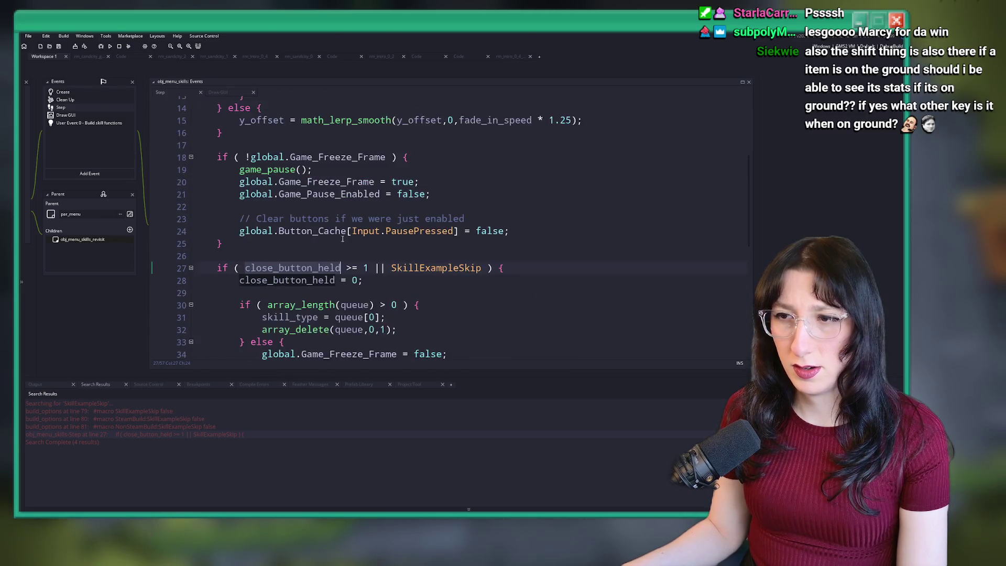
{"action": "double_click", "coordinate": [295, 224]}
{"action": "key", "text": "ctrl+shift+f"}
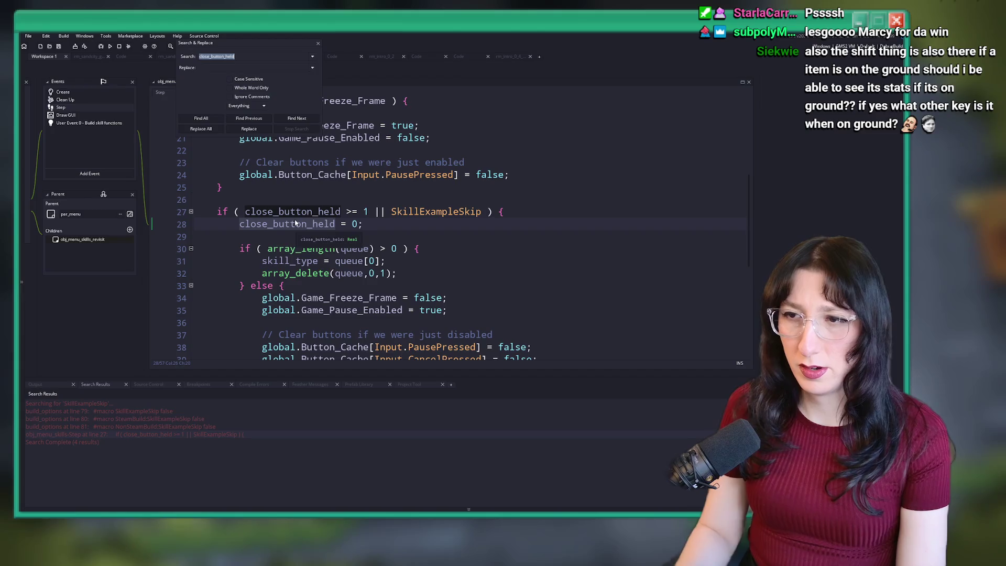
Find all close_button_held occurrences and inspect the scr_menus and obj_menu_skills_revisit matches
{"action": "key", "text": "Return"}
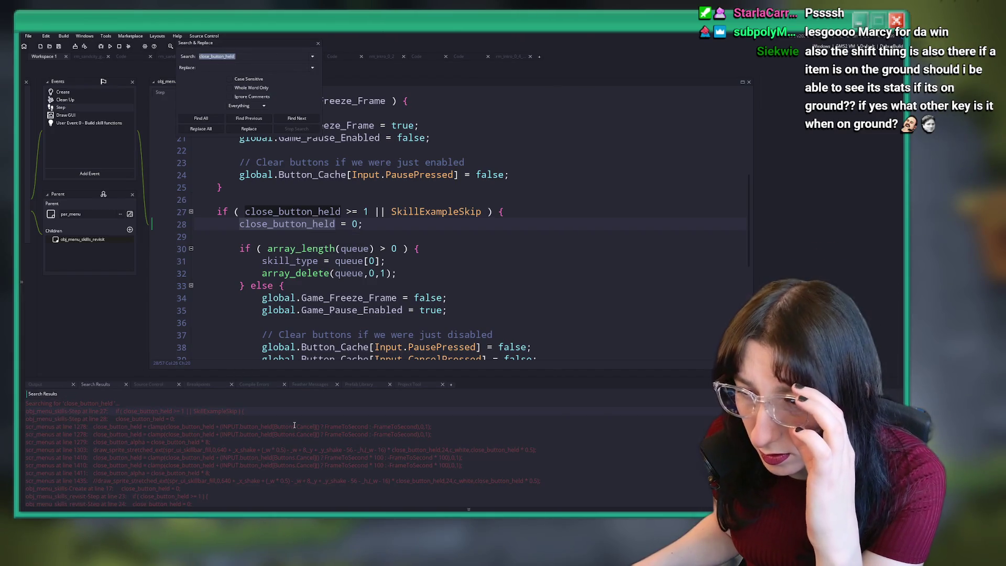
{"action": "double_click", "coordinate": [295, 426]}
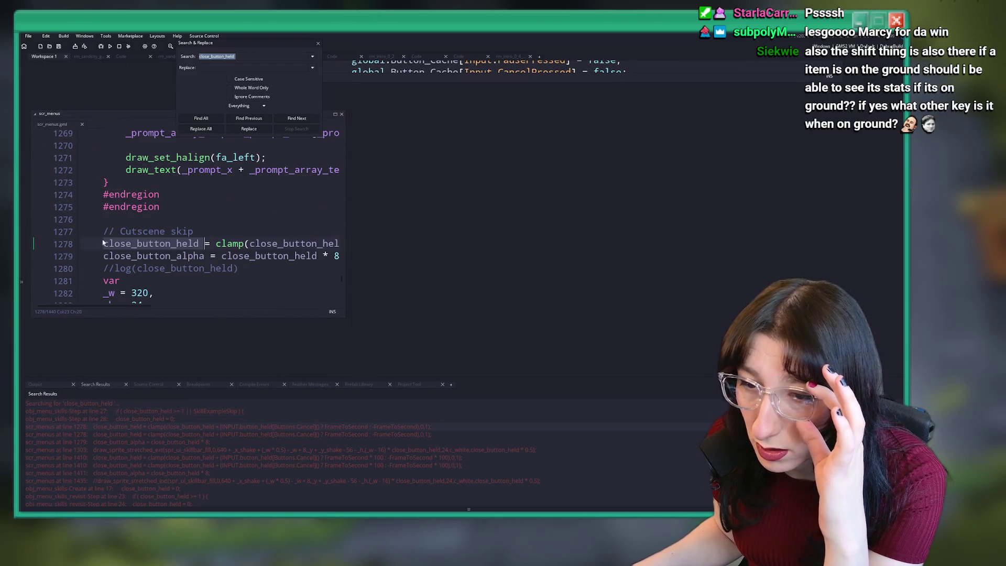
{"action": "scroll", "coordinate": [105, 466], "scroll_direction": "down", "scroll_amount": 1}
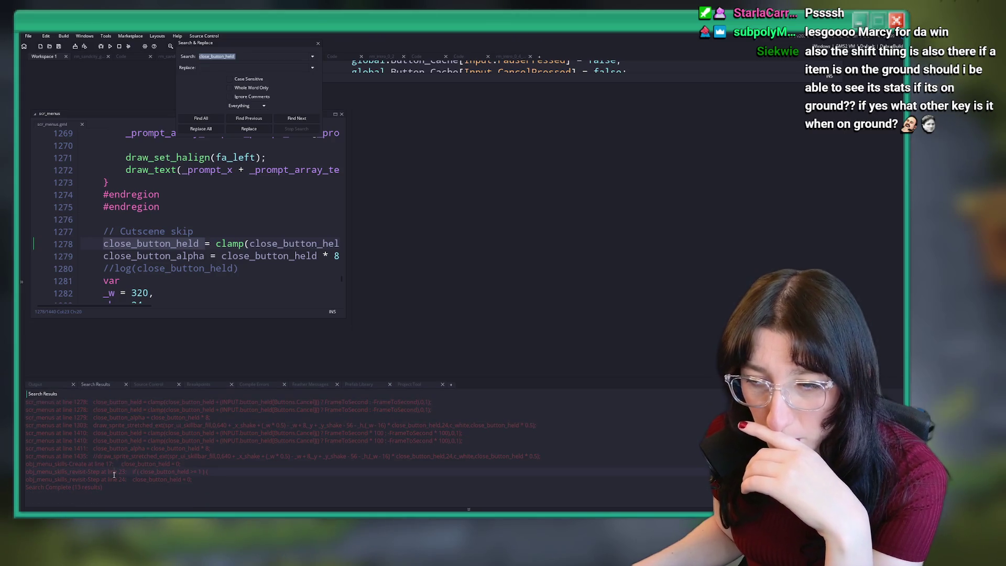
{"action": "double_click", "coordinate": [114, 473]}
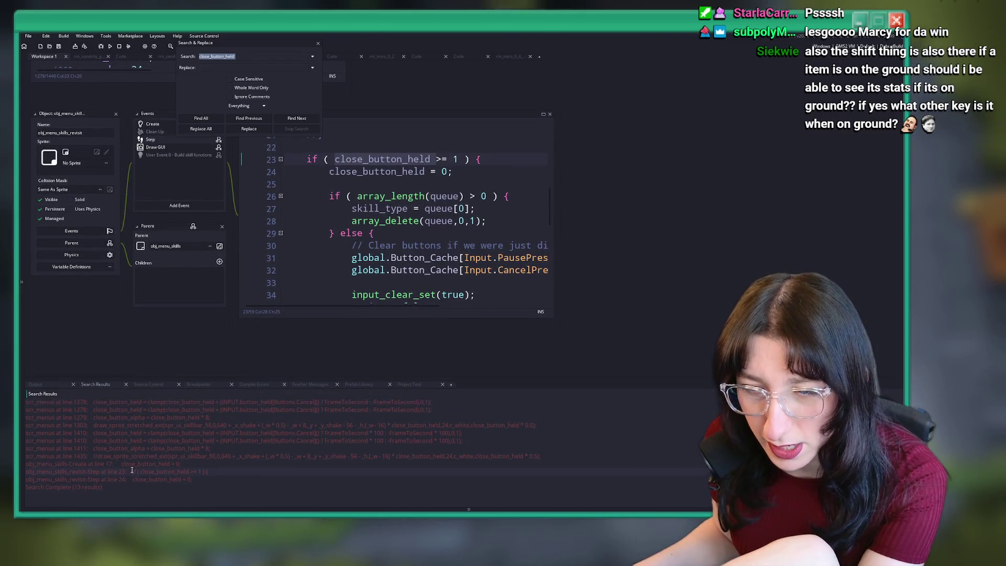
{"action": "double_click", "coordinate": [130, 481]}
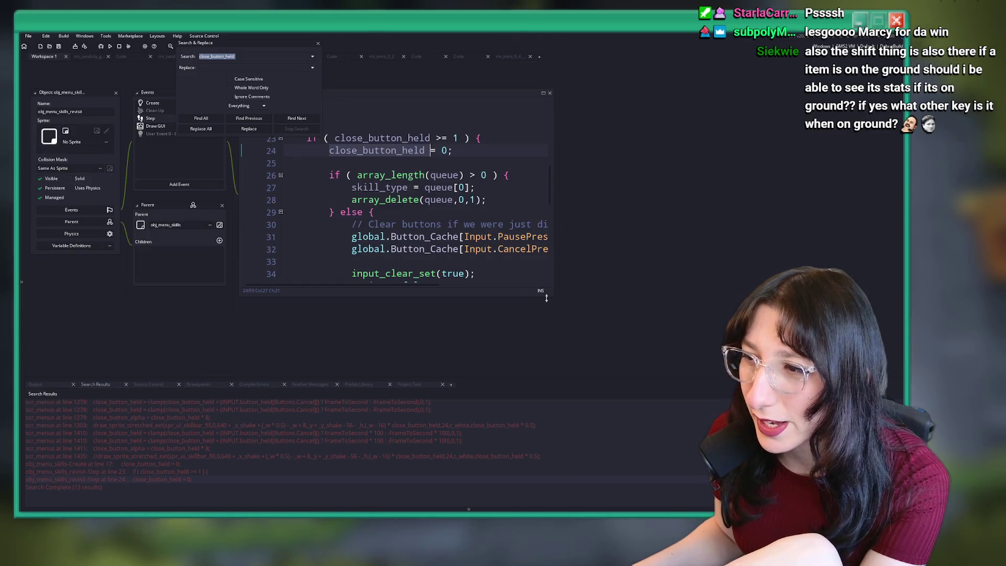
{"action": "left_click_drag", "start_coordinate": [552, 298], "coordinate": [766, 330]}
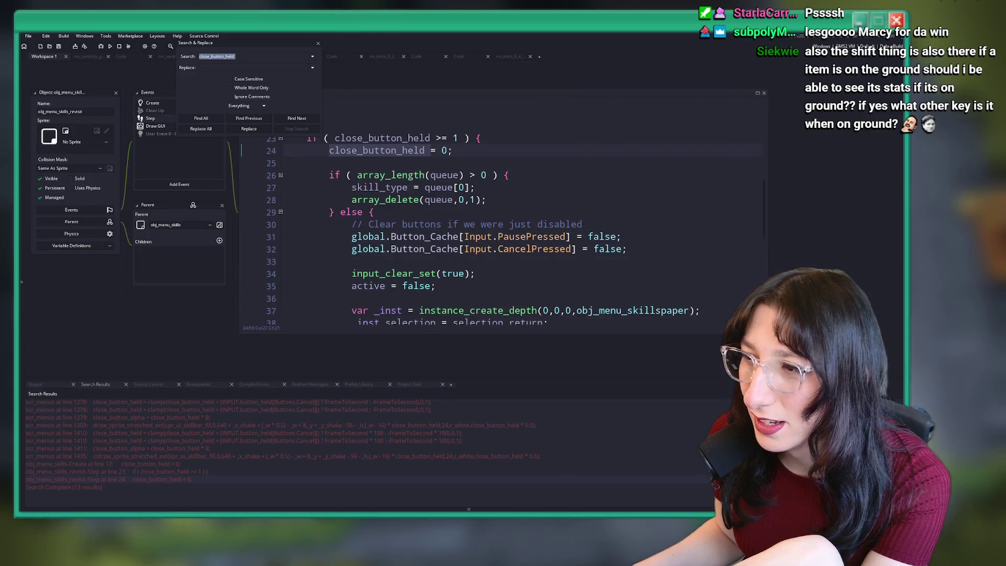
{"action": "scroll", "coordinate": [558, 170], "scroll_direction": "down", "scroll_amount": 6}
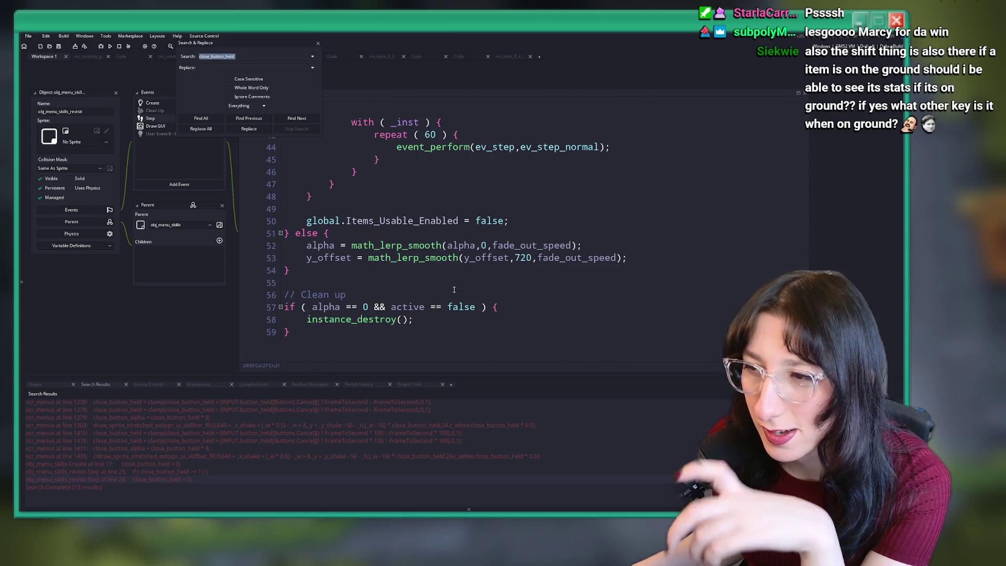
{"action": "scroll", "coordinate": [461, 251], "scroll_direction": "up", "scroll_amount": 6}
{"action": "scroll", "coordinate": [471, 290], "scroll_direction": "up", "scroll_amount": 2}
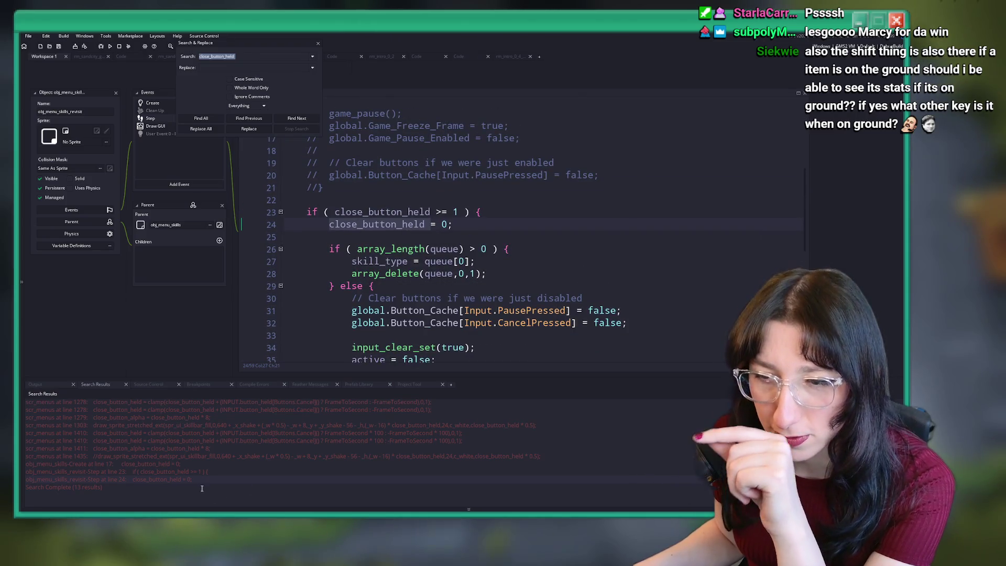
Refine the search to 'close_button_held =' and open the scr_menus line 1278 result
{"action": "left_click", "coordinate": [242, 55]}
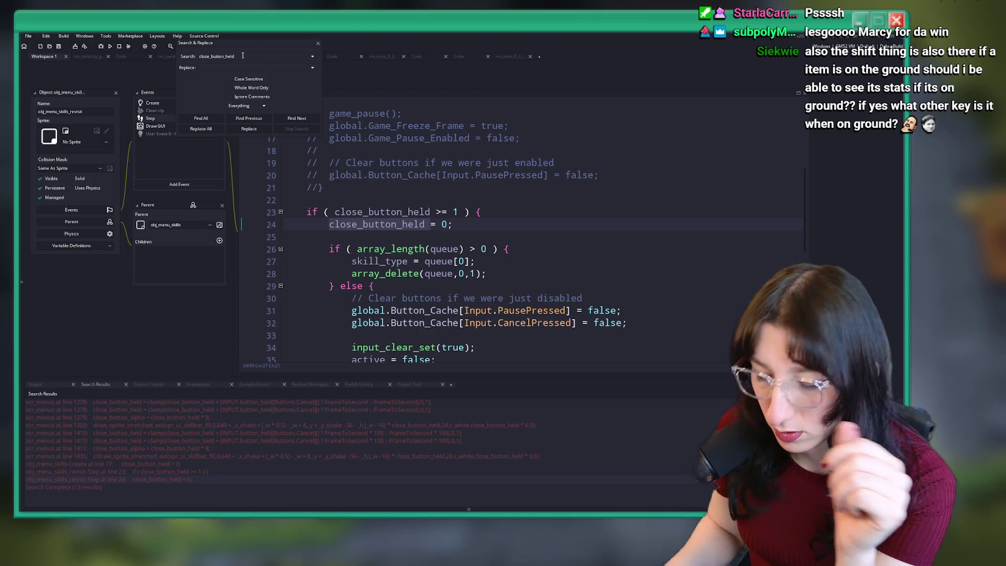
{"action": "type", "text": " ="}
{"action": "key", "text": "Return"}
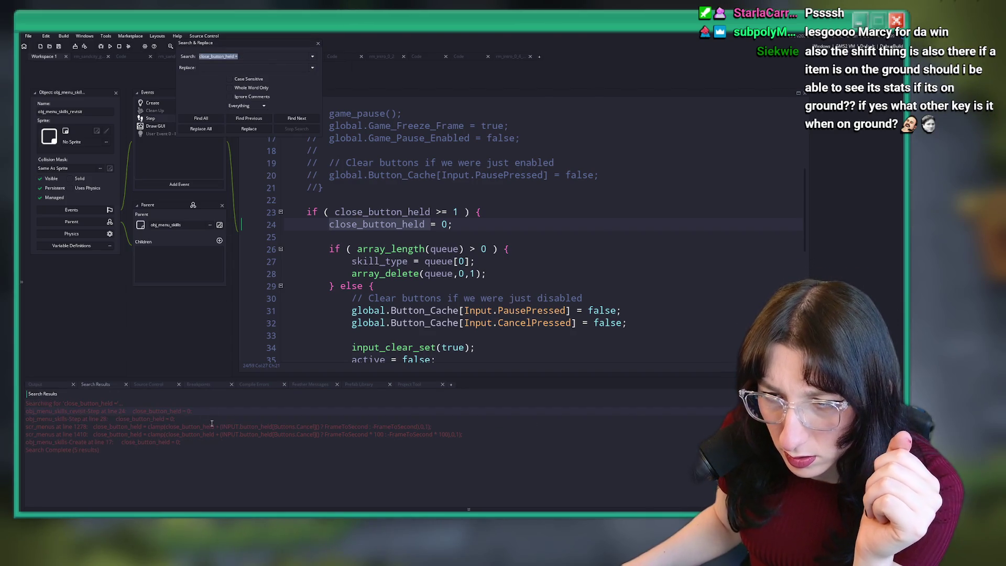
{"action": "double_click", "coordinate": [199, 428]}
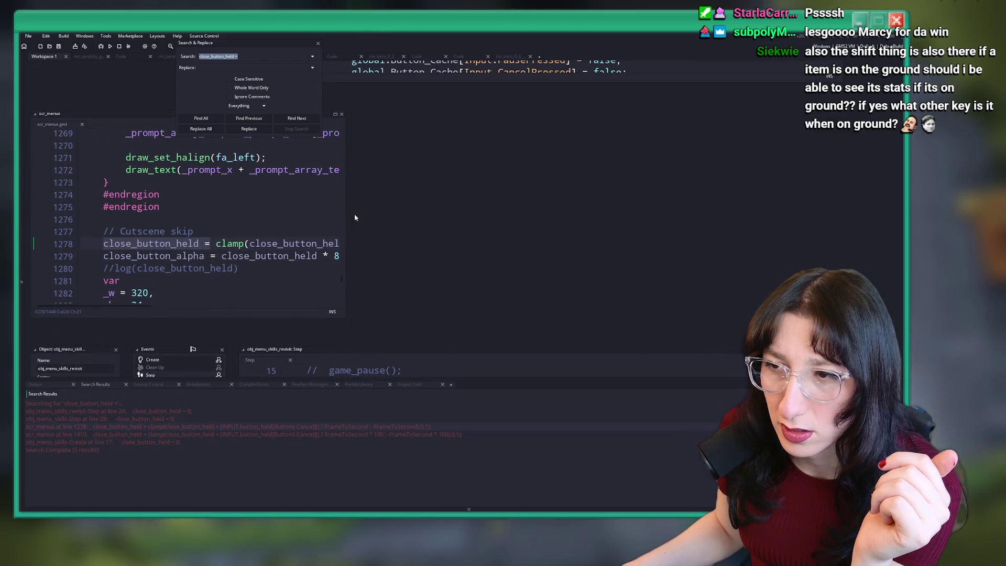
{"action": "left_click_drag", "start_coordinate": [347, 217], "coordinate": [807, 234]}
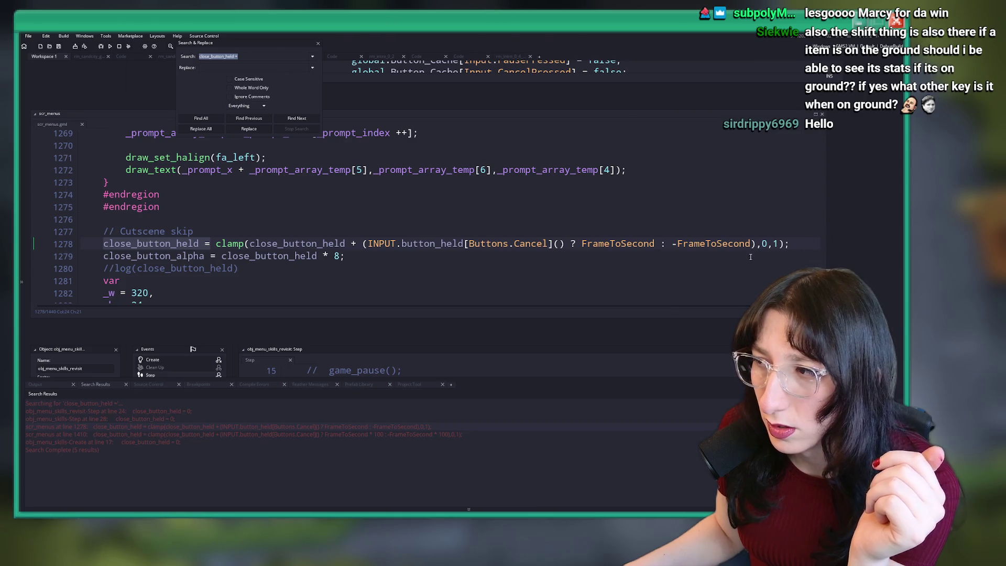
Add '|| INPUT.button_held[Buttons.Pause]()' to line 1278, wrapping both conditions in parentheses
{"action": "left_click", "coordinate": [565, 244]}
{"action": "type", "text": "|| INPUT"}
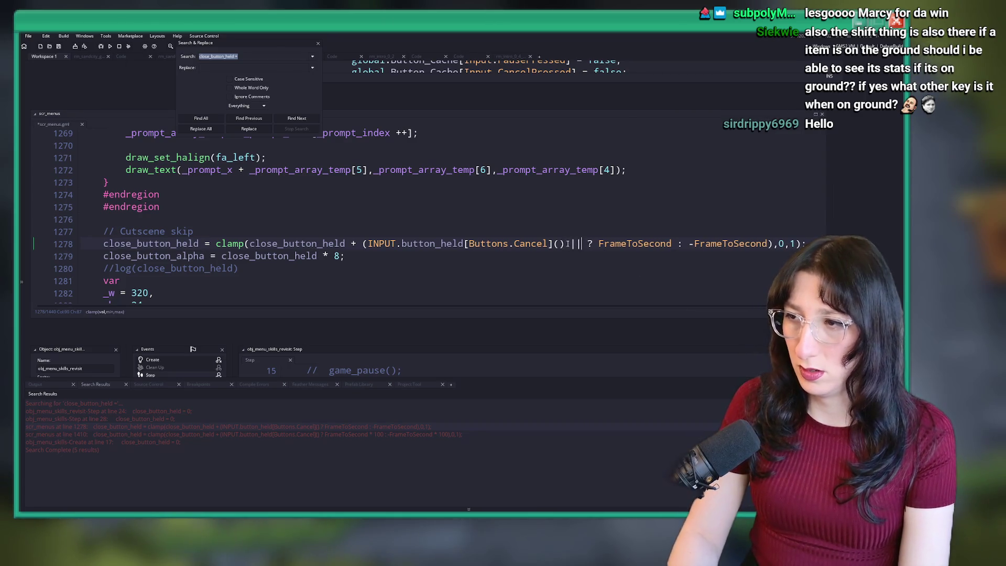
{"action": "type", "text": ".button_held[Bu"}
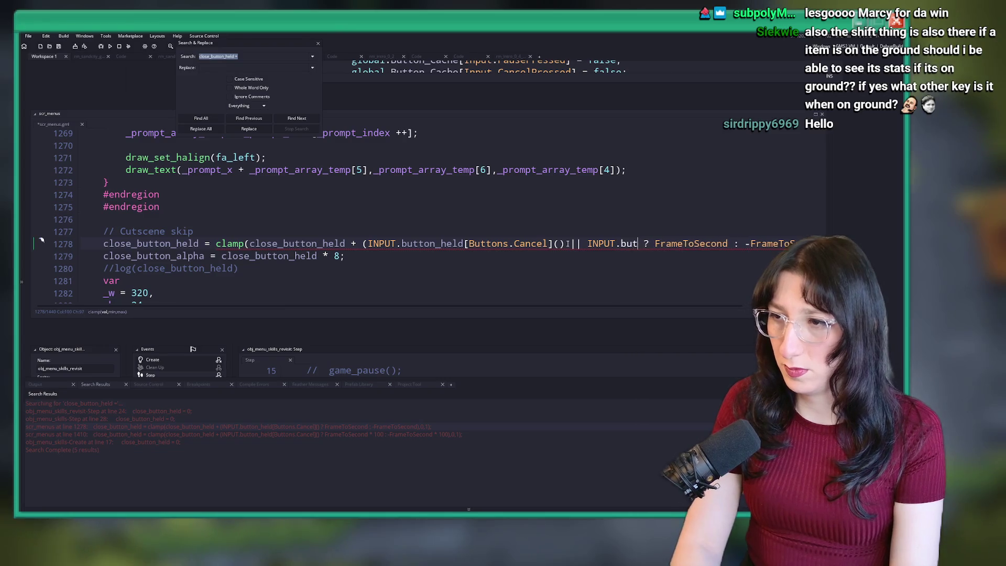
{"action": "type", "text": "ttons.Pause]"}
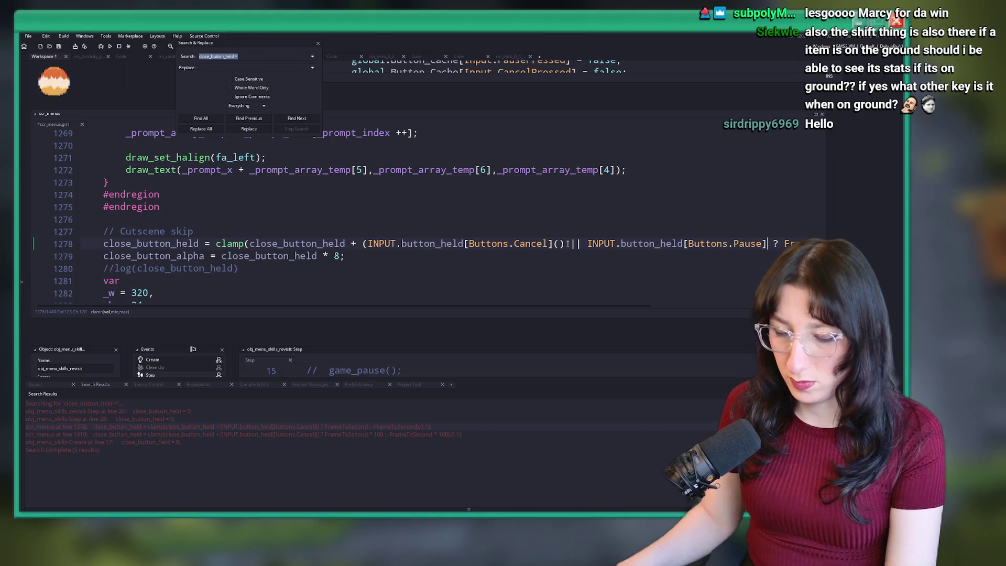
{"action": "type", "text": "())"}
{"action": "left_click", "coordinate": [368, 244]}
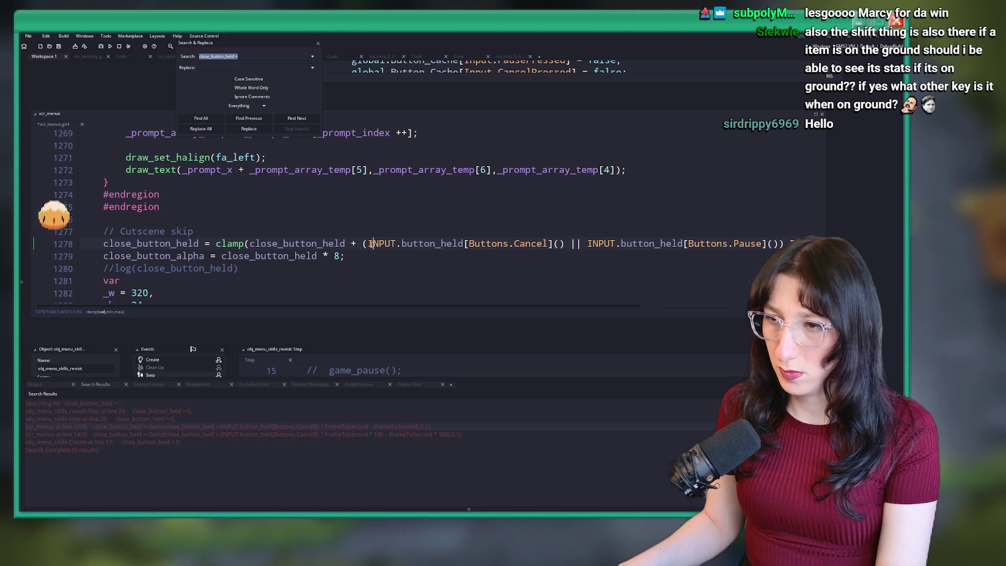
{"action": "type", "text": "("}
{"action": "key", "text": "Left"}
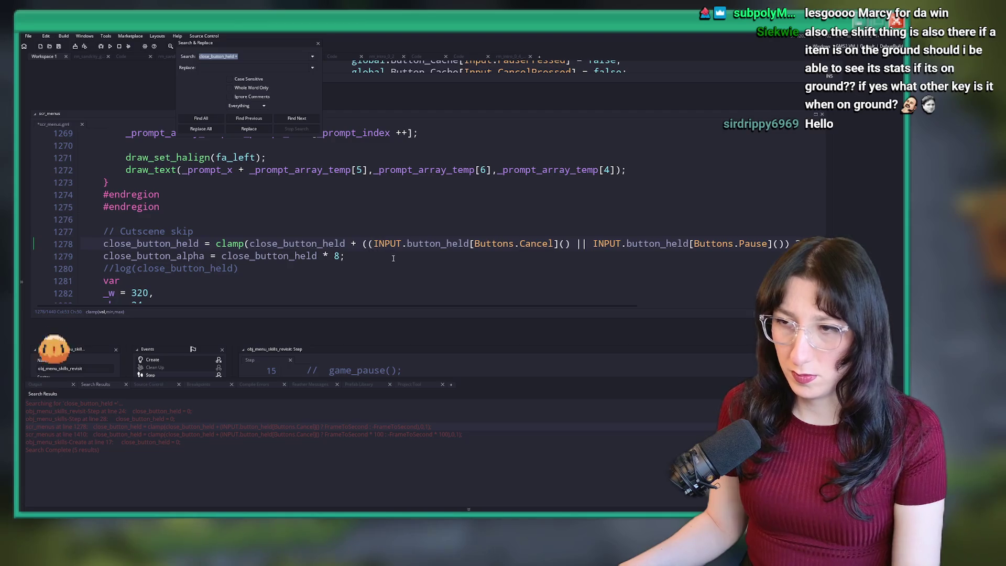
Change the search to 'close_button_held +=' and run the game with F5
{"action": "left_click", "coordinate": [241, 58]}
{"action": "key", "text": "BackSpace"}
{"action": "type", "text": "+="}
{"action": "key", "text": "Return"}
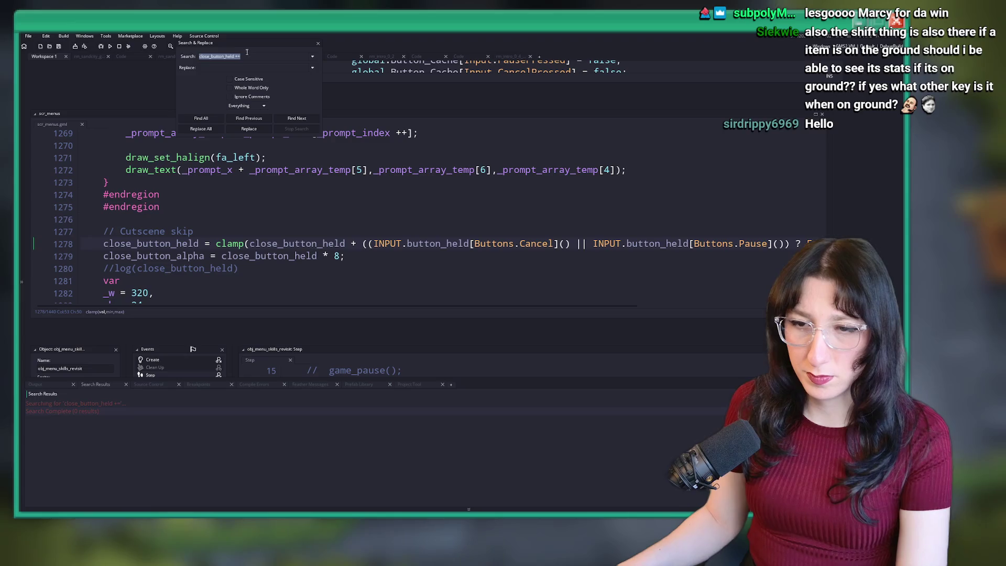
{"action": "key", "text": "F5"}
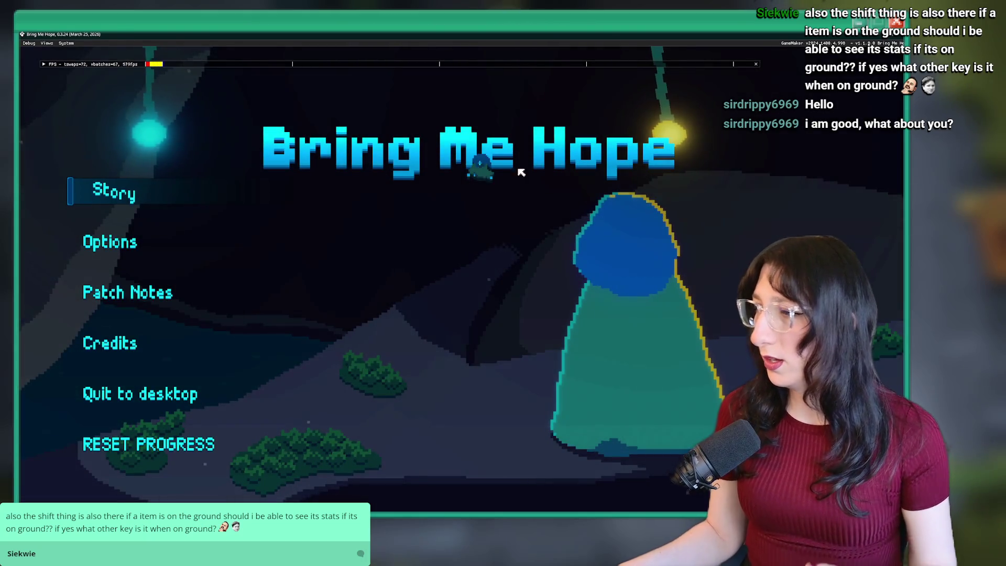
Start Story, walk into Bobby's House, then quit to the title and restart Story
{"action": "left_click", "coordinate": [97, 190]}
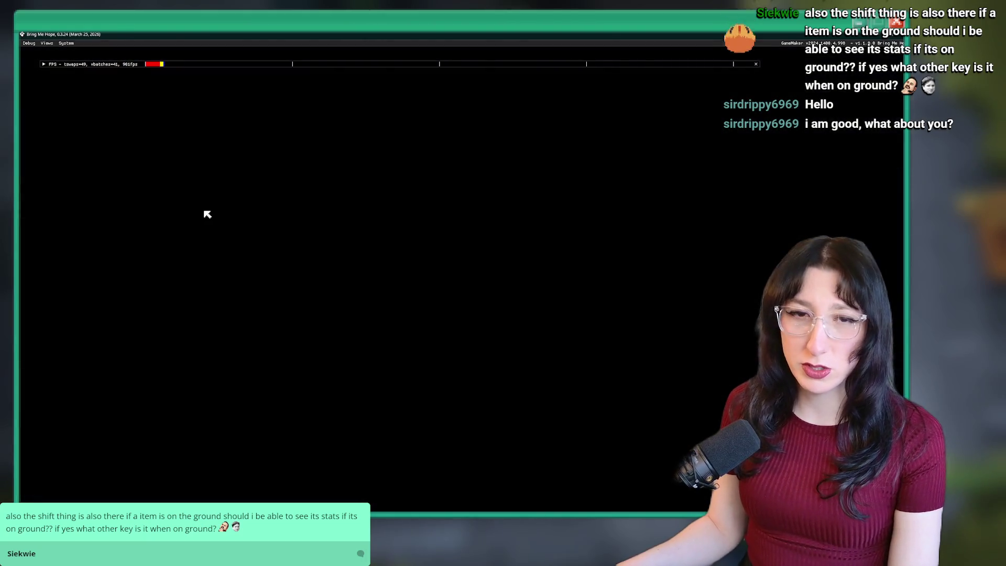
{"action": "key", "text": "w"}
{"action": "key", "text": "a"}
{"action": "key", "text": "s"}
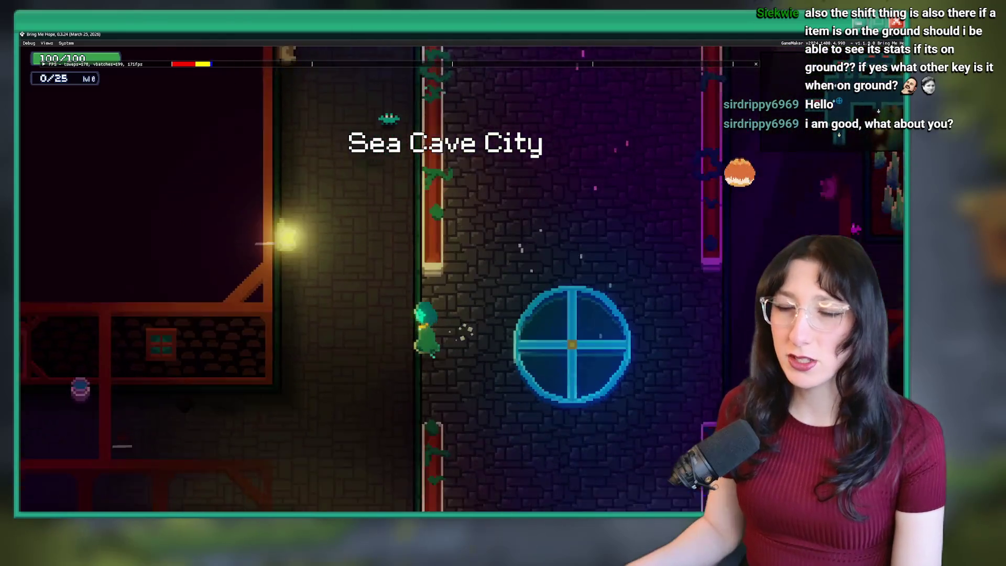
{"action": "key", "text": "a"}
{"action": "key", "text": "Tab"}
{"action": "key", "text": "Tab"}
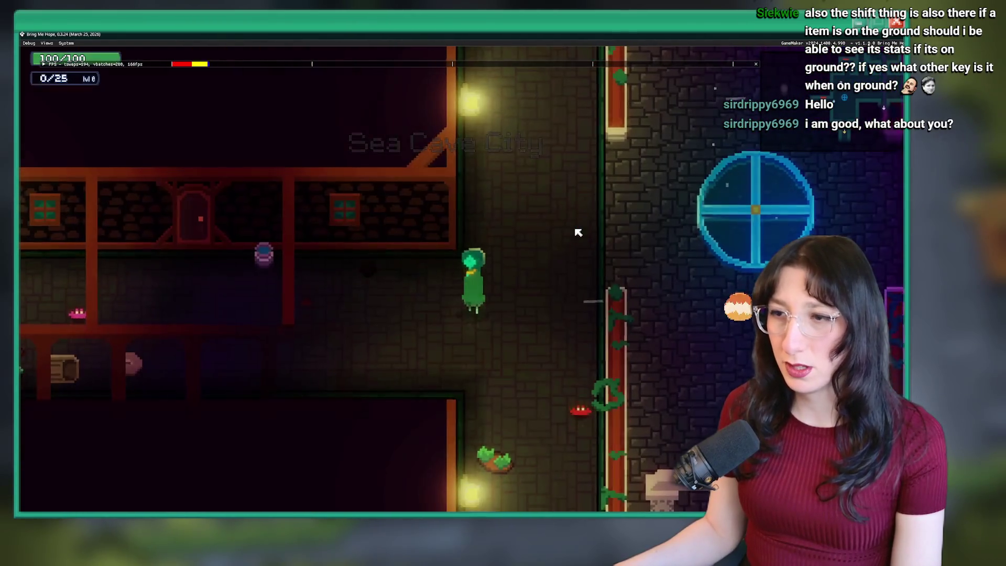
{"action": "key", "text": "a"}
{"action": "key", "text": "w"}
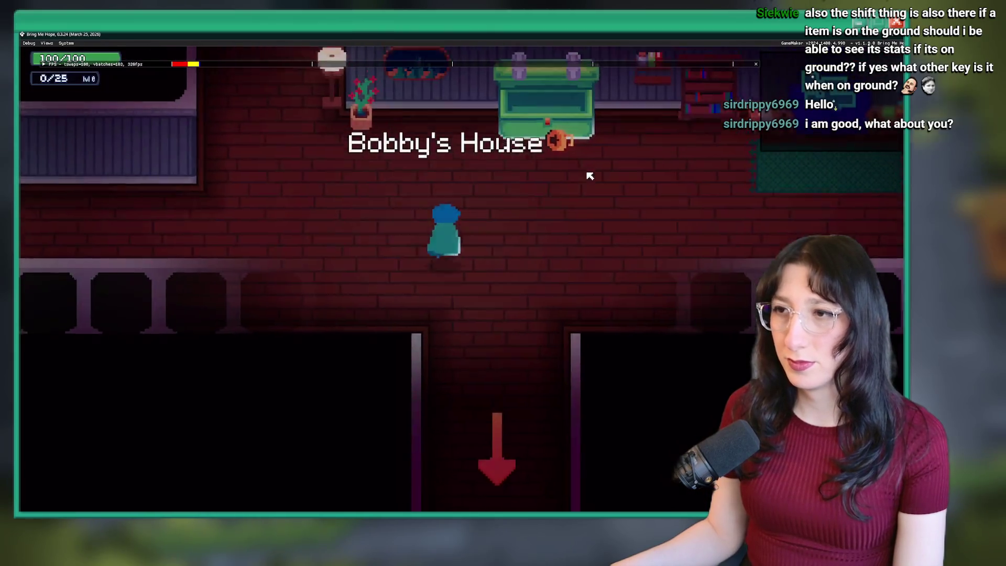
{"action": "key", "text": "w"}
{"action": "key", "text": "Escape"}
{"action": "key", "text": "Return"}
{"action": "key", "text": "s"}
{"action": "key", "text": "s"}
{"action": "key", "text": "s"}
{"action": "key", "text": "Return"}
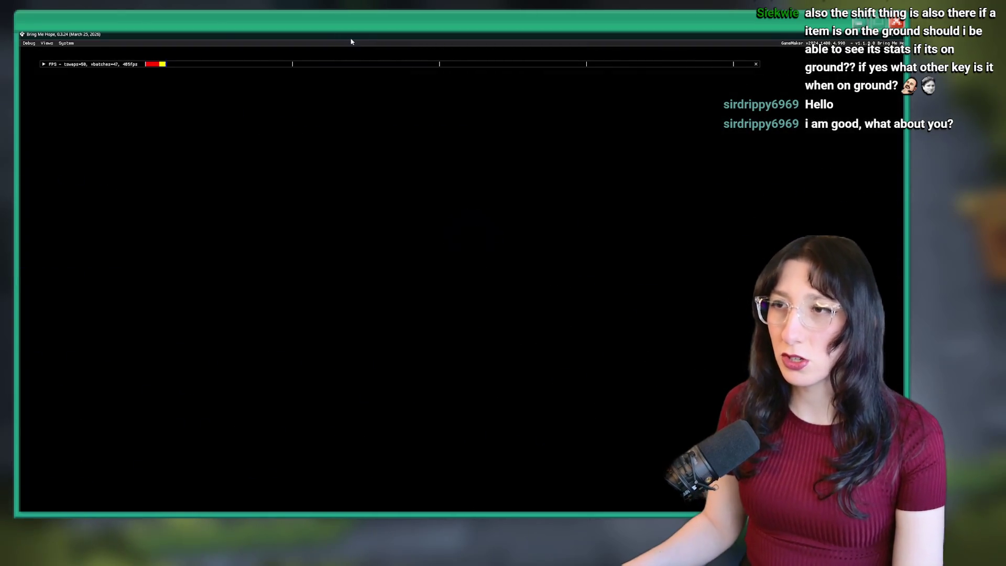
Jump to Sea Cave City via the debug console, open Bobby's chest, take the Criminal Toad - Waist
{"action": "key", "text": "grave"}
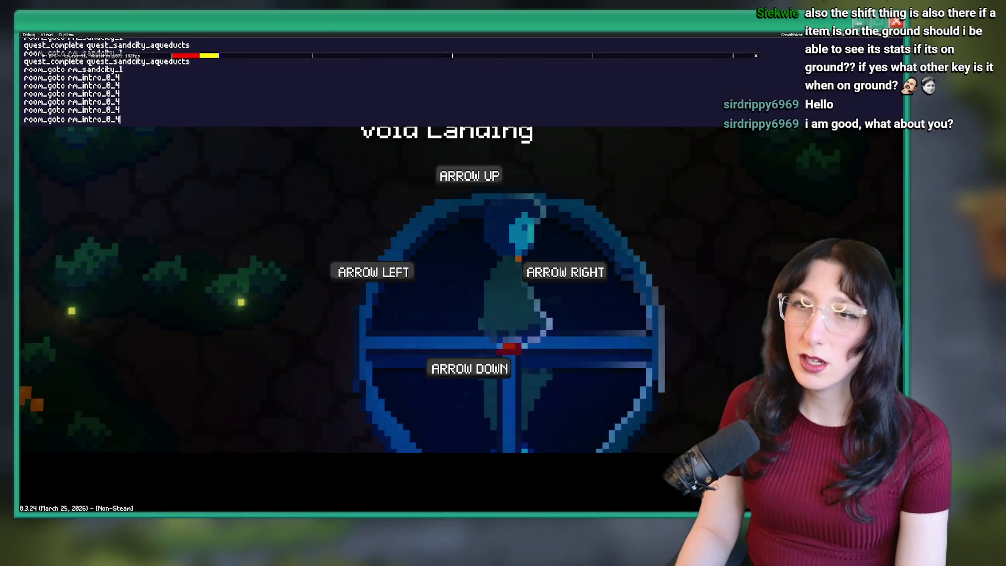
{"action": "key", "text": "Return"}
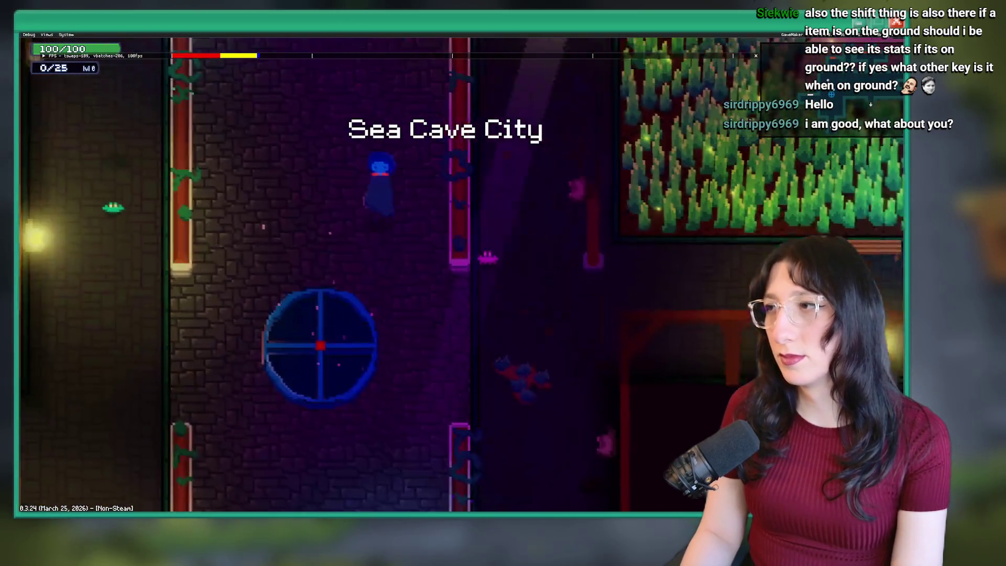
{"action": "key", "text": "a"}
{"action": "key", "text": "s"}
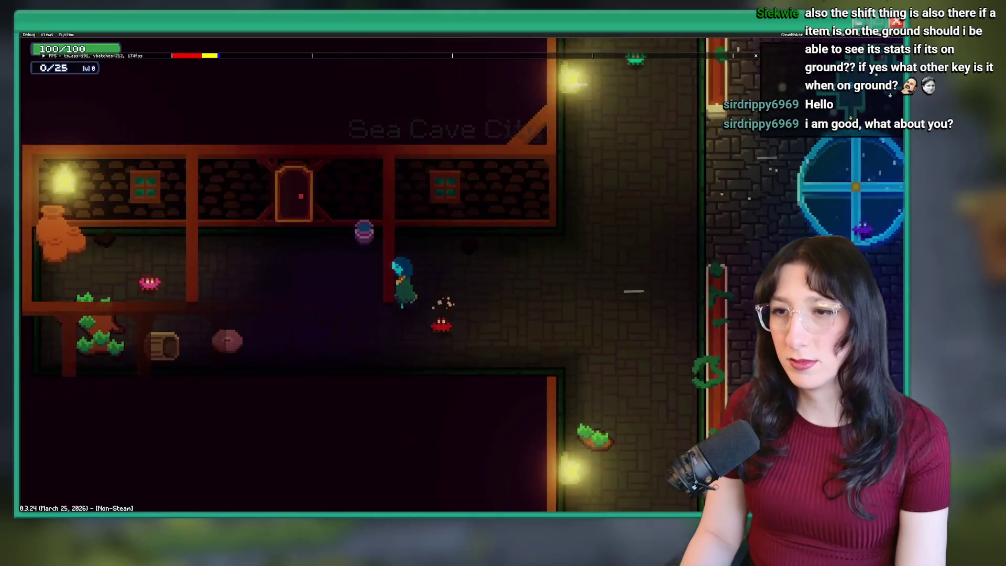
{"action": "key", "text": "w"}
{"action": "key", "text": "e"}
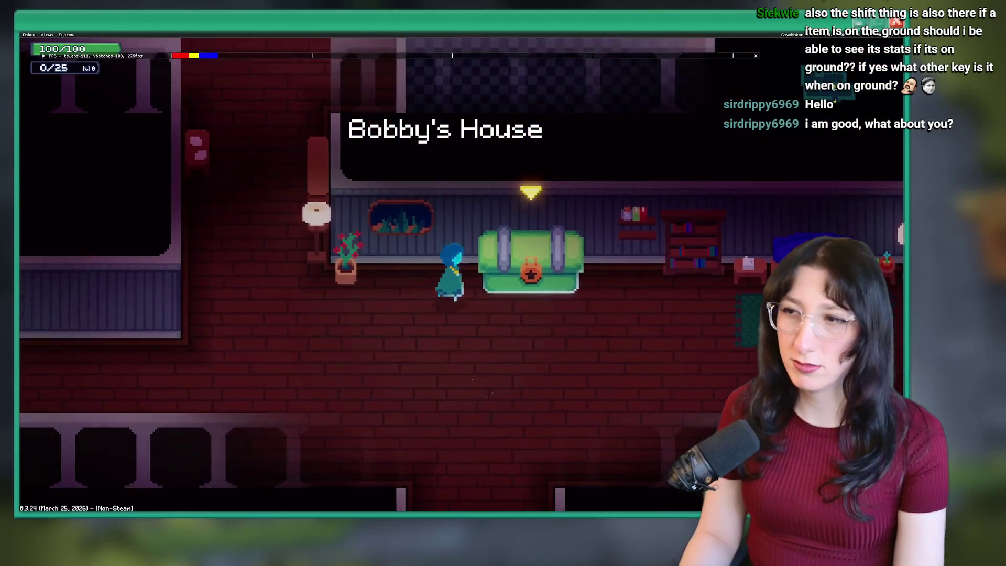
{"action": "key", "text": "d"}
{"action": "key", "text": "e"}
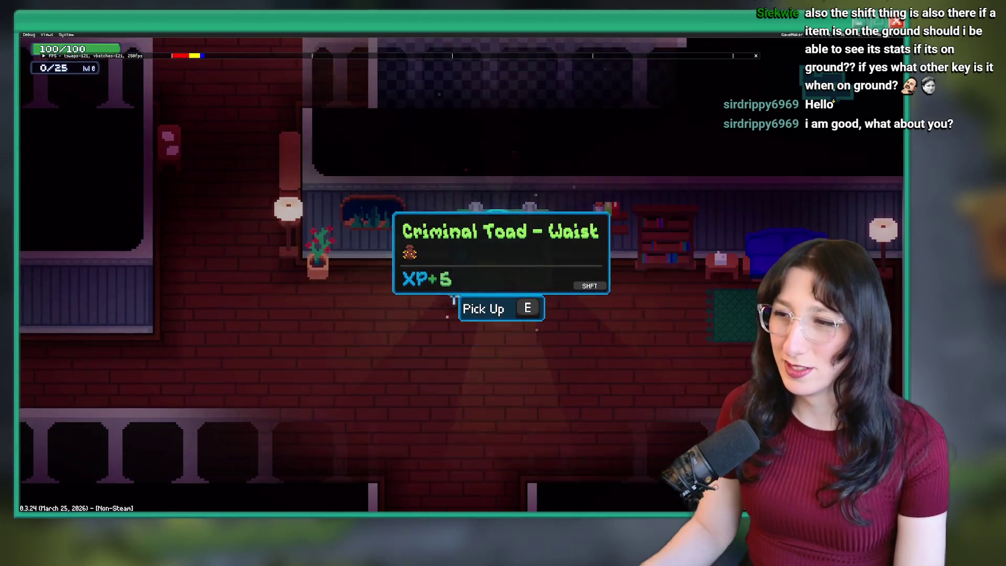
{"action": "key", "text": "e"}
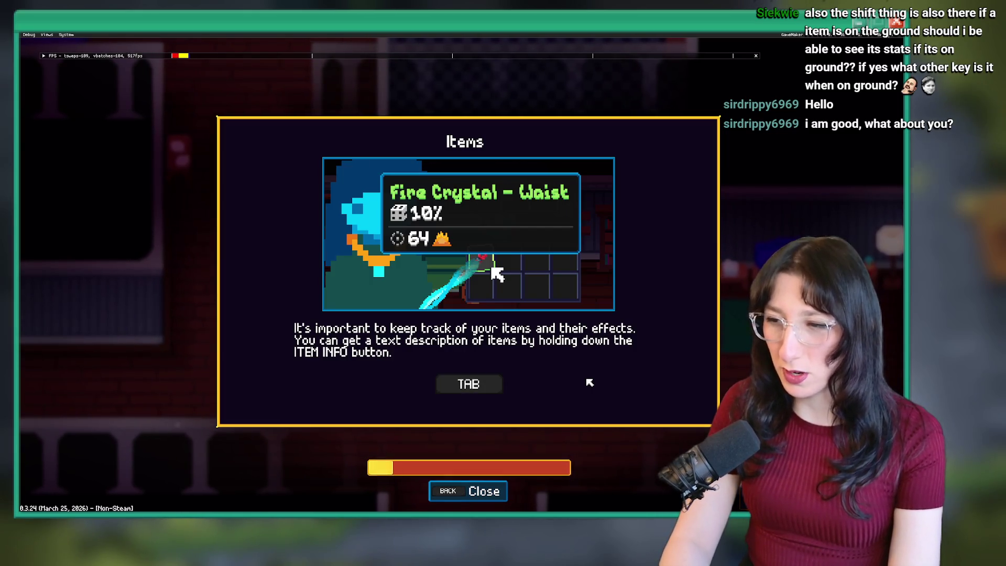
Hold Escape to dismiss the Items tutorial, walk into the hallway, and close the game
{"action": "key", "text": "Escape"}
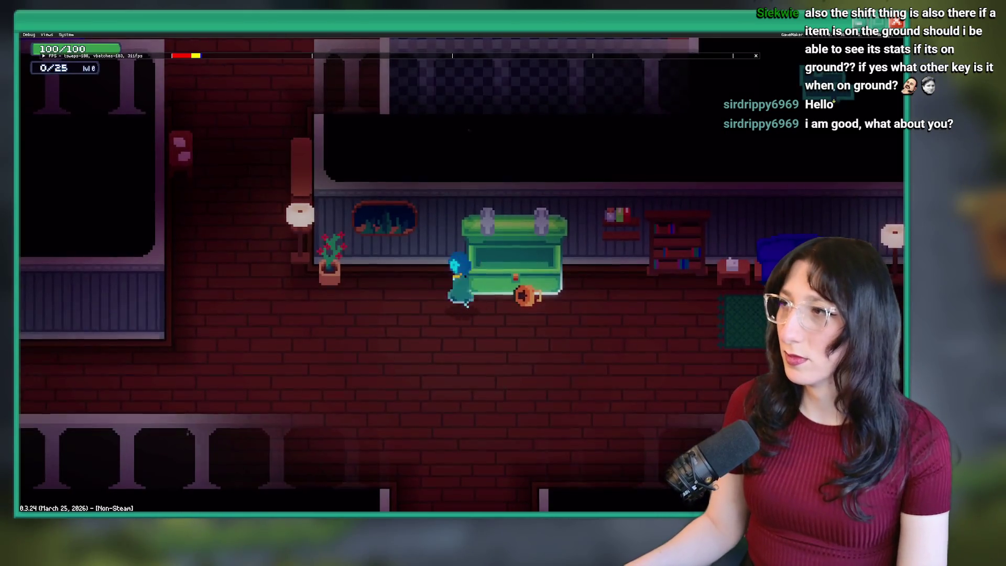
{"action": "key", "text": "a"}
{"action": "key", "text": "w"}
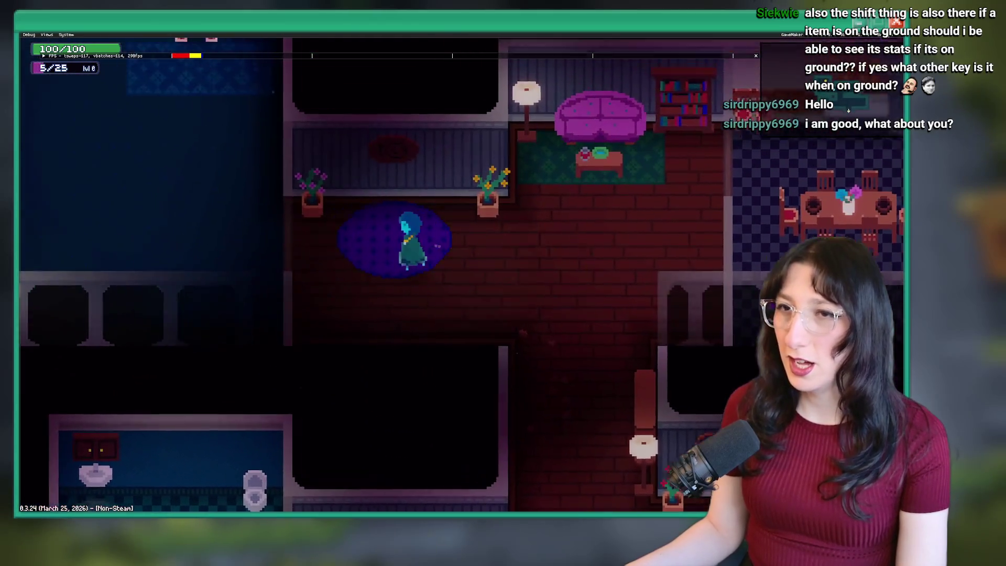
{"action": "key", "text": "a"}
{"action": "key", "text": "alt+F4"}
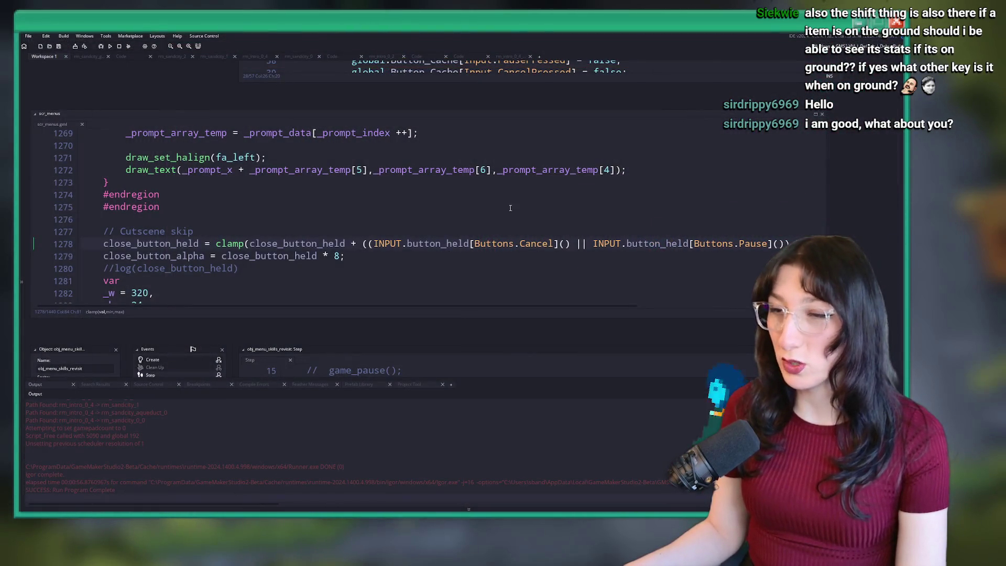
{"action": "left_click", "coordinate": [510, 208]}
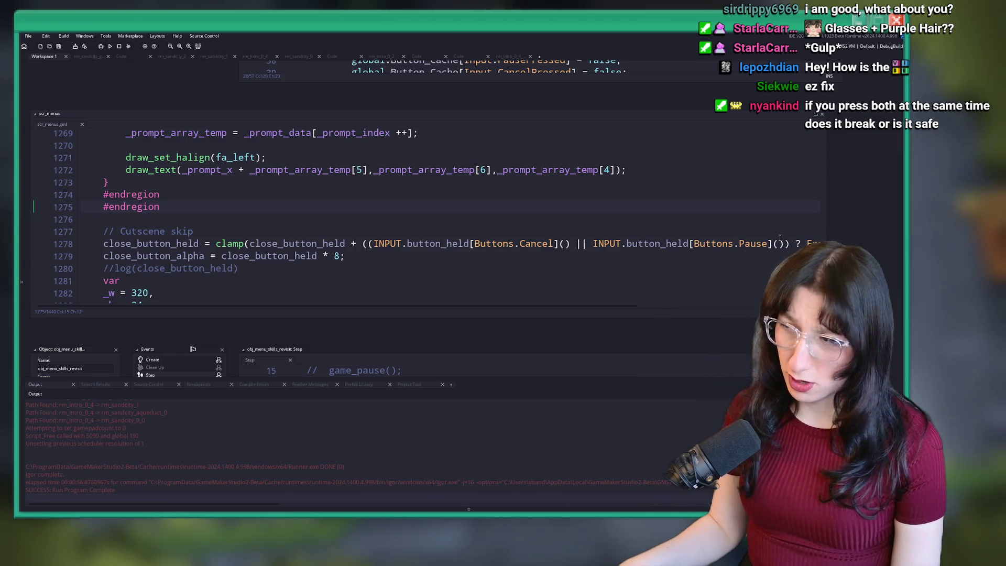
{"action": "left_click", "coordinate": [378, 244]}
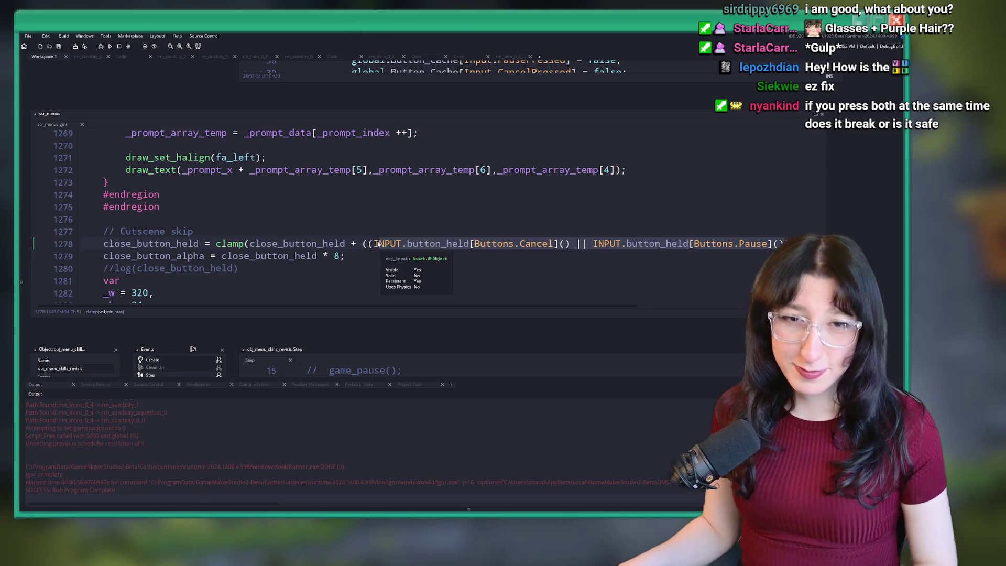
{"action": "left_click", "coordinate": [365, 183]}
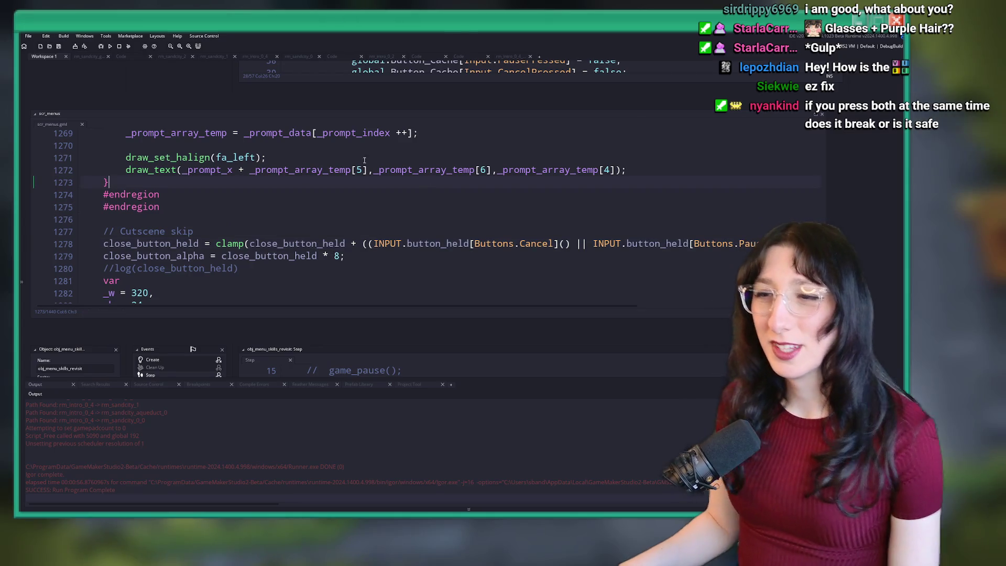
{"action": "scroll", "coordinate": [215, 197], "scroll_direction": "down", "scroll_amount": 4}
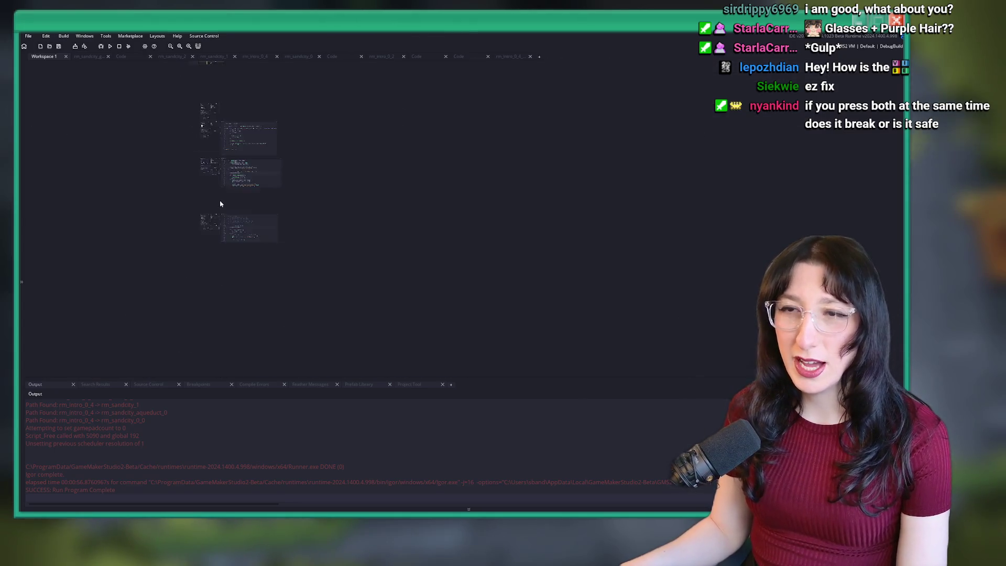
Add an empty Workspace 2 tab next to Workspace 1 with the '+' button
{"action": "scroll", "coordinate": [223, 202], "scroll_direction": "up", "scroll_amount": 2}
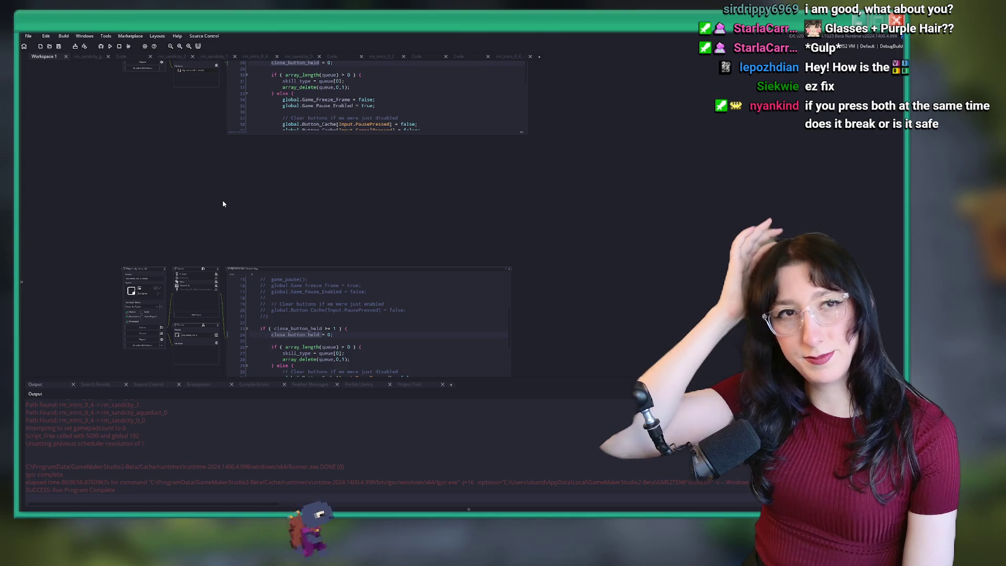
{"action": "scroll", "coordinate": [164, 246], "scroll_direction": "up", "scroll_amount": 2}
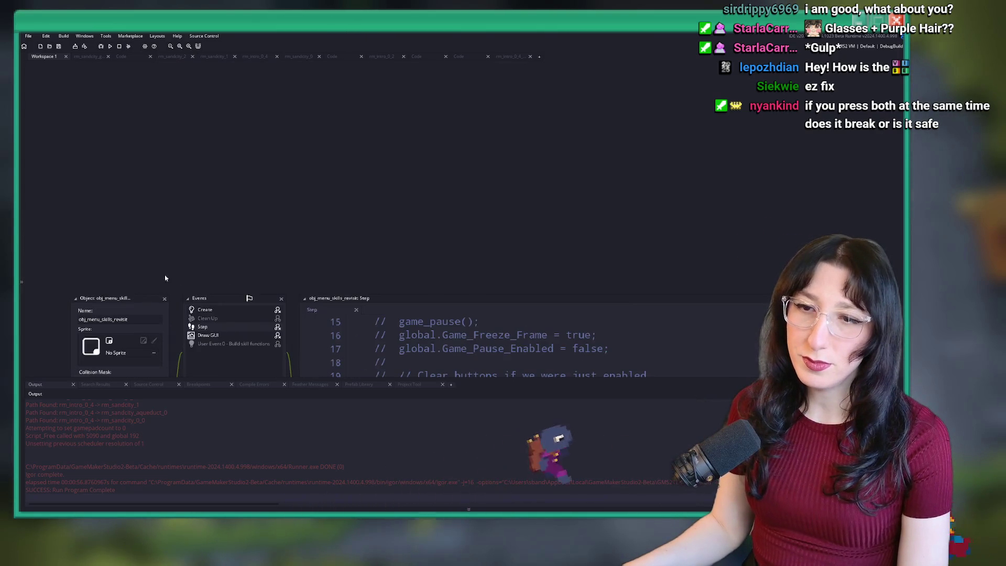
{"action": "scroll", "coordinate": [178, 229], "scroll_direction": "down", "scroll_amount": 5}
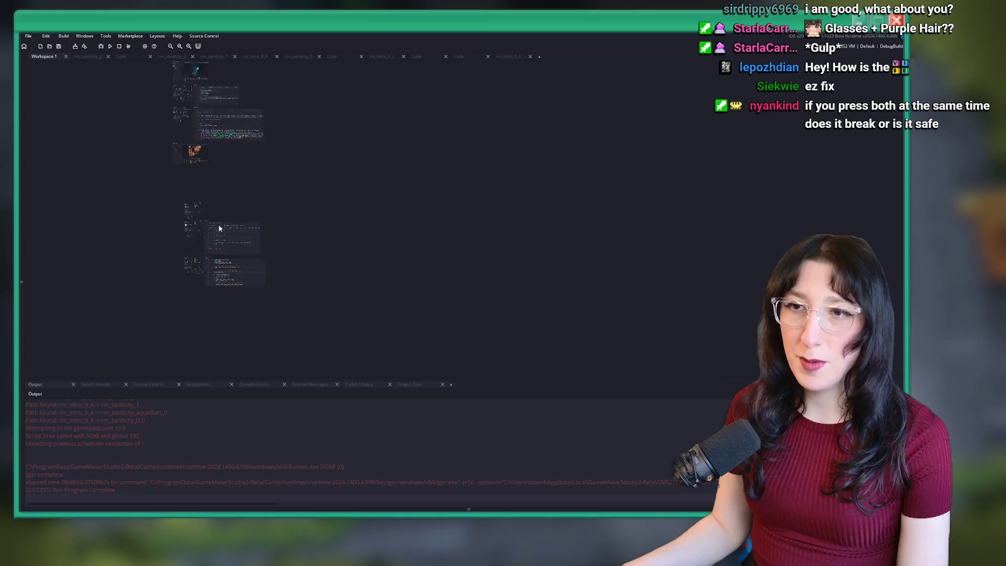
{"action": "left_click", "coordinate": [539, 56]}
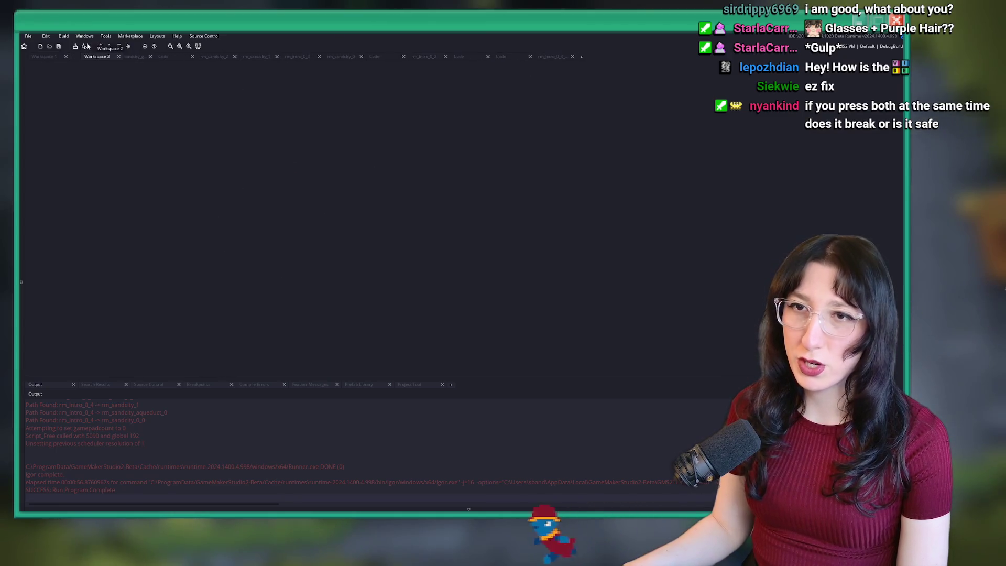
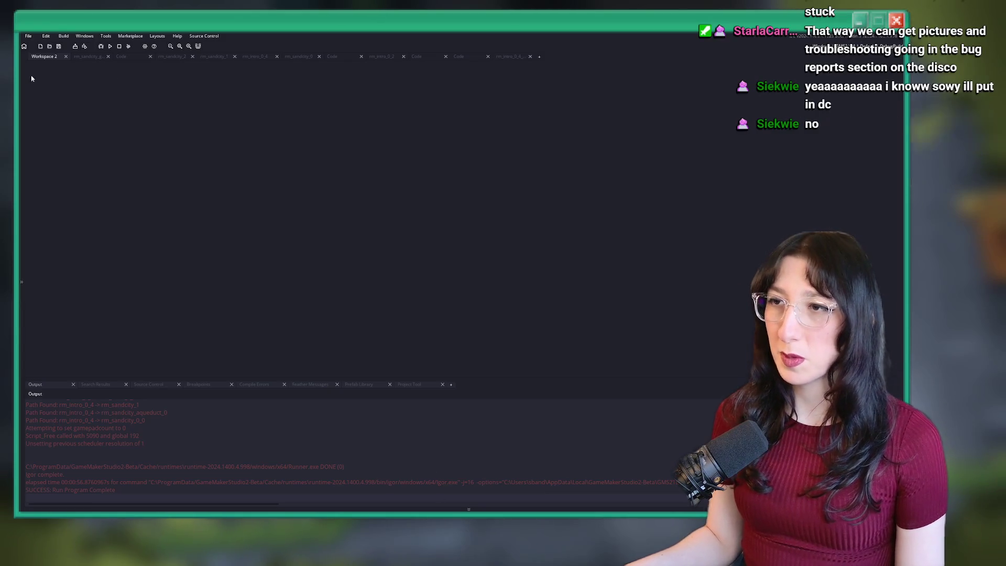
Open the Streamlabs dashboard in the browser and go to Cloudbot's chat commands
{"action": "left_click", "coordinate": [415, 512]}
{"action": "left_click", "coordinate": [632, 42]}
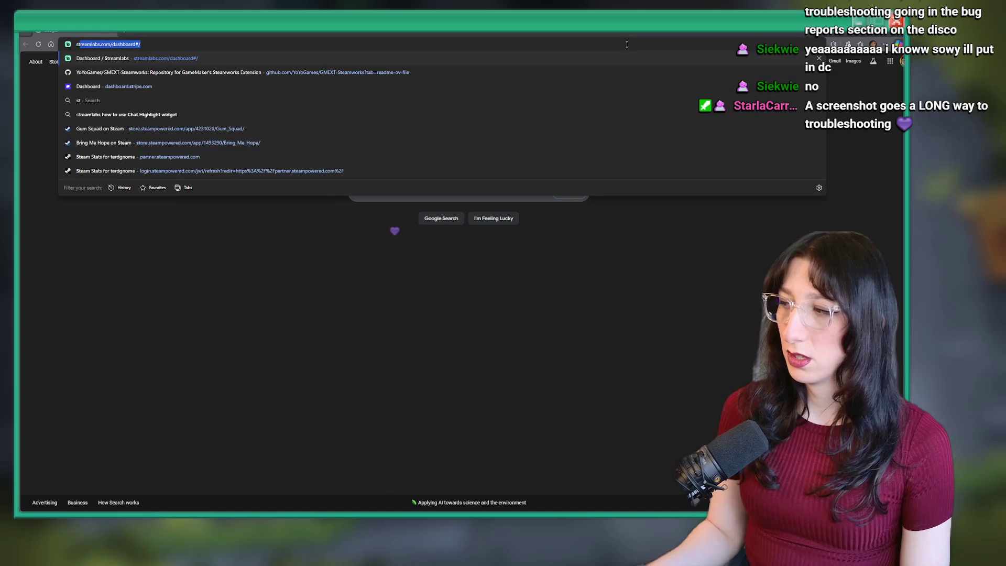
{"action": "type", "text": "streamlabs"}
{"action": "key", "text": "Return"}
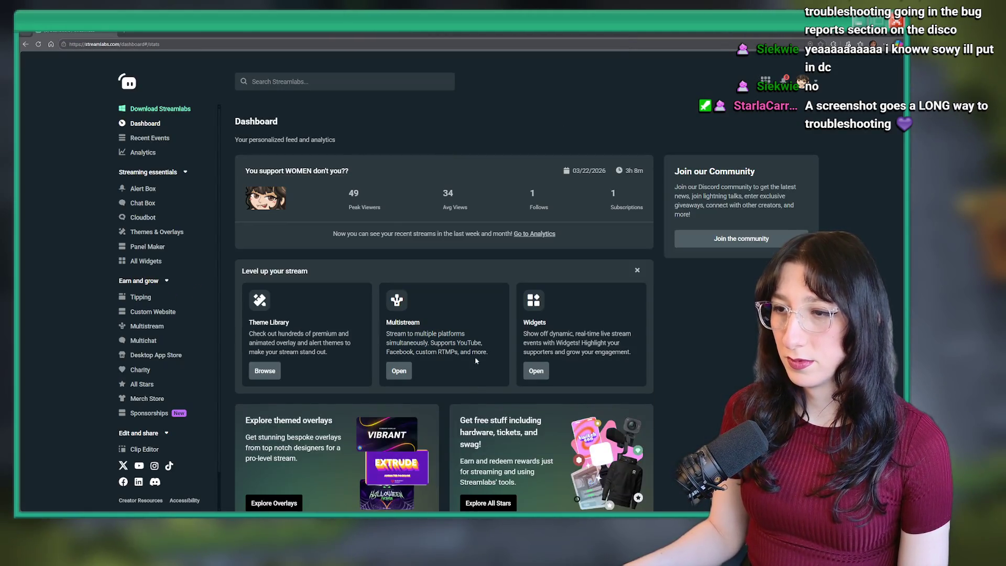
{"action": "left_click", "coordinate": [142, 217]}
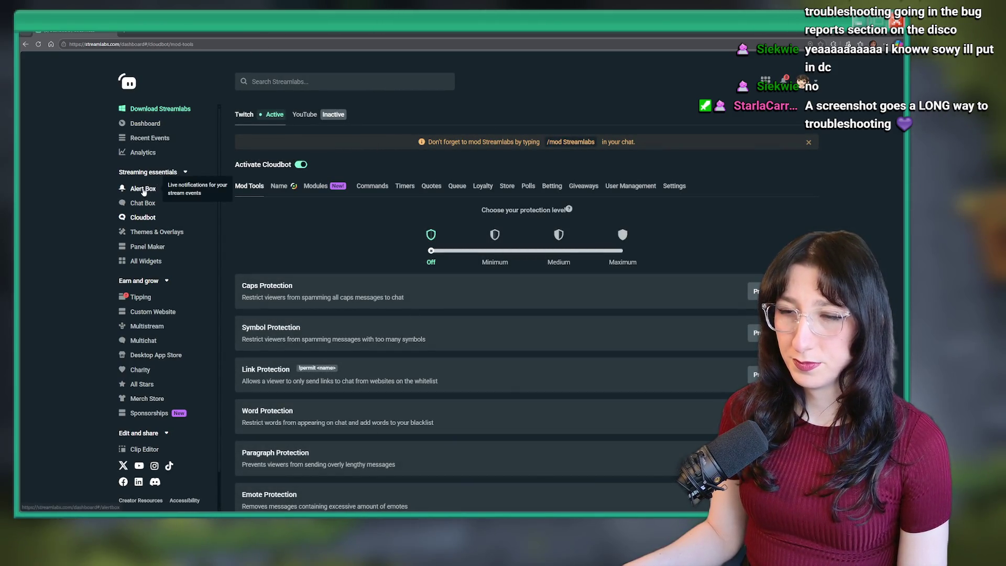
{"action": "left_click", "coordinate": [373, 186]}
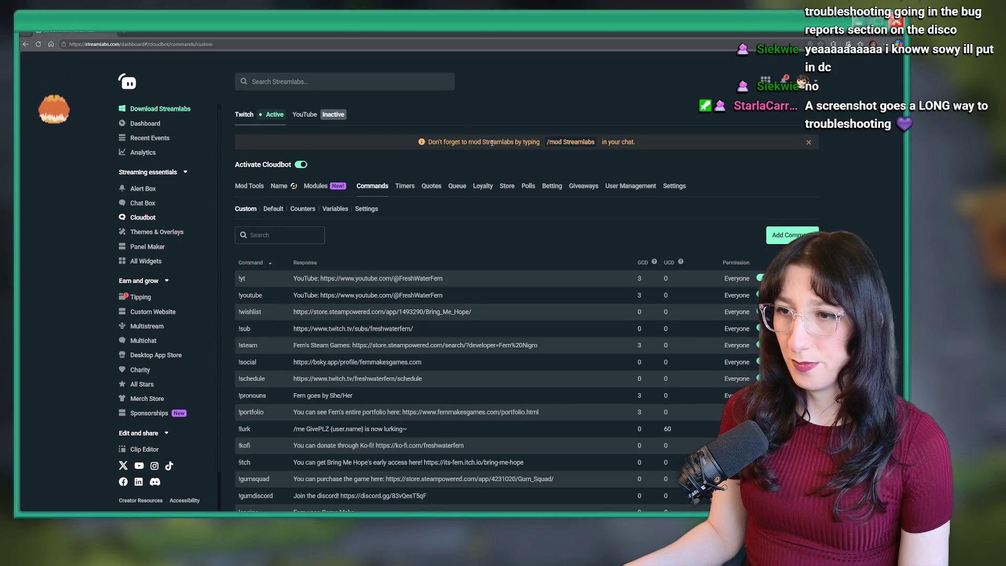
{"action": "scroll", "coordinate": [468, 133], "scroll_direction": "down", "scroll_amount": 2}
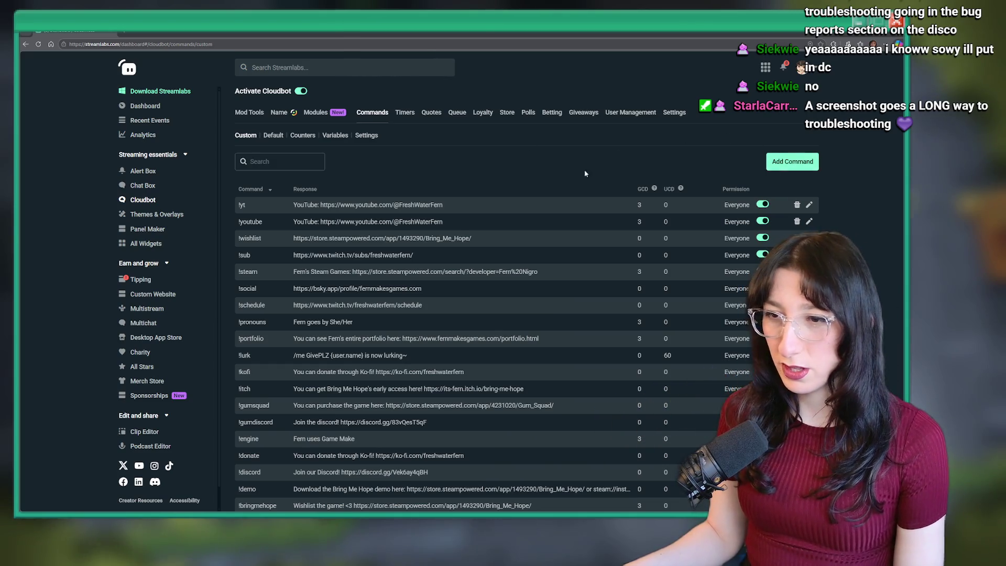
{"action": "scroll", "coordinate": [586, 174], "scroll_direction": "down", "scroll_amount": 3}
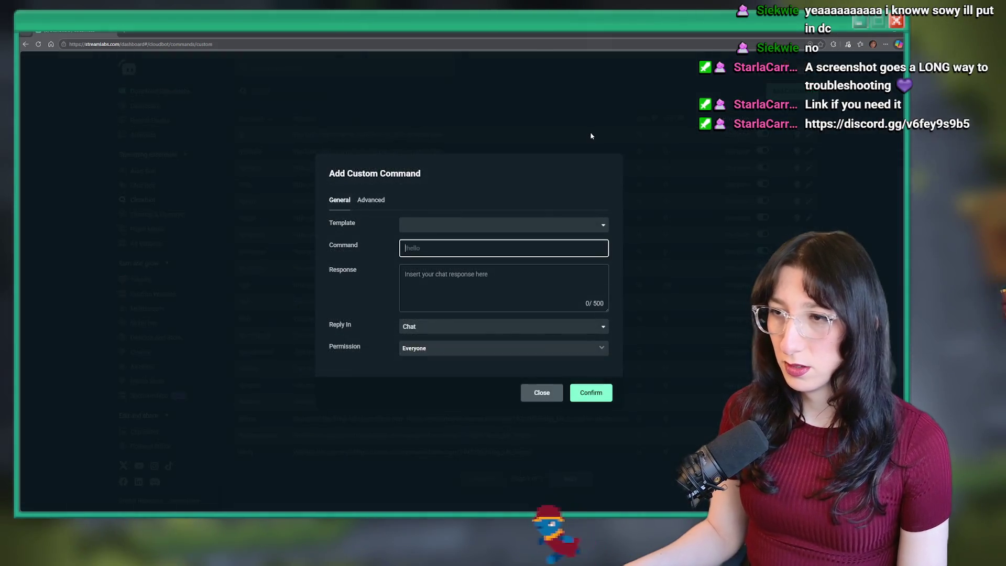
Create and save the !bmhdiscord command with a Bring Me Hope Discord invite response
{"action": "type", "text": "!bmhdiscor"}
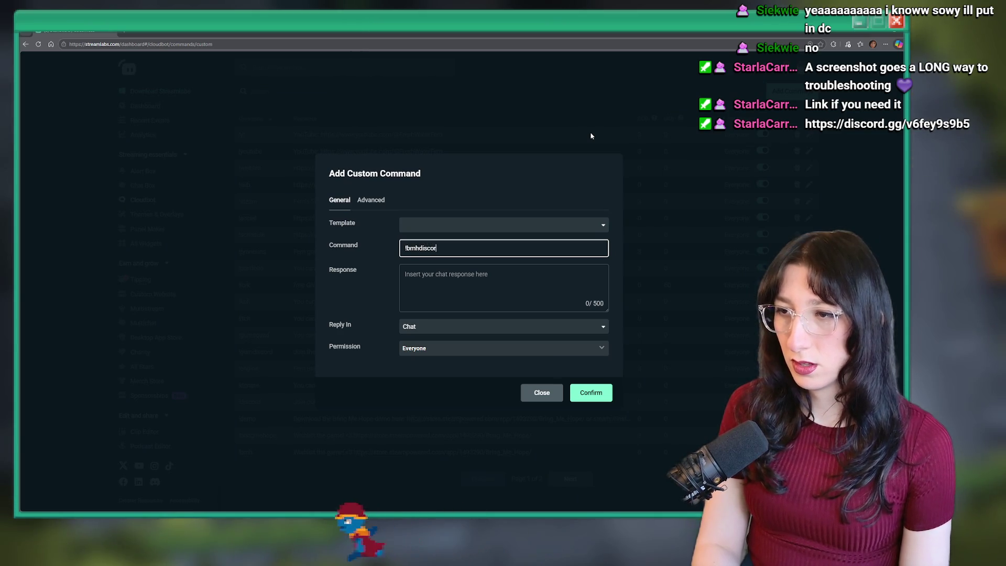
{"action": "type", "text": "d"}
{"action": "left_click", "coordinate": [485, 267]}
{"action": "left_click", "coordinate": [485, 268]}
{"action": "type", "text": "Join"}
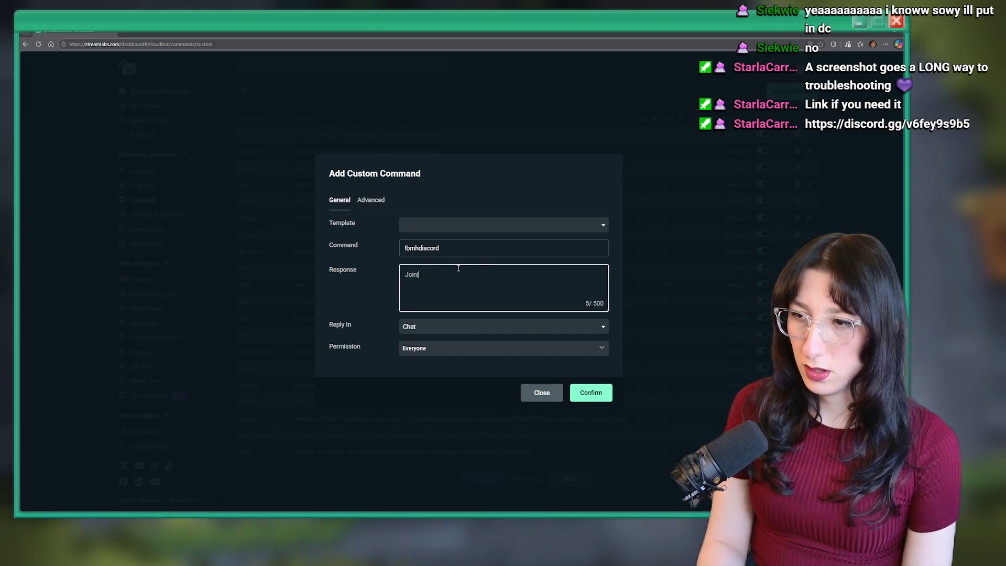
{"action": "type", "text": "kope discord: https://discord.gg/v6fey9s9b5"}
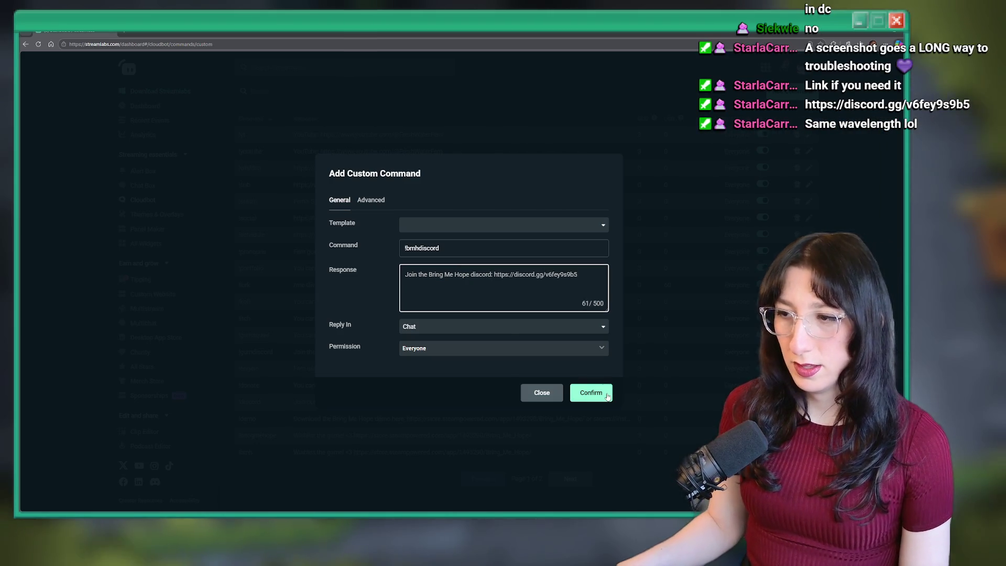
{"action": "left_click", "coordinate": [592, 392]}
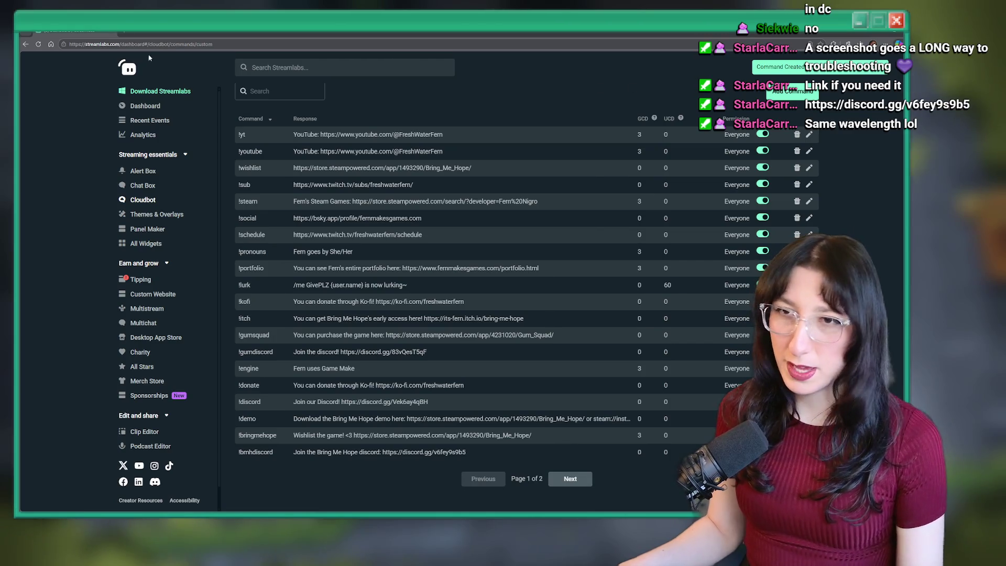
{"action": "key", "text": "alt+Tab"}
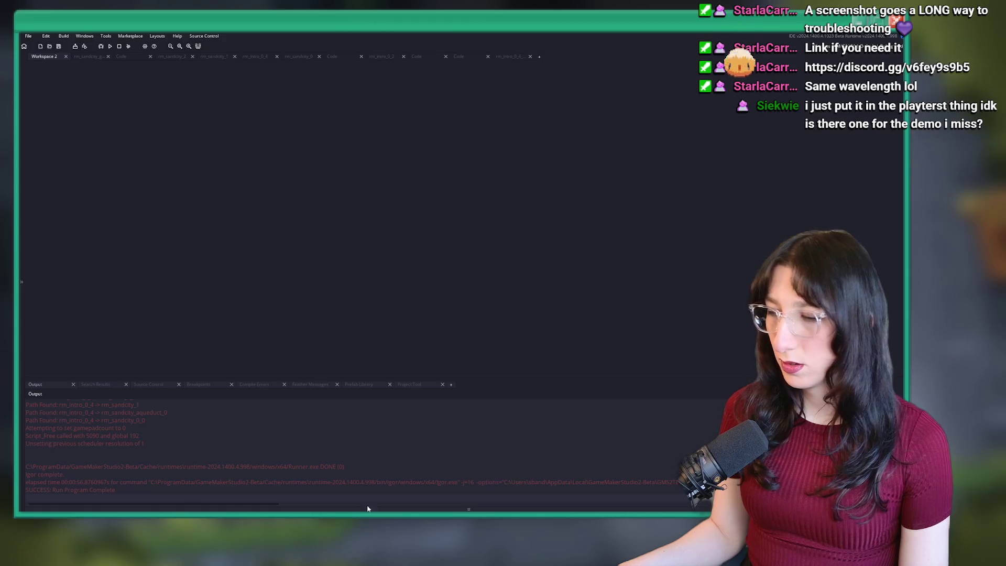
Launch the Steam library from Start search, then return to GameMaker
{"action": "key", "text": "super"}
{"action": "type", "text": "steam"}
{"action": "key", "text": "Return"}
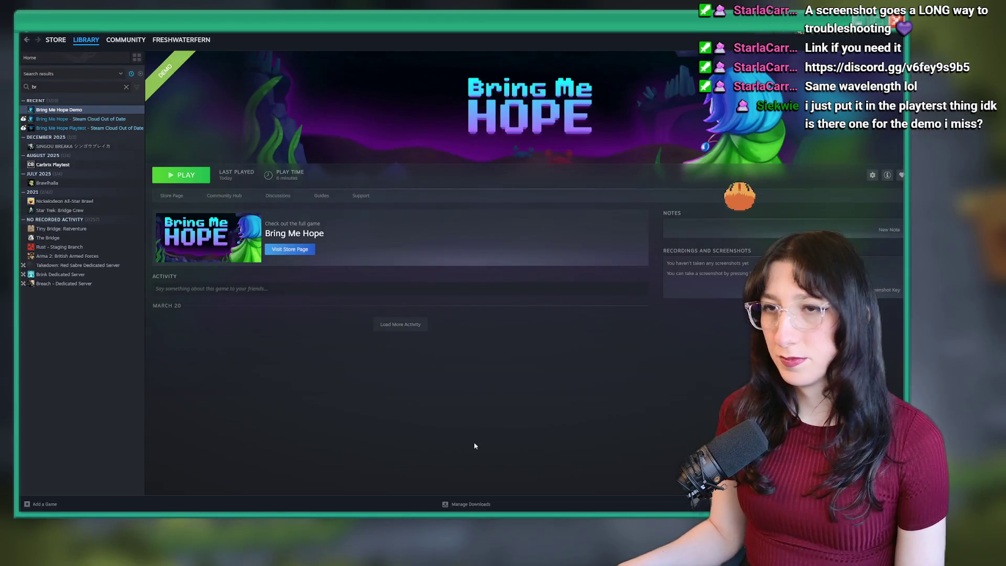
{"action": "key", "text": "alt+Tab"}
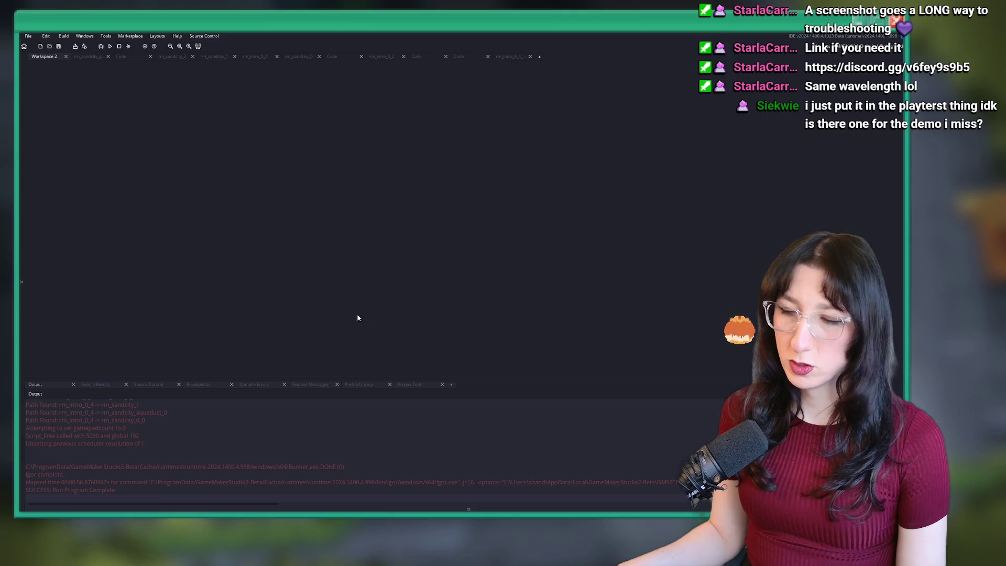
Launch Discord and browse the server's channels, starting with the stream channel
{"action": "key", "text": "super"}
{"action": "type", "text": "discord"}
{"action": "key", "text": "Return"}
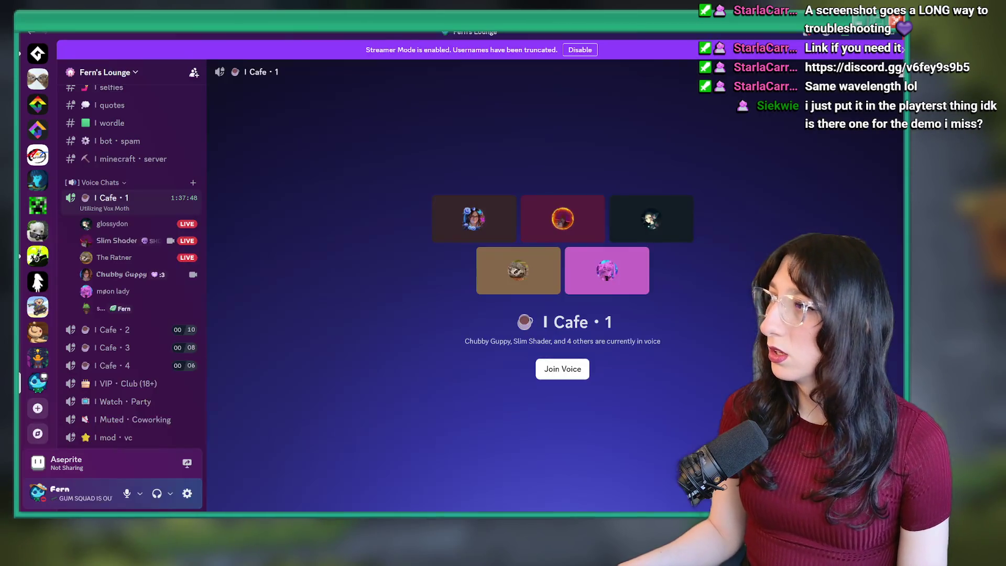
{"action": "scroll", "coordinate": [124, 212], "scroll_direction": "up", "scroll_amount": 2}
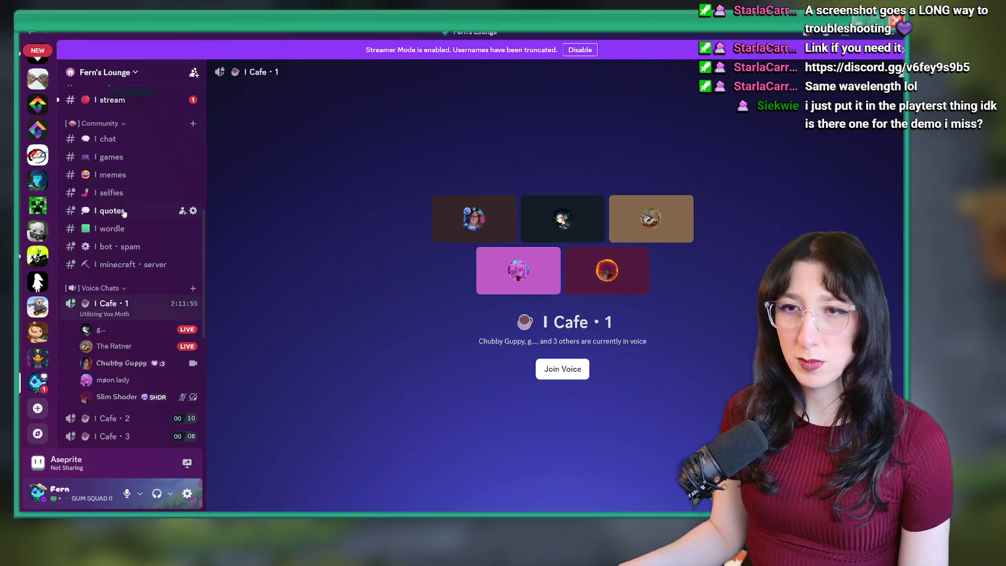
{"action": "left_click", "coordinate": [136, 99]}
{"action": "scroll", "coordinate": [131, 262], "scroll_direction": "down", "scroll_amount": 5}
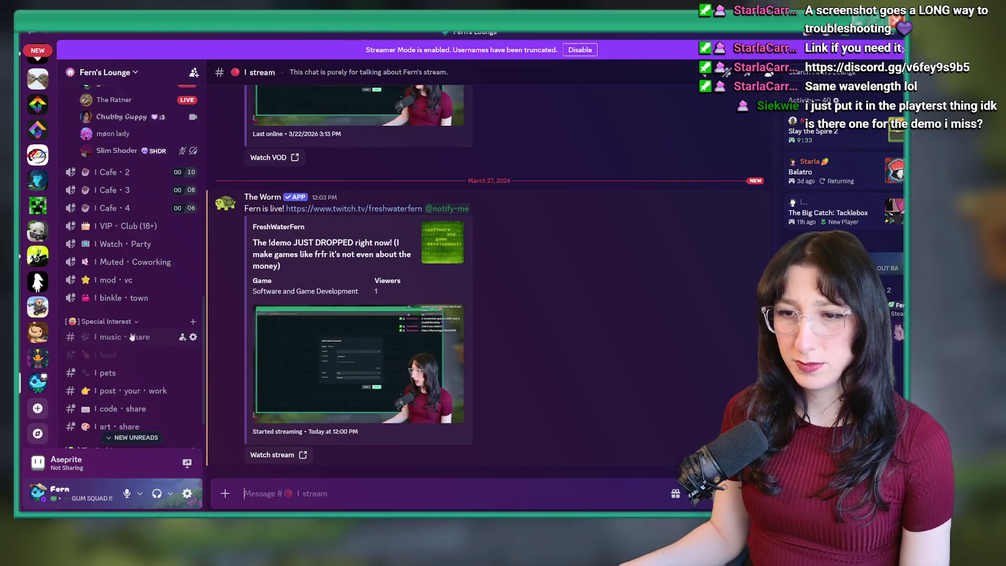
{"action": "scroll", "coordinate": [126, 330], "scroll_direction": "down", "scroll_amount": 1}
View the playtester's pillar screenshot in #closed-playtest, then return to GameMaker
{"action": "left_click", "coordinate": [106, 410]}
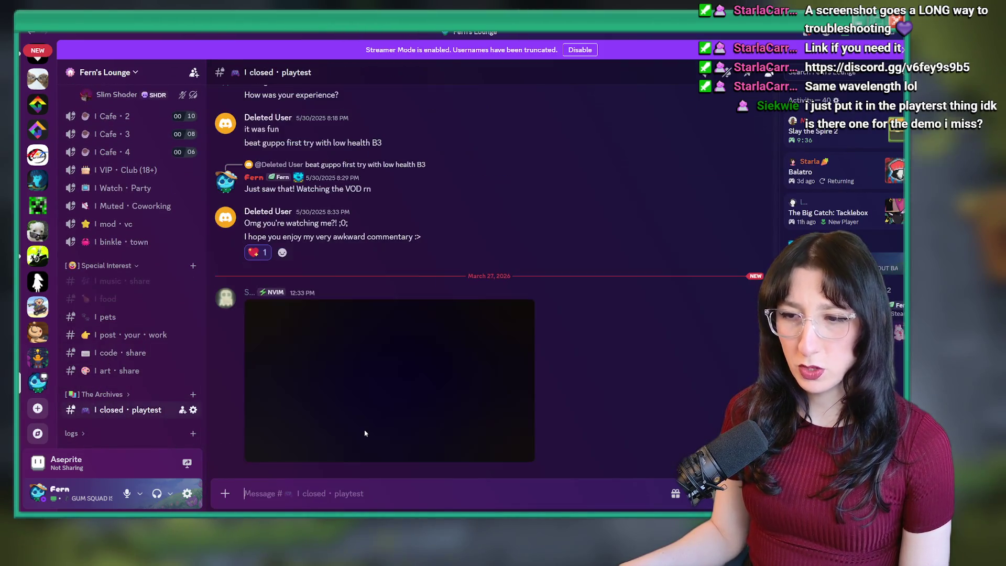
{"action": "left_click", "coordinate": [400, 389]}
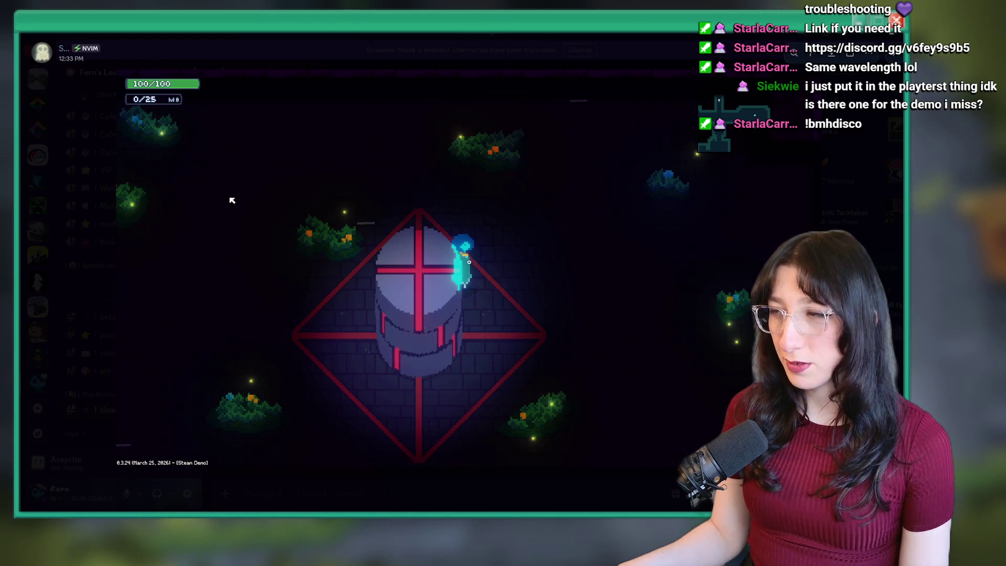
{"action": "key", "text": "Escape"}
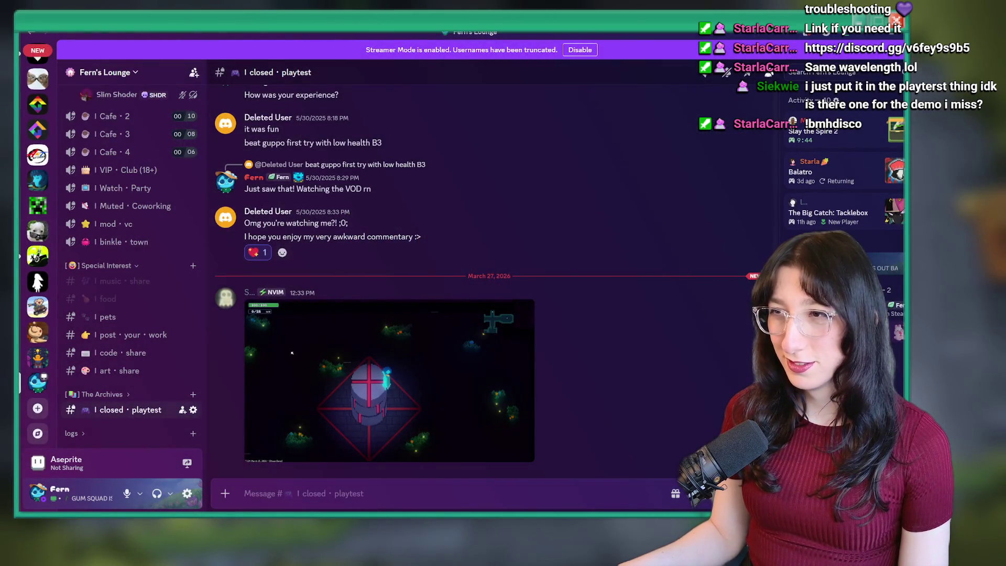
{"action": "key", "text": "alt+Tab"}
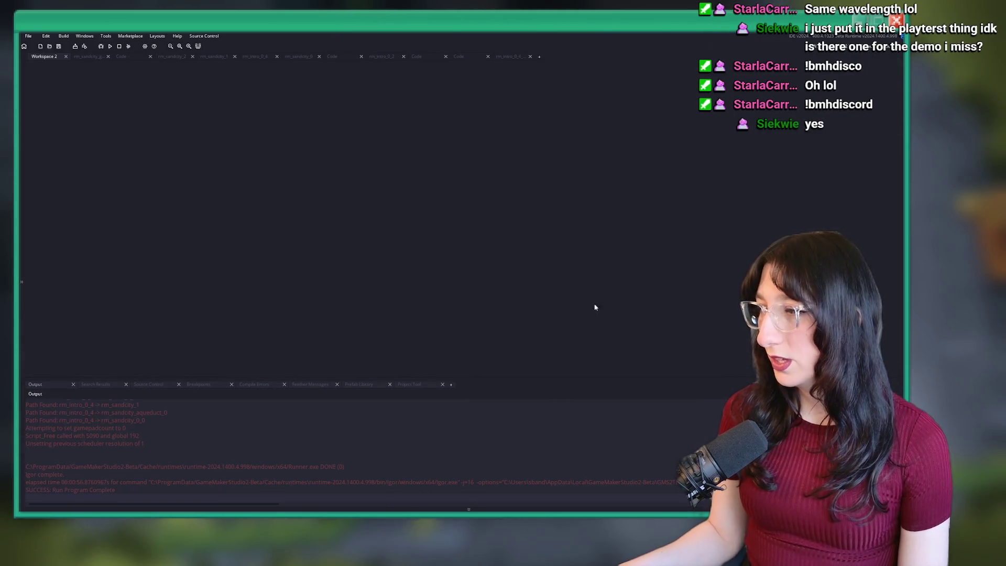
Run the game in Story mode, skip the intro dialogue and tutorial, and rotate the tower pillar
{"action": "key", "text": "F5"}
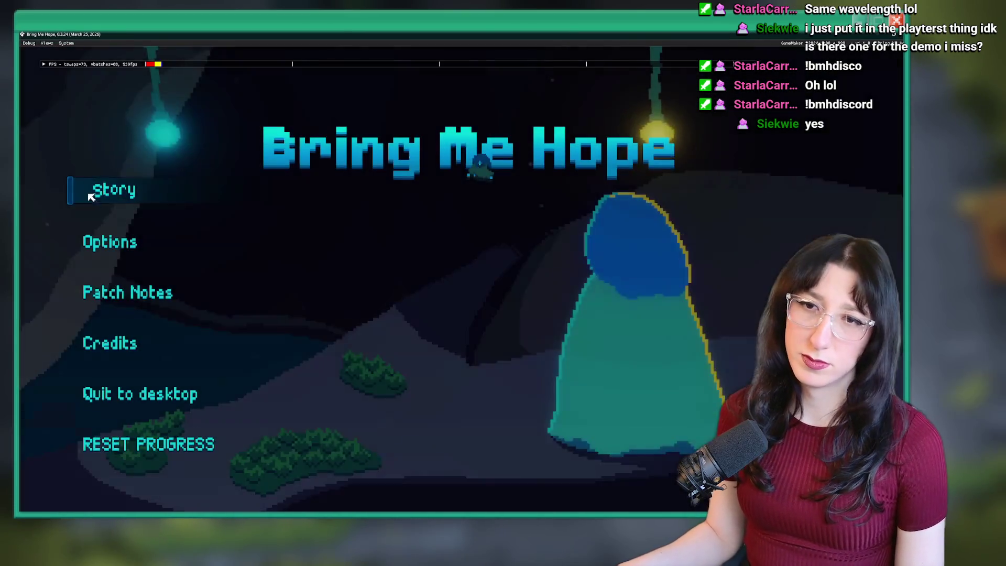
{"action": "left_click", "coordinate": [102, 190]}
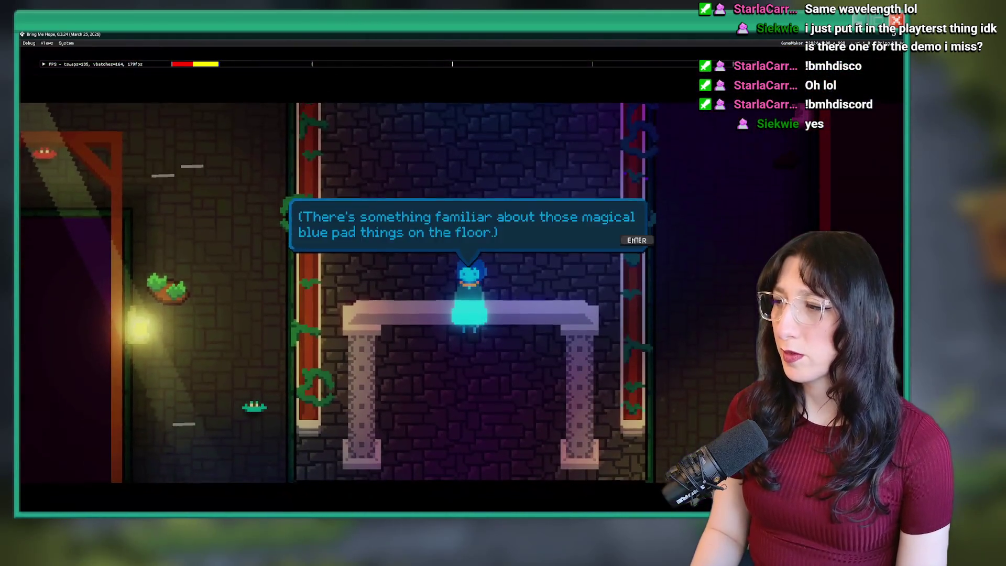
{"action": "key", "text": "space"}
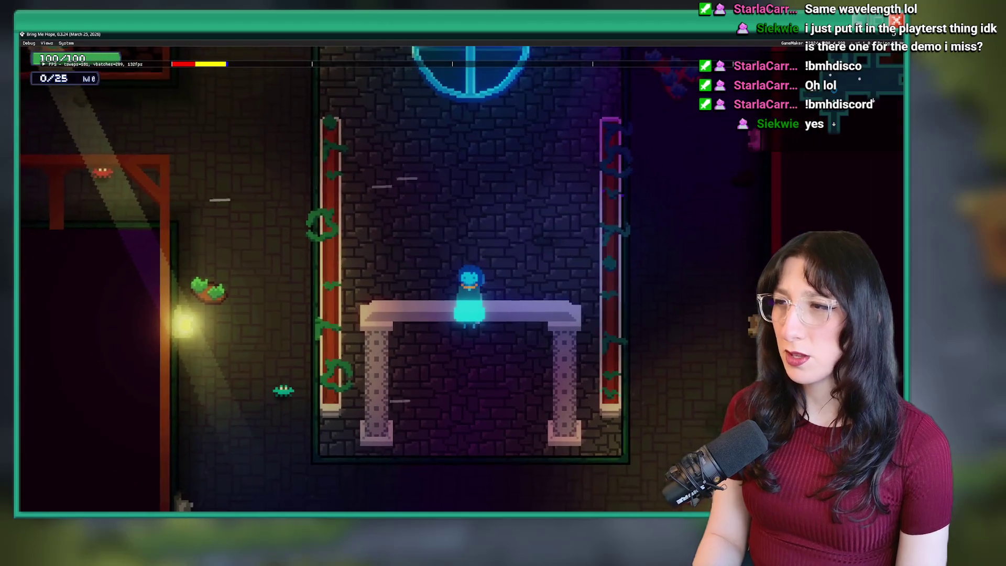
{"action": "key", "text": "space"}
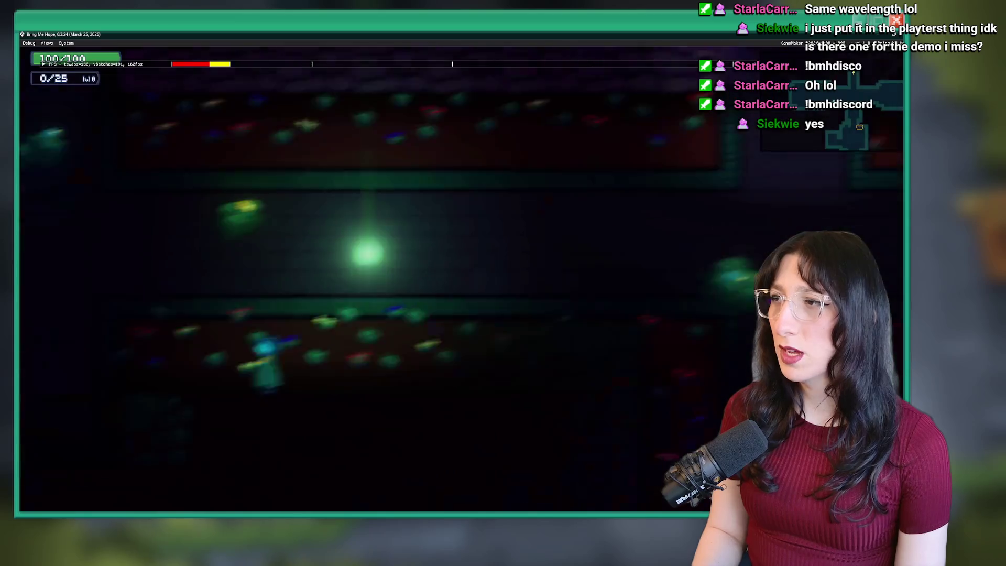
{"action": "key", "text": "e"}
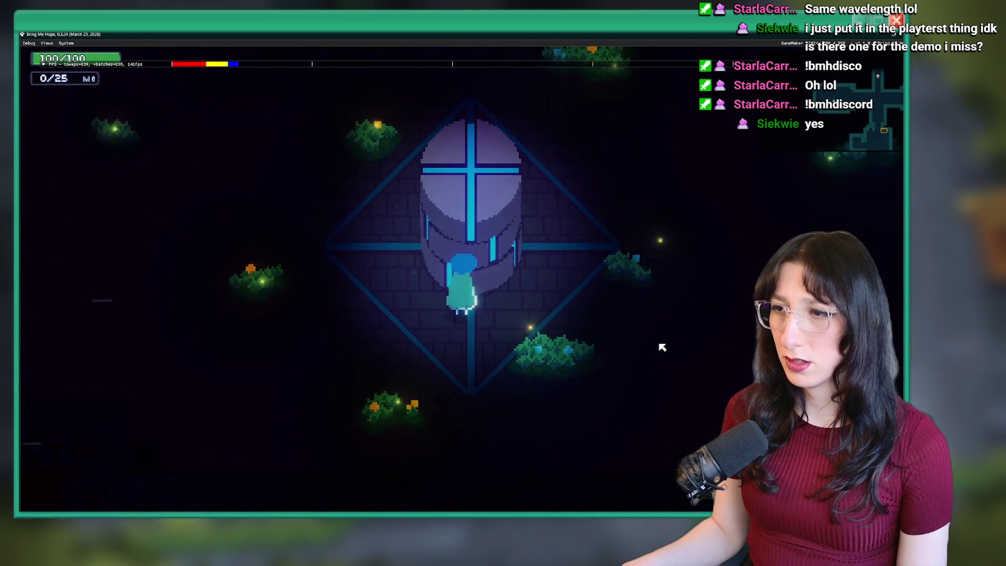
Quit the running game and launch a fresh build with F5
{"action": "key", "text": "Escape"}
{"action": "key", "text": "Escape"}
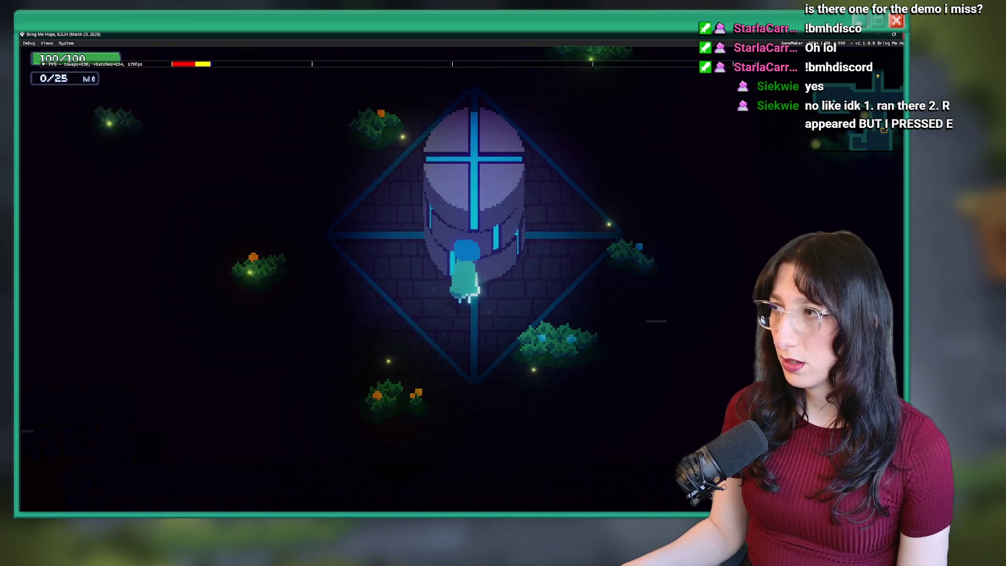
{"action": "key", "text": "alt+F4"}
{"action": "key", "text": "F5"}
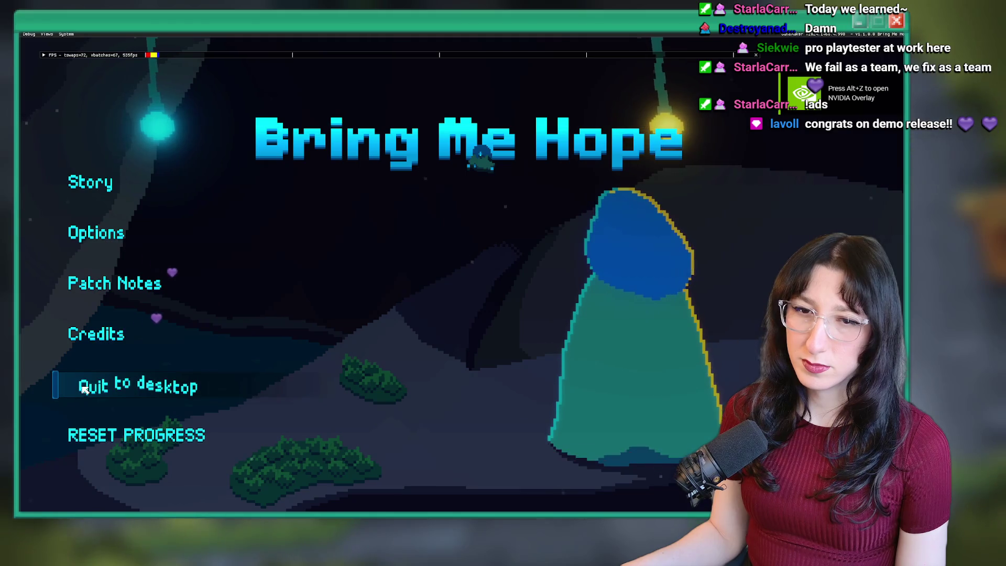
Start play from the title menu, check the pillar and pause menu, then close the game
{"action": "left_click", "coordinate": [92, 232]}
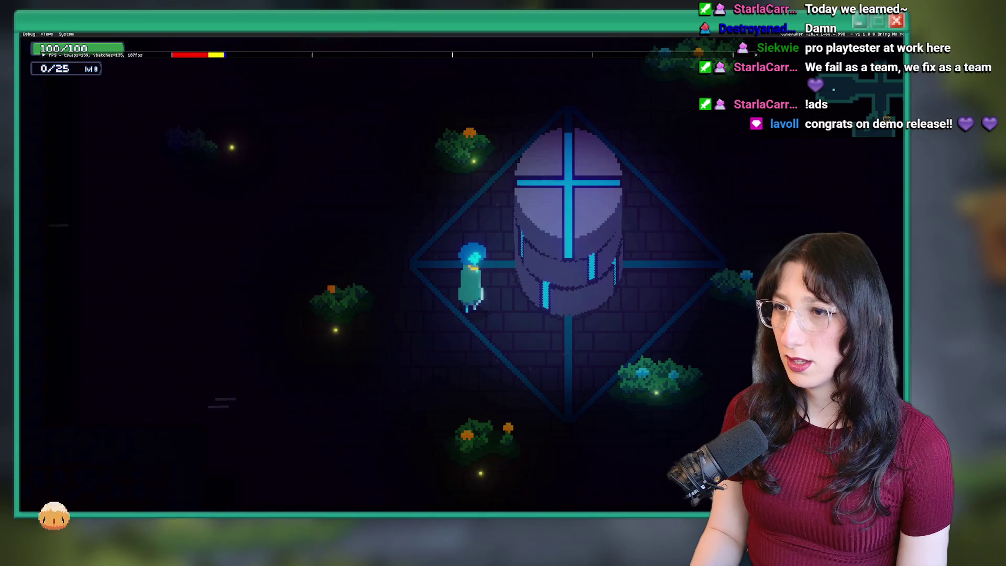
{"action": "key", "text": "Escape"}
{"action": "key", "text": "Escape"}
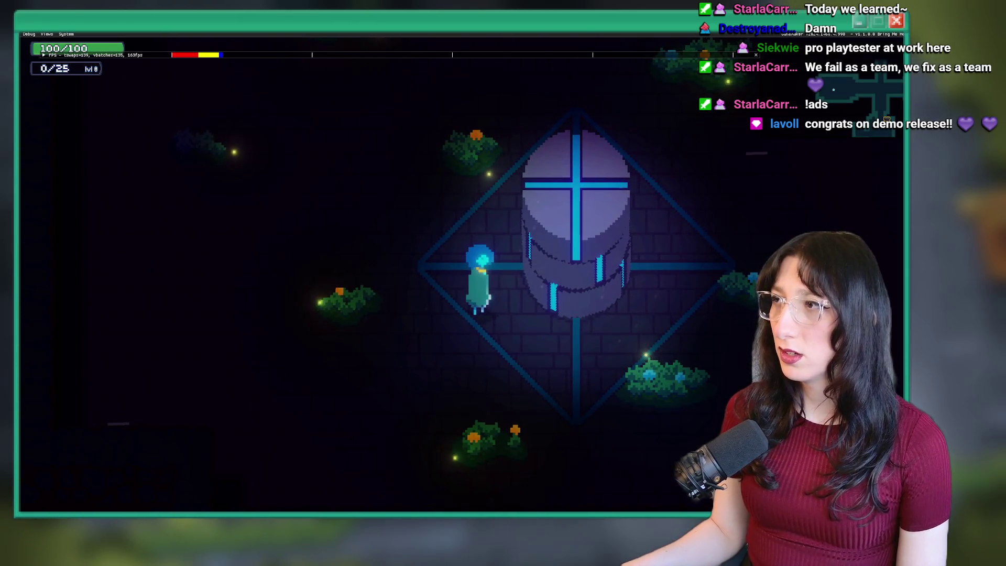
{"action": "key", "text": "alt+F4"}
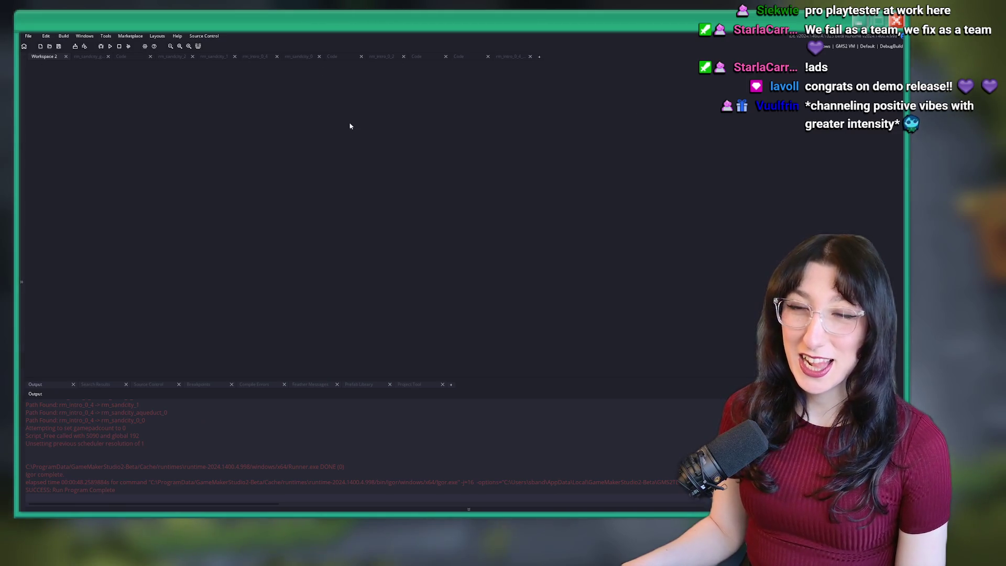
{"action": "key", "text": "alt+Tab"}
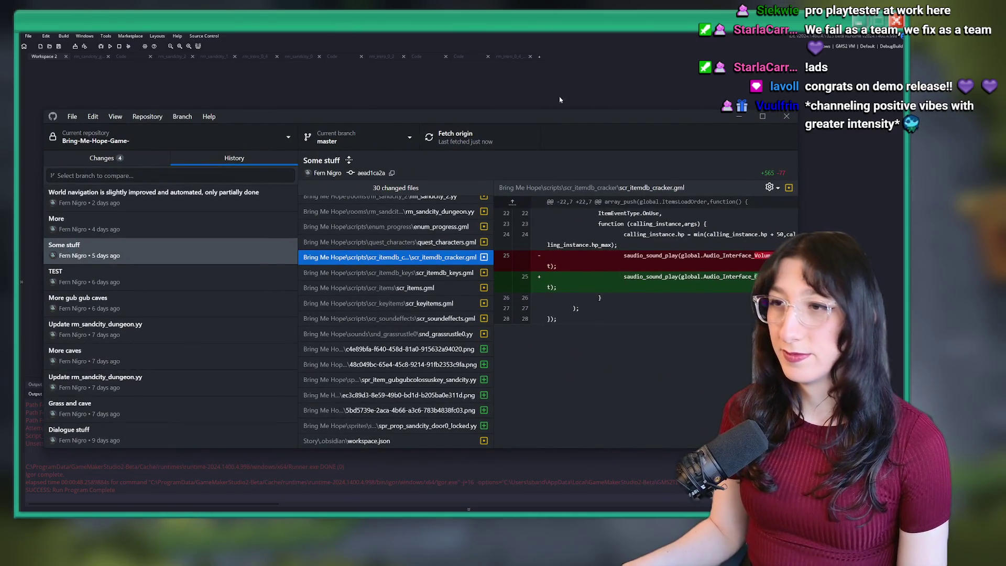
Commit the four changed files to master as 'Some changes' and push to origin
{"action": "left_click_drag", "start_coordinate": [257, 117], "coordinate": [301, 77]}
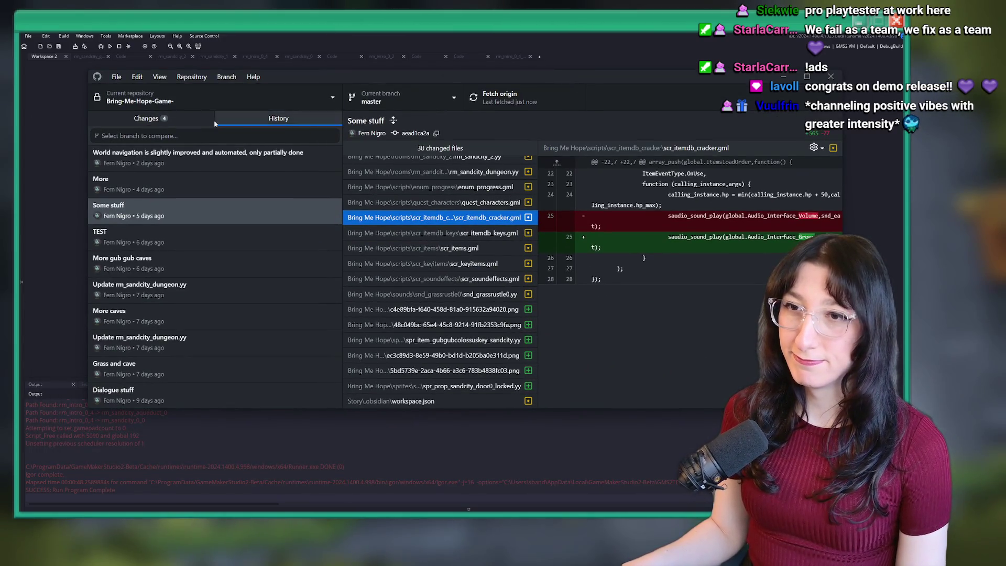
{"action": "left_click", "coordinate": [207, 119]}
{"action": "left_click_drag", "start_coordinate": [450, 186], "coordinate": [549, 197]}
{"action": "left_click", "coordinate": [183, 308]}
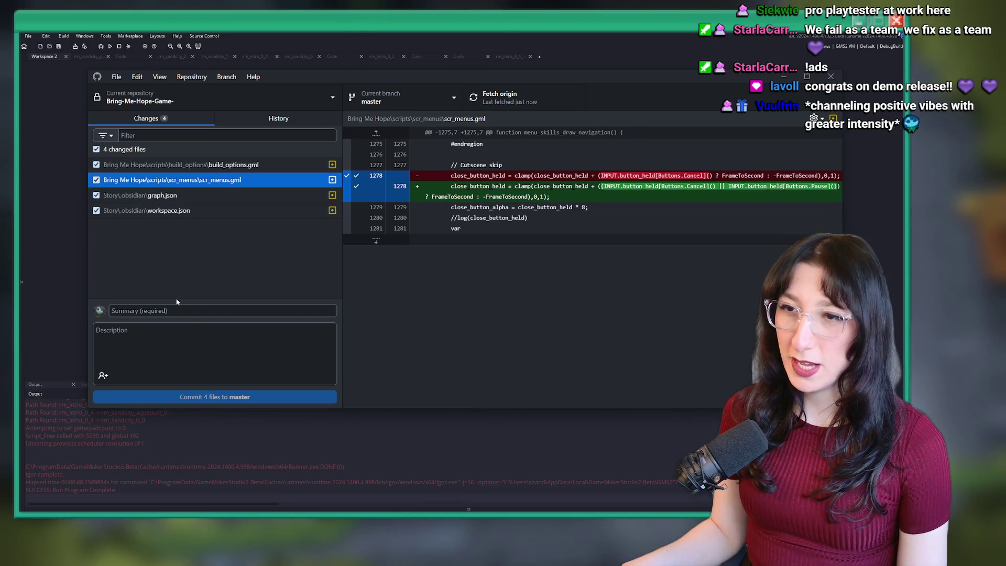
{"action": "type", "text": "Some changes"}
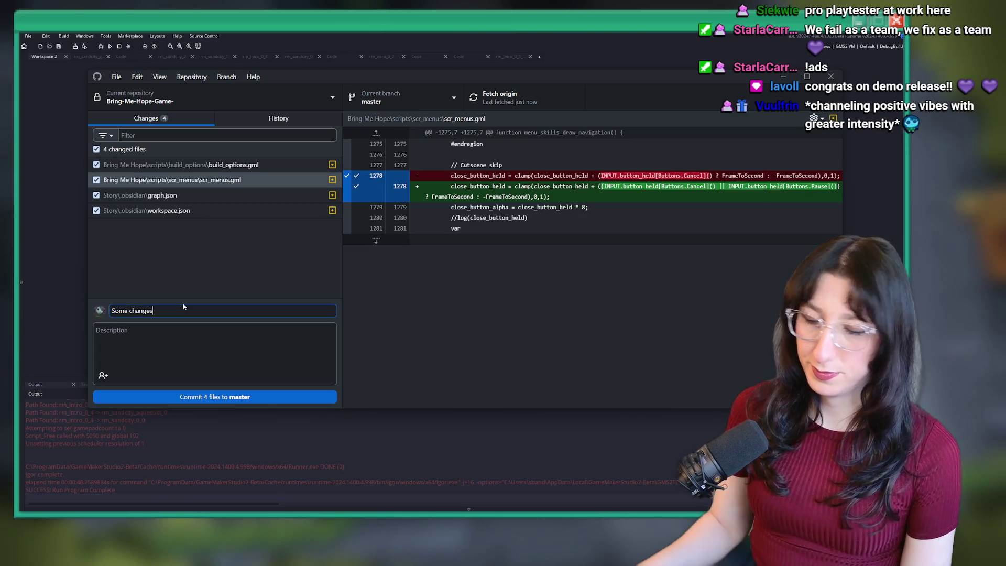
{"action": "key", "text": "ctrl+Return"}
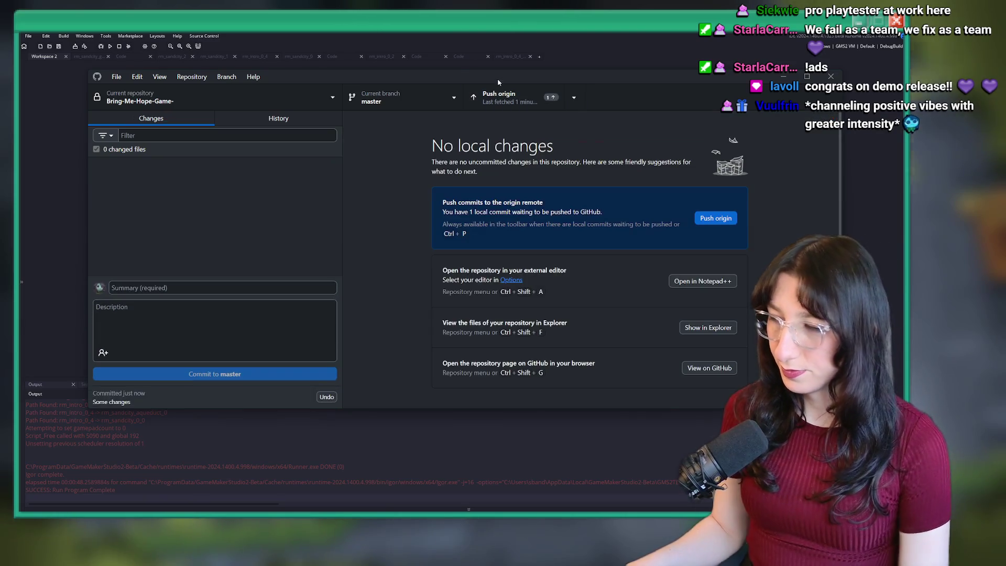
{"action": "left_click", "coordinate": [501, 97]}
Confirm no local changes remain and glance at the repository and branch lists
{"action": "left_click", "coordinate": [278, 118]}
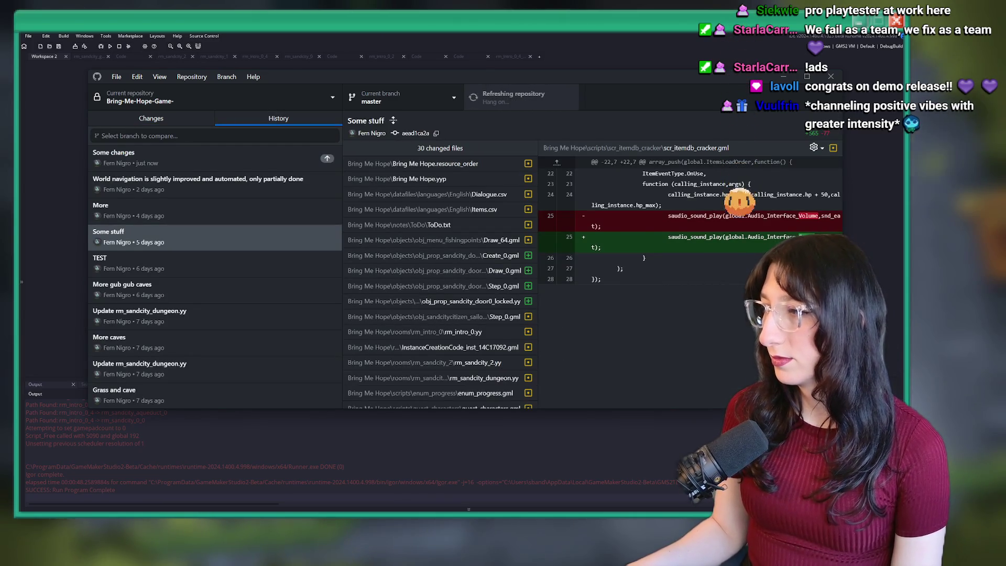
{"action": "left_click", "coordinate": [151, 119]}
{"action": "left_click", "coordinate": [210, 97]}
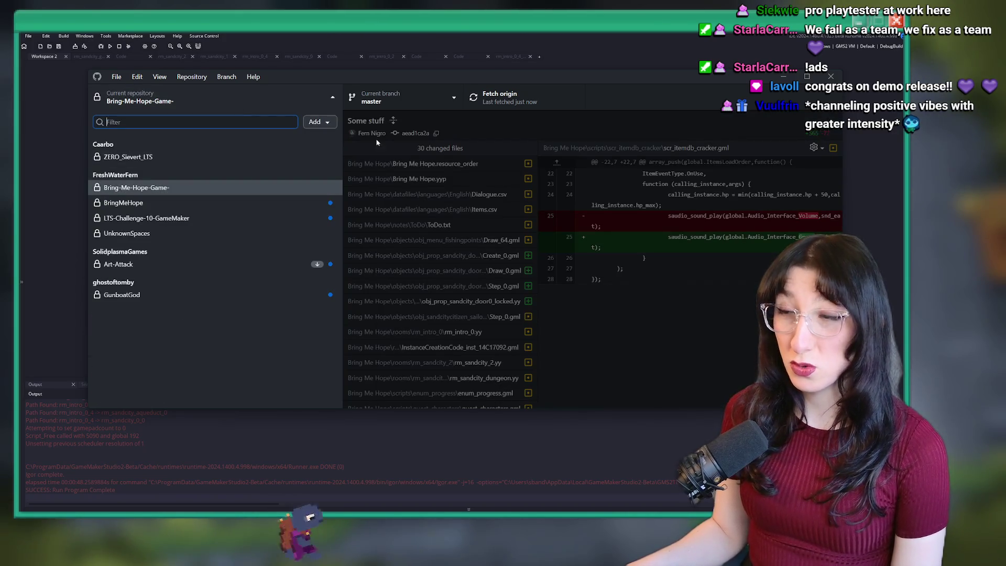
{"action": "left_click", "coordinate": [376, 143]}
{"action": "left_click", "coordinate": [377, 96]}
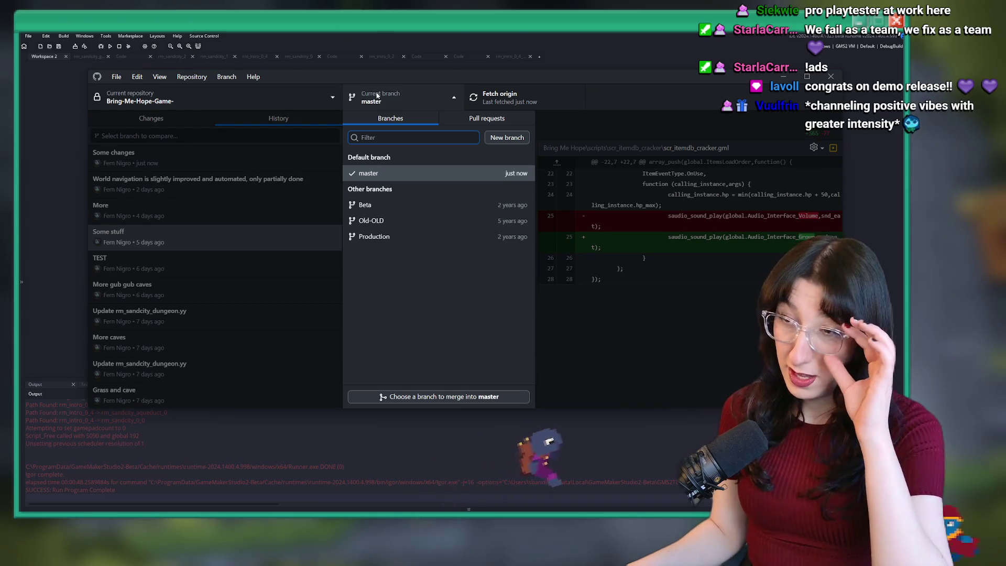
{"action": "left_click", "coordinate": [209, 257]}
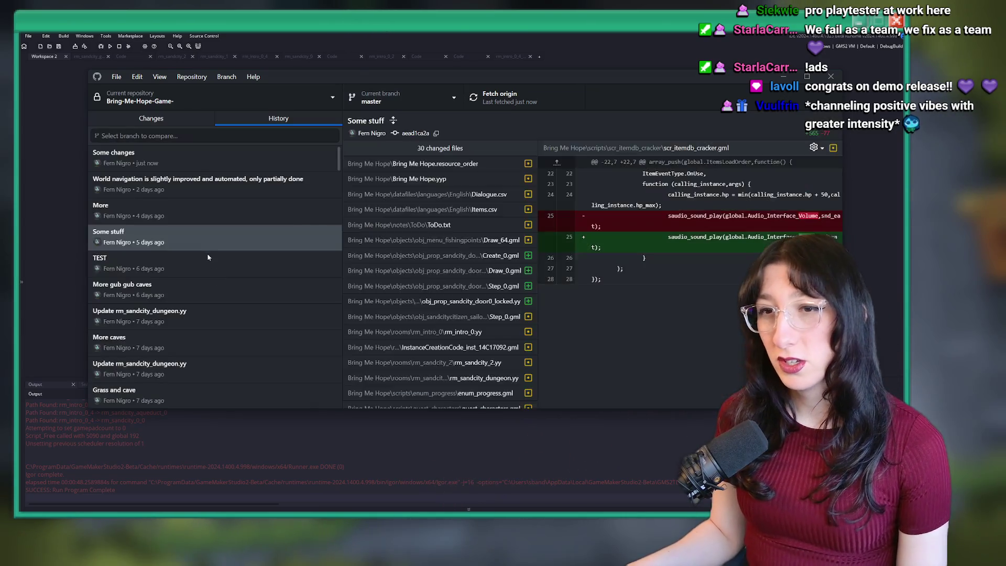
Inspect the TEST commit, then step through the Some stuff commit's files like Draw_64.gml and door0_locked
{"action": "left_click", "coordinate": [208, 257]}
{"action": "left_click", "coordinate": [499, 163]}
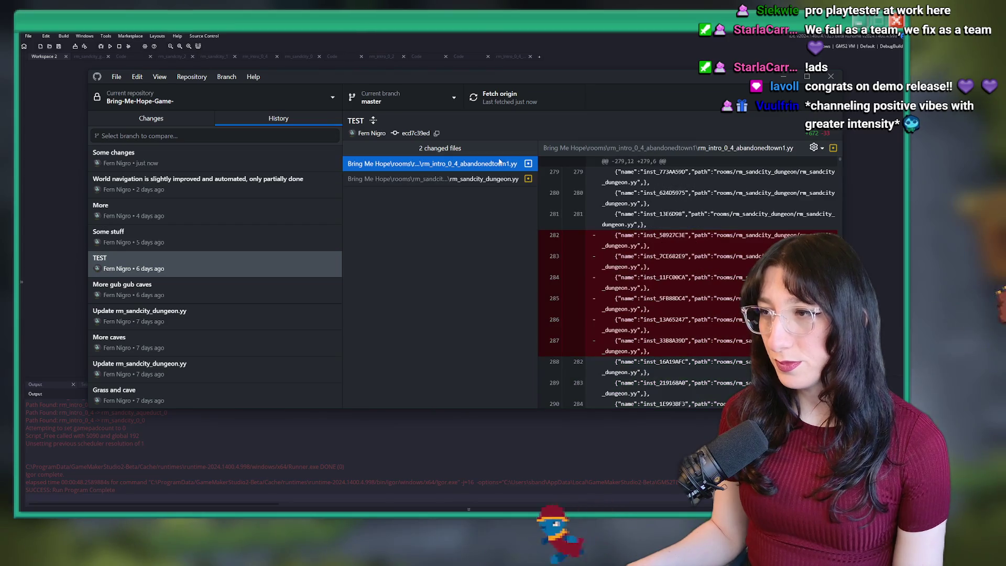
{"action": "left_click", "coordinate": [218, 294]}
{"action": "left_click", "coordinate": [218, 240]}
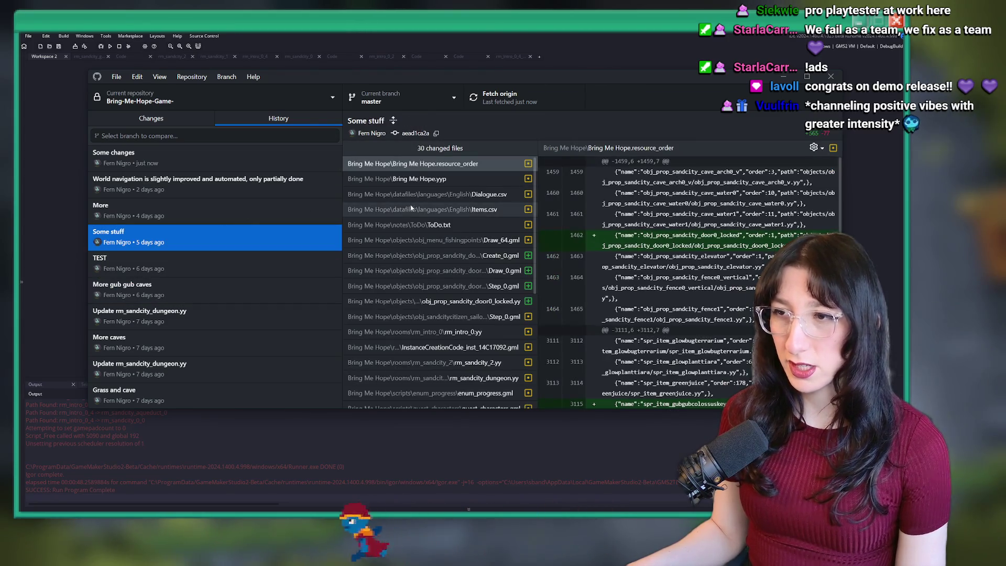
{"action": "left_click", "coordinate": [411, 194]}
{"action": "key", "text": "Down"}
{"action": "key", "text": "Down"}
{"action": "key", "text": "Down"}
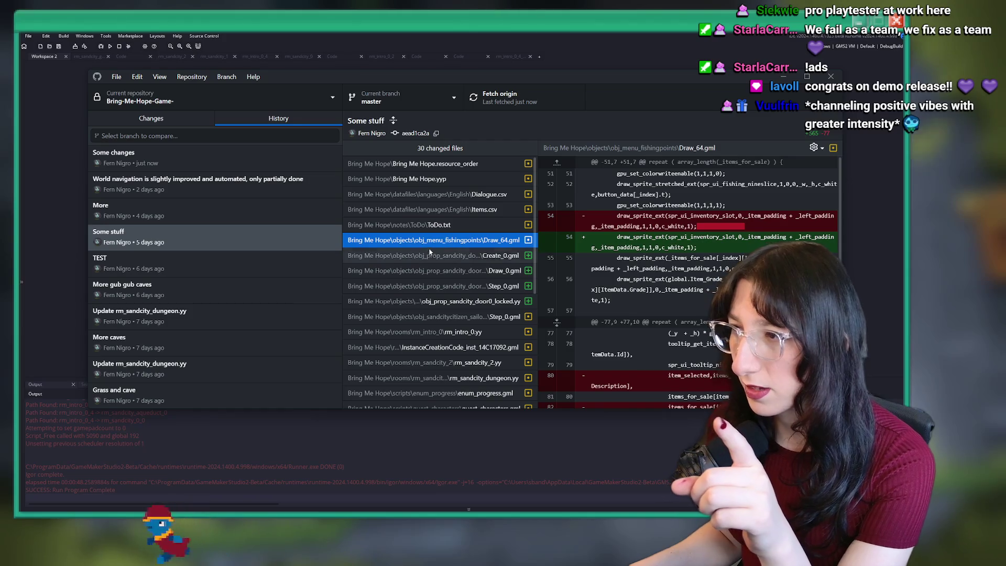
{"action": "key", "text": "Down"}
{"action": "key", "text": "Down"}
{"action": "key", "text": "Down"}
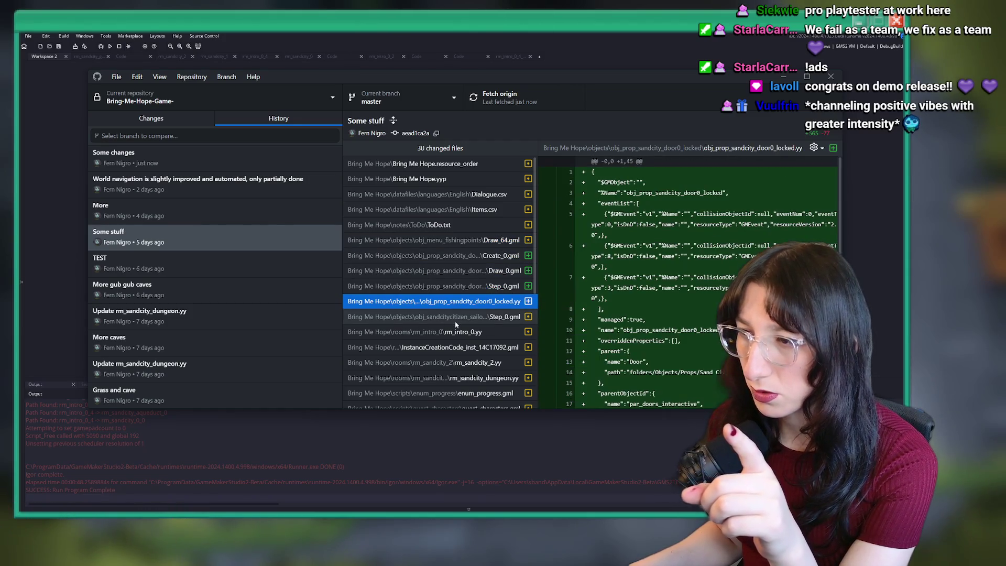
{"action": "key", "text": "Down"}
{"action": "key", "text": "Down"}
{"action": "scroll", "coordinate": [459, 304], "scroll_direction": "down", "scroll_amount": 2}
Review the InstanceCreationCode, enum_progress, scr_itemdb, scr_keyitems and scr_soundeffects diffs in Some stuff
{"action": "left_click", "coordinate": [462, 282]}
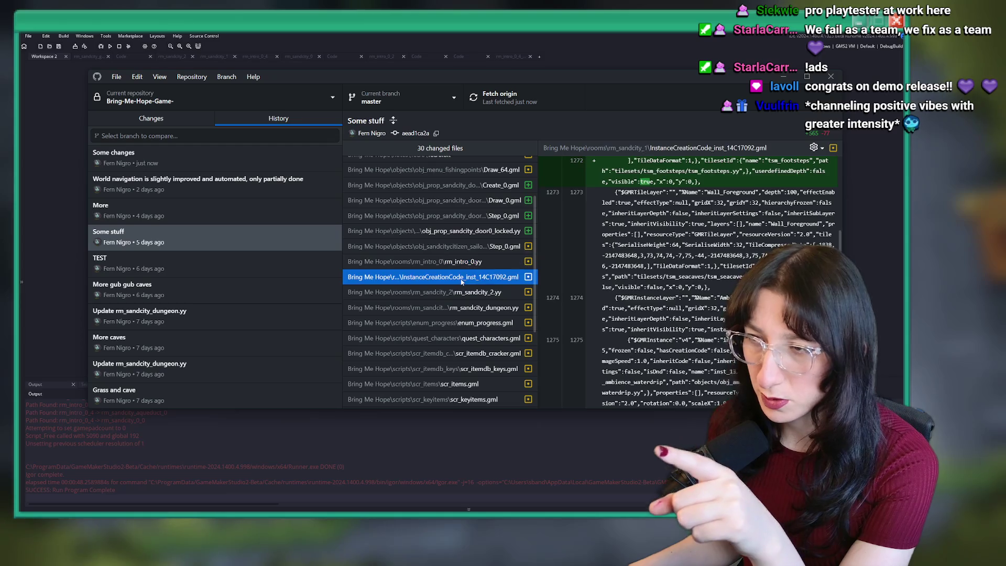
{"action": "scroll", "coordinate": [462, 282], "scroll_direction": "down", "scroll_amount": 2}
{"action": "key", "text": "Down"}
{"action": "key", "text": "Down"}
{"action": "key", "text": "Down"}
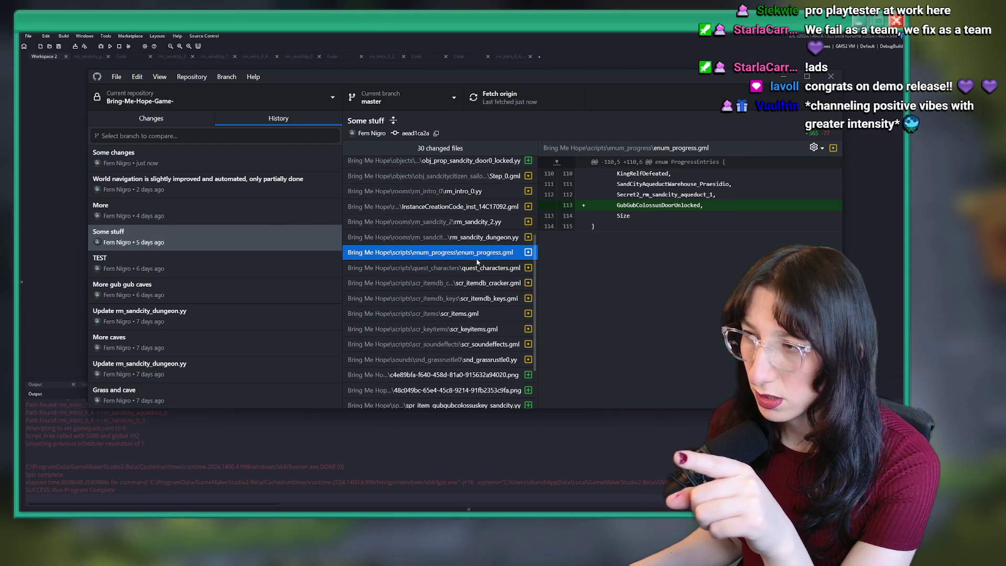
{"action": "left_click", "coordinate": [472, 283]}
{"action": "left_click", "coordinate": [472, 298]}
{"action": "left_click", "coordinate": [471, 283]}
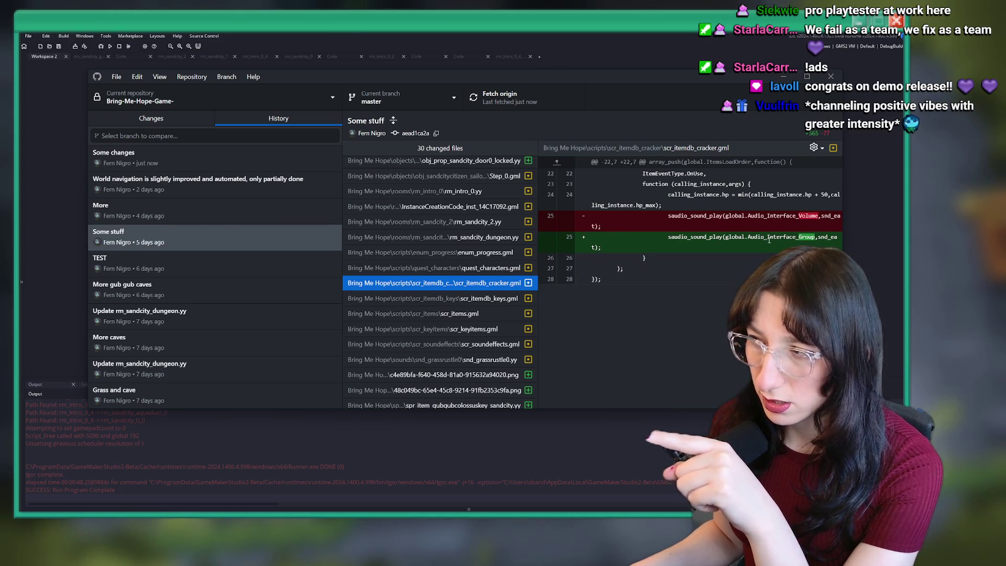
{"action": "left_click", "coordinate": [450, 329]}
{"action": "left_click", "coordinate": [450, 344]}
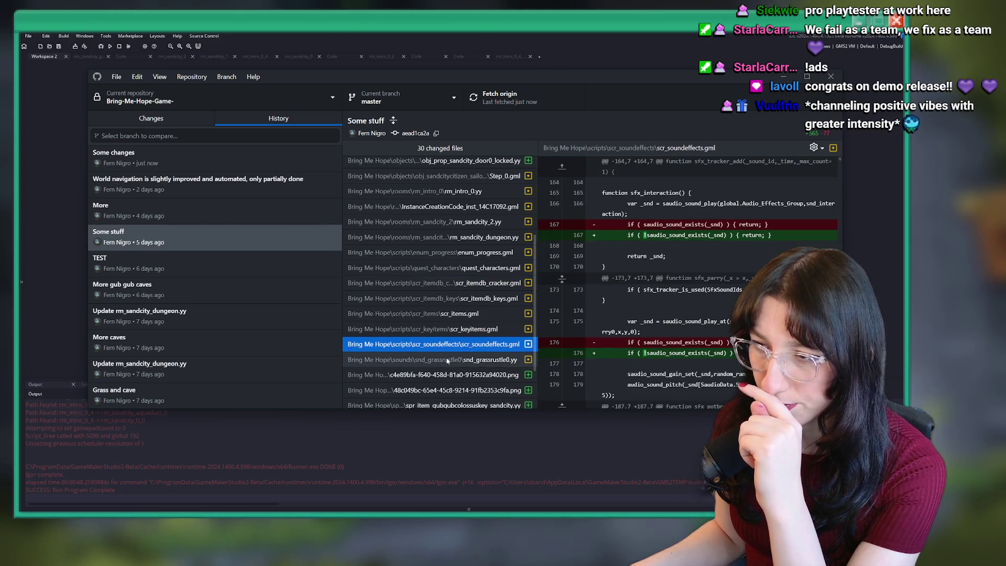
{"action": "scroll", "coordinate": [686, 283], "scroll_direction": "down", "scroll_amount": 5}
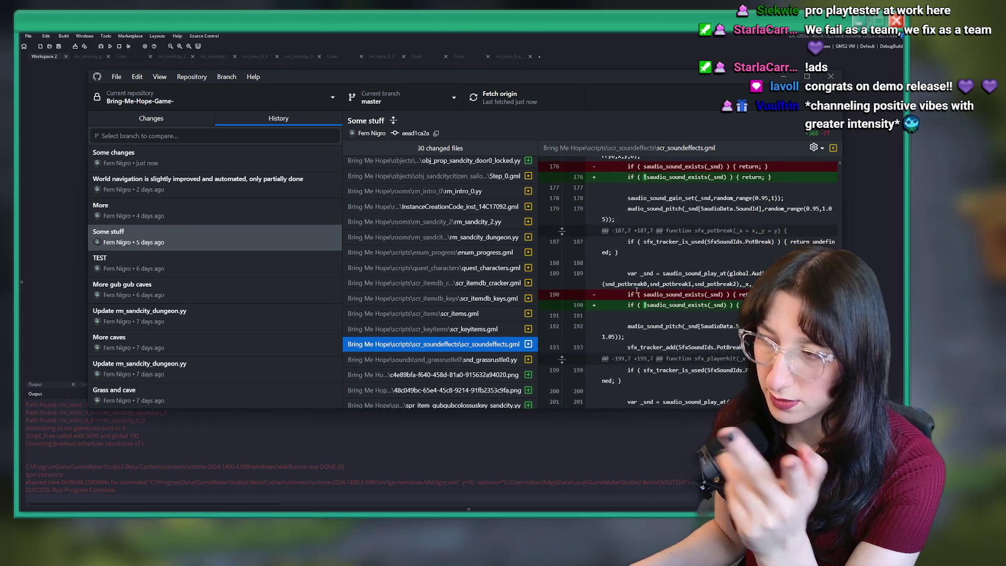
{"action": "scroll", "coordinate": [411, 361], "scroll_direction": "down", "scroll_amount": 3}
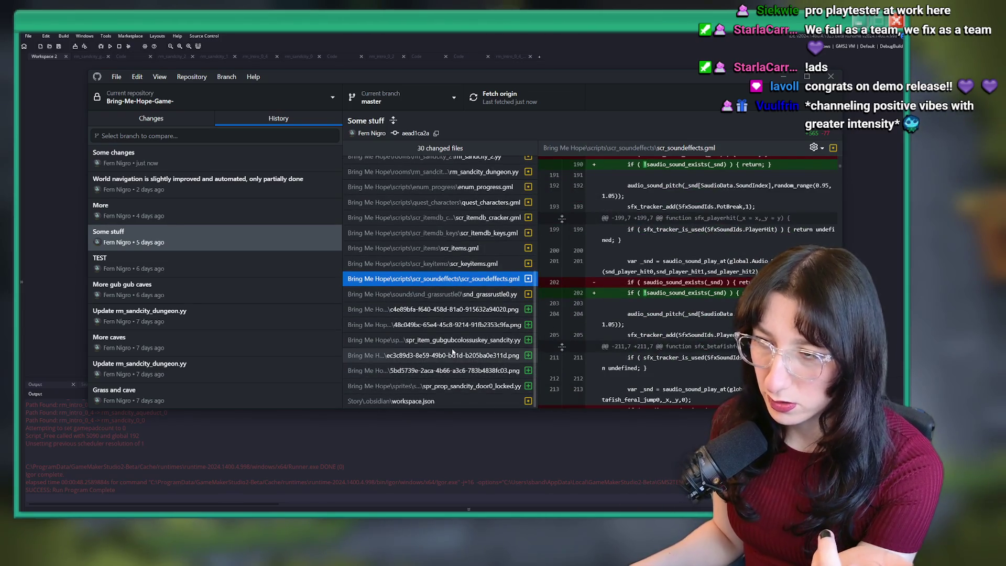
Browse older commits: More gub gub caves, TEST, Update rm_sandcity_dungeon.yy, More caves, Grass and cave
{"action": "left_click", "coordinate": [255, 296]}
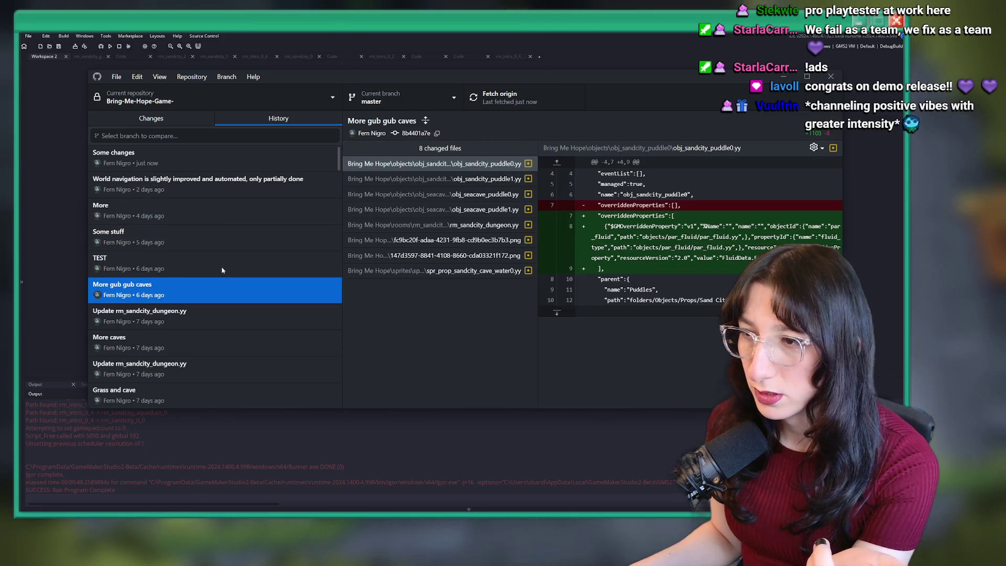
{"action": "left_click", "coordinate": [221, 270]}
{"action": "left_click", "coordinate": [210, 314]}
{"action": "left_click", "coordinate": [163, 344]}
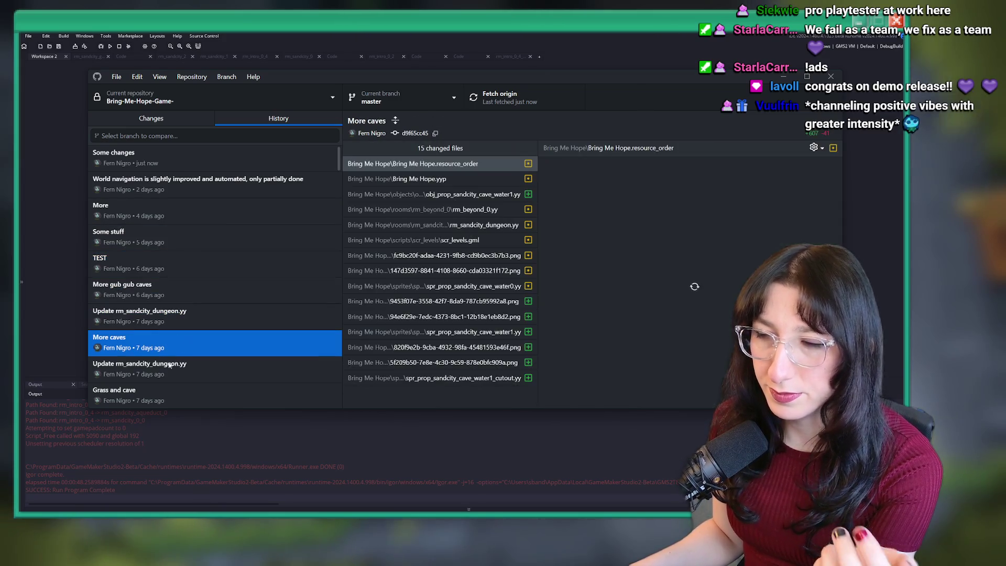
{"action": "left_click", "coordinate": [161, 396]}
{"action": "left_click", "coordinate": [169, 373]}
{"action": "left_click", "coordinate": [186, 319]}
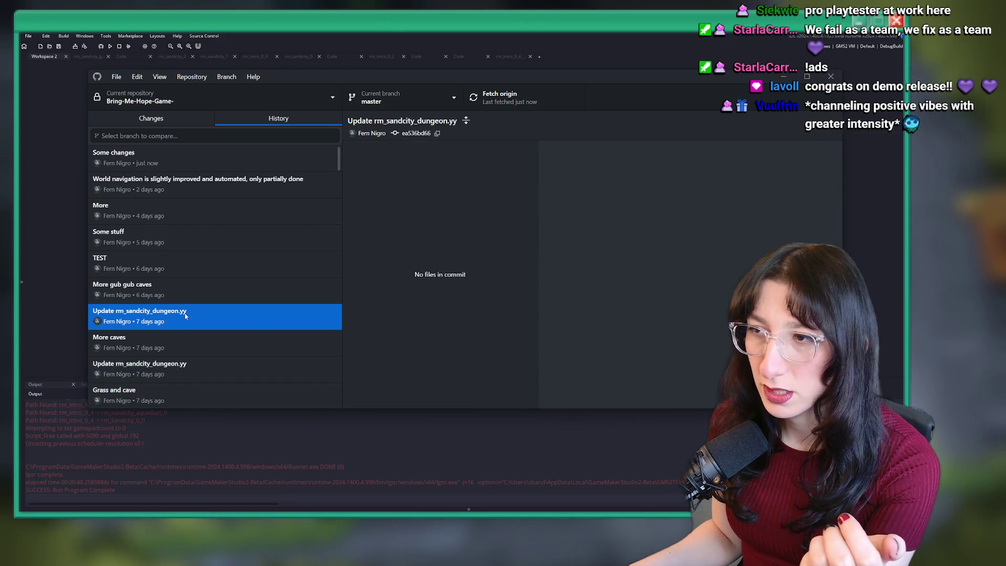
{"action": "left_click", "coordinate": [202, 290]}
{"action": "left_click", "coordinate": [220, 260]}
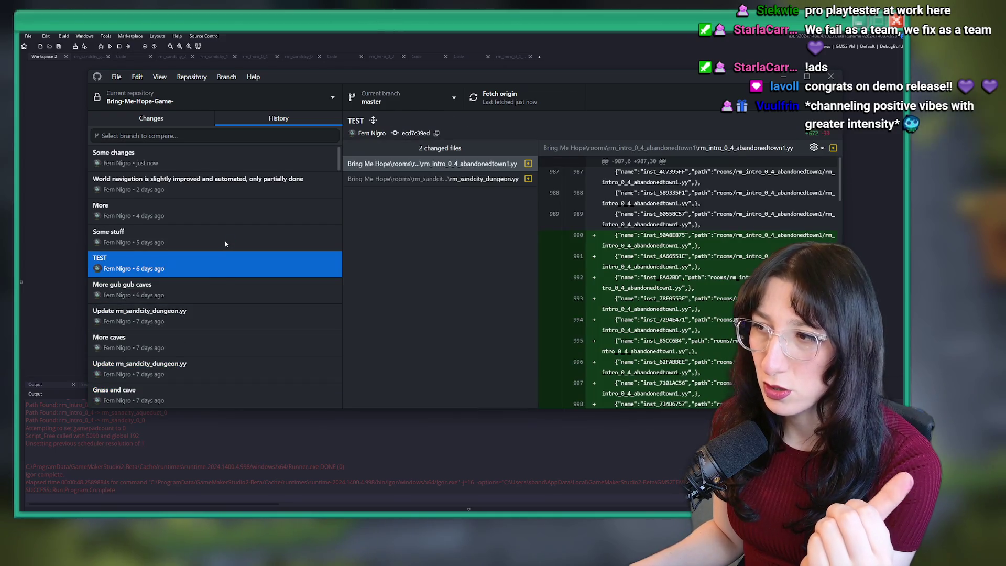
{"action": "left_click", "coordinate": [225, 243]}
Review the More commit's scr_audio_unique.gml and scr_levels_unique.gml diffs and bring up its actions
{"action": "left_click", "coordinate": [224, 211]}
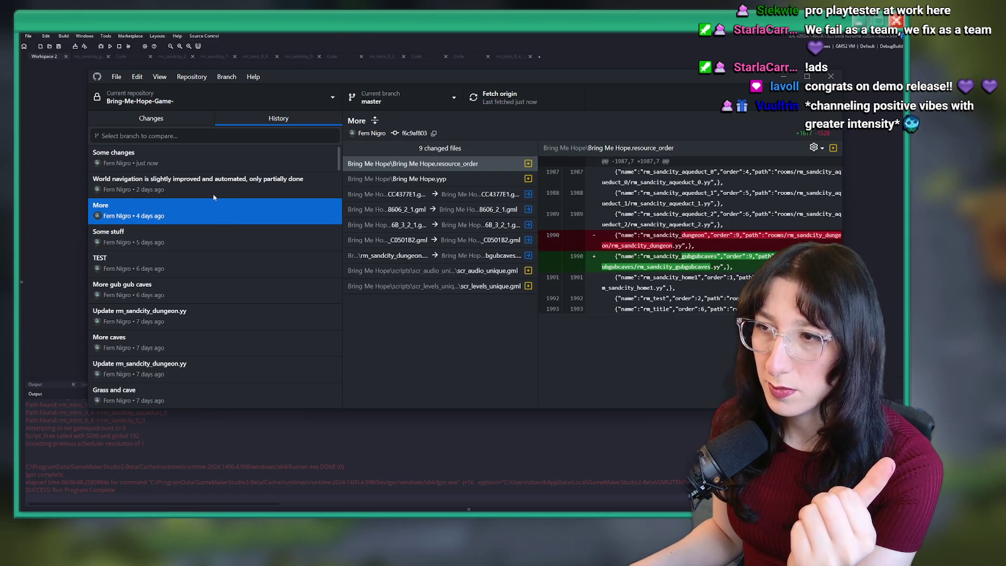
{"action": "left_click", "coordinate": [435, 271]}
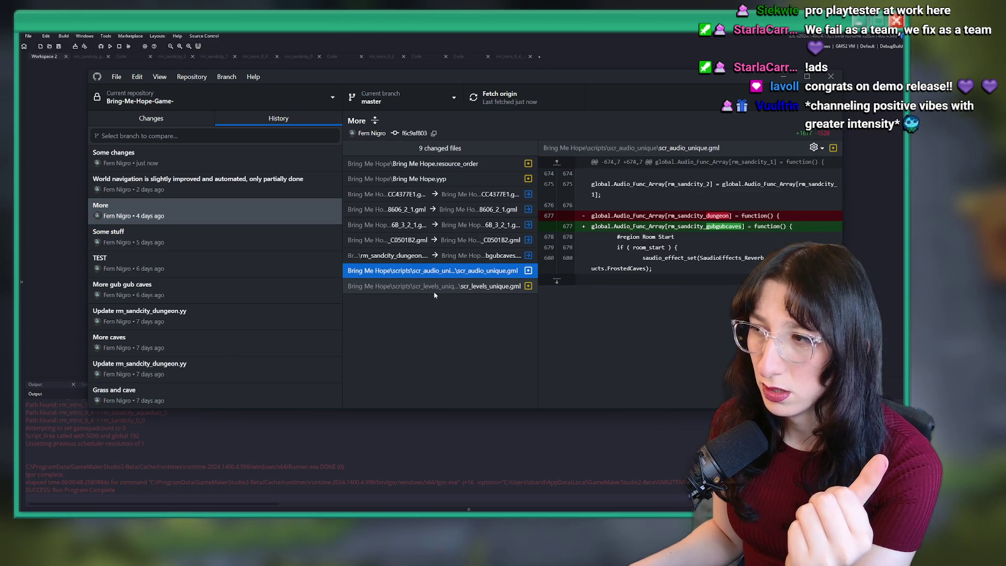
{"action": "left_click", "coordinate": [434, 287]}
{"action": "left_click", "coordinate": [217, 195]}
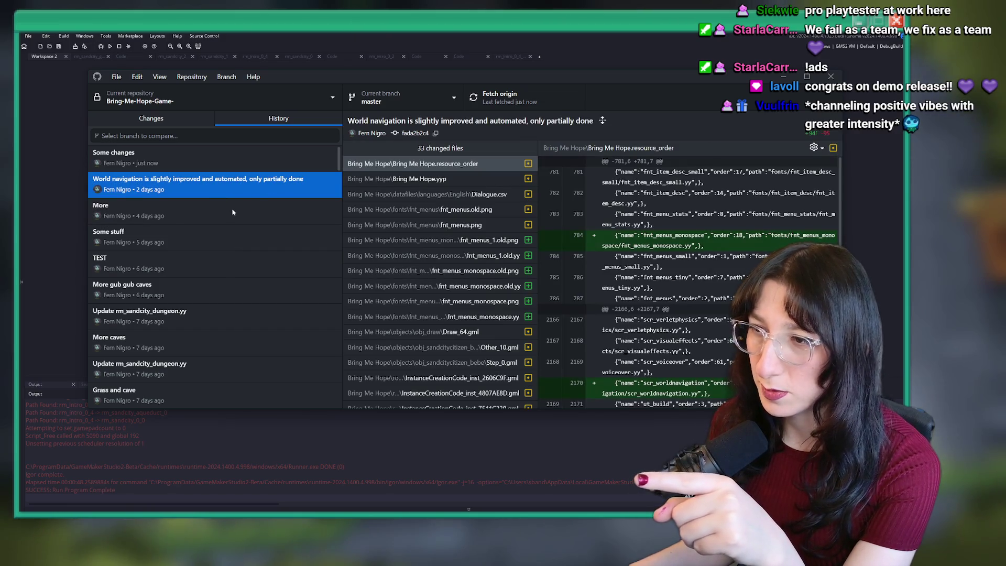
{"action": "left_click", "coordinate": [230, 215]}
{"action": "right_click", "coordinate": [230, 214]}
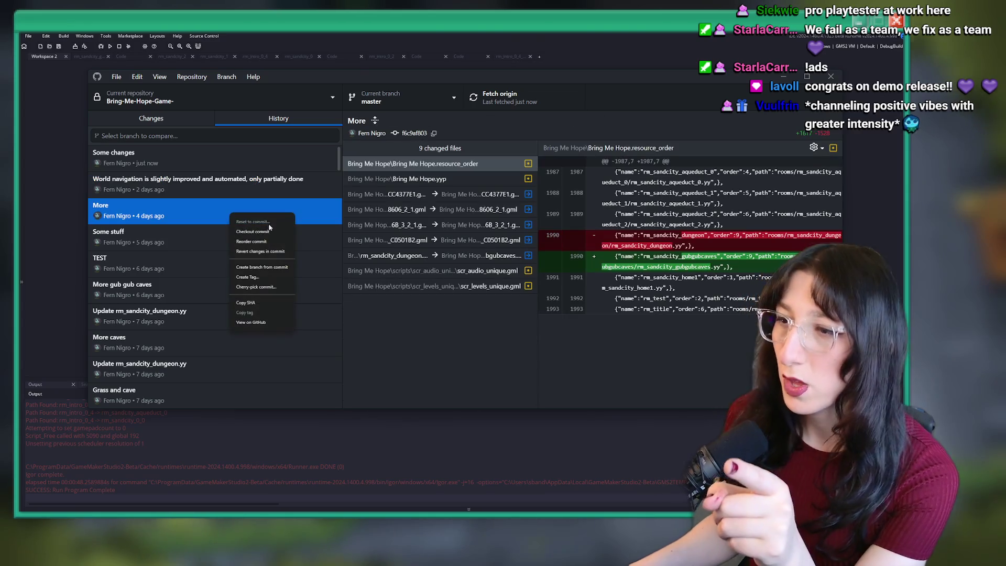
Create a DemoBuild branch from the More commit and publish it to origin
{"action": "left_click", "coordinate": [254, 268]}
{"action": "type", "text": "DemoBuild"}
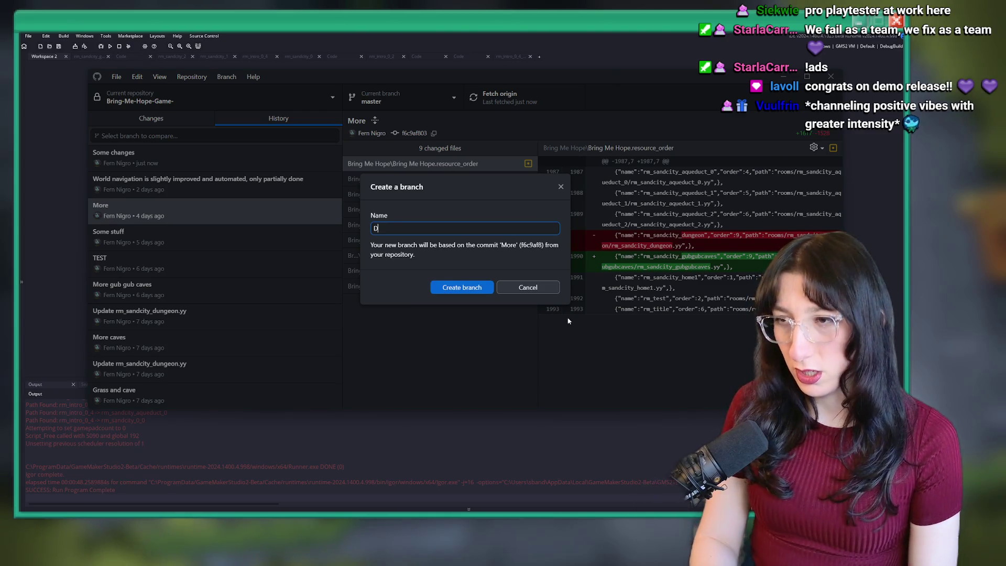
{"action": "key", "text": "Return"}
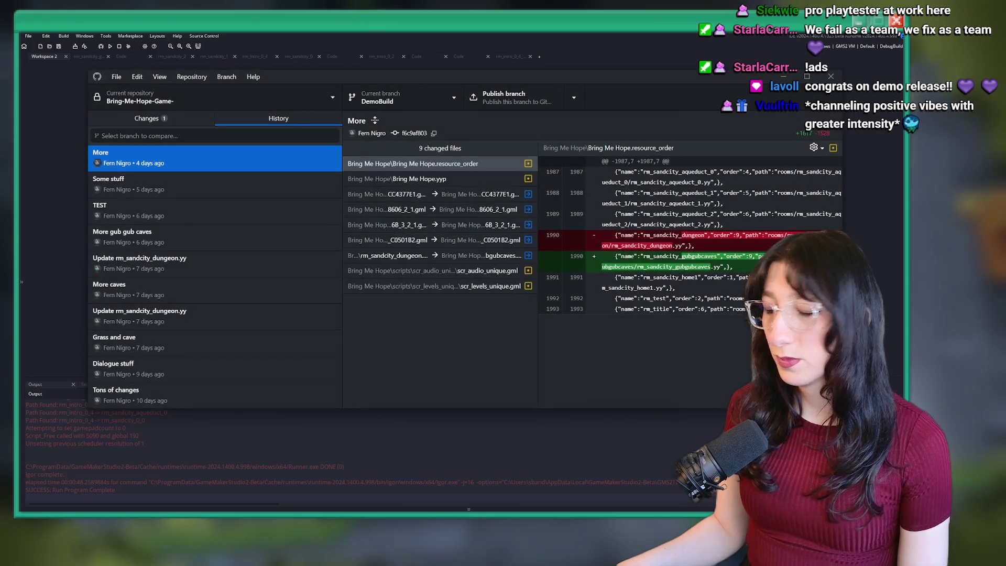
{"action": "left_click", "coordinate": [504, 98]}
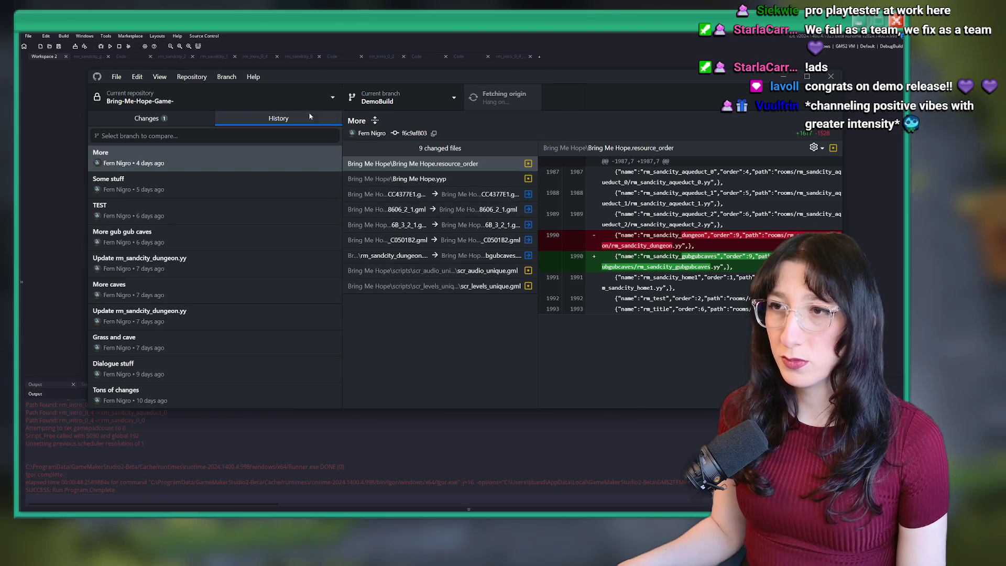
Discard the uncommitted Dialogue.csv changes and confirm
{"action": "left_click", "coordinate": [174, 124]}
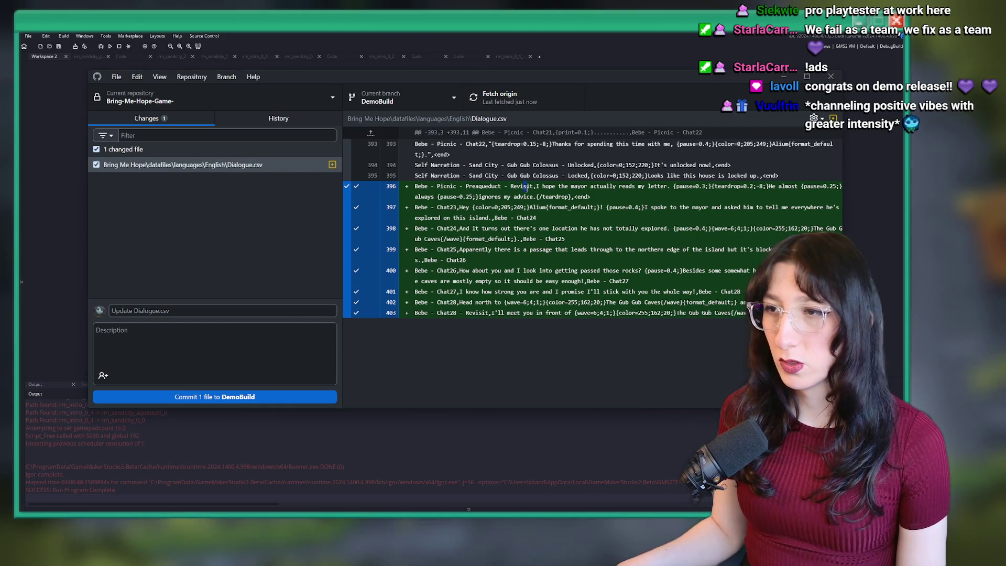
{"action": "right_click", "coordinate": [254, 167]}
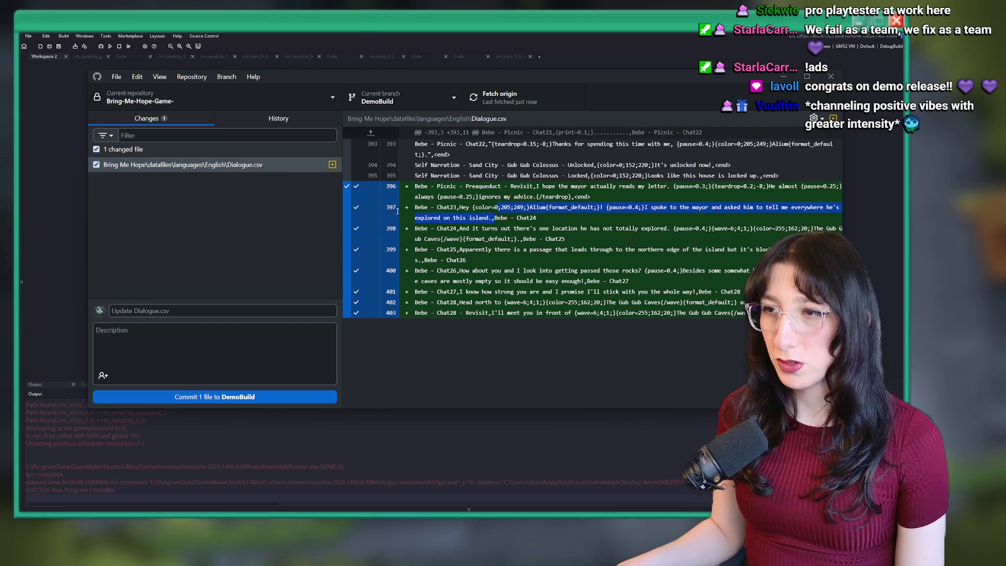
{"action": "right_click", "coordinate": [237, 166]}
{"action": "left_click", "coordinate": [263, 171]}
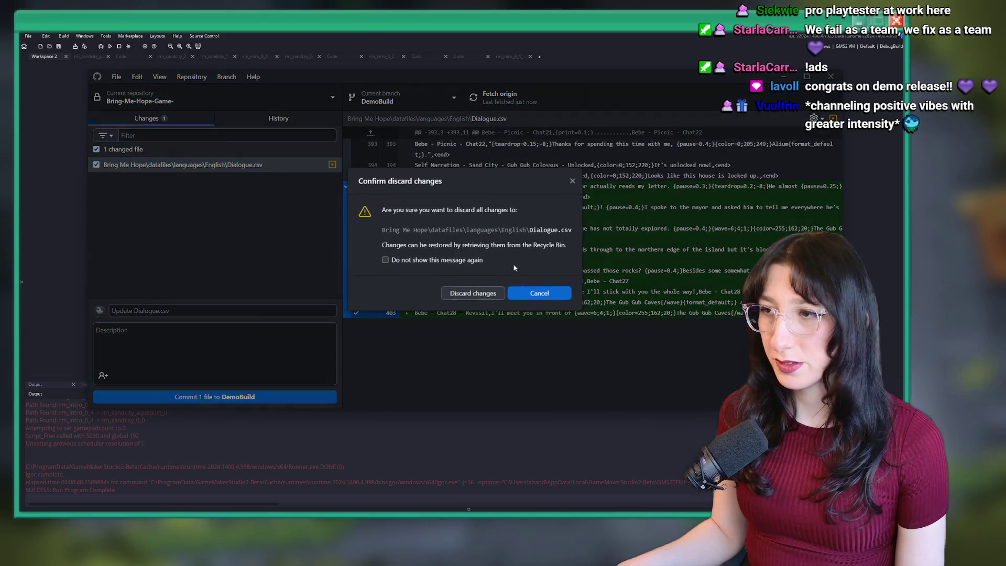
{"action": "left_click", "coordinate": [470, 293]}
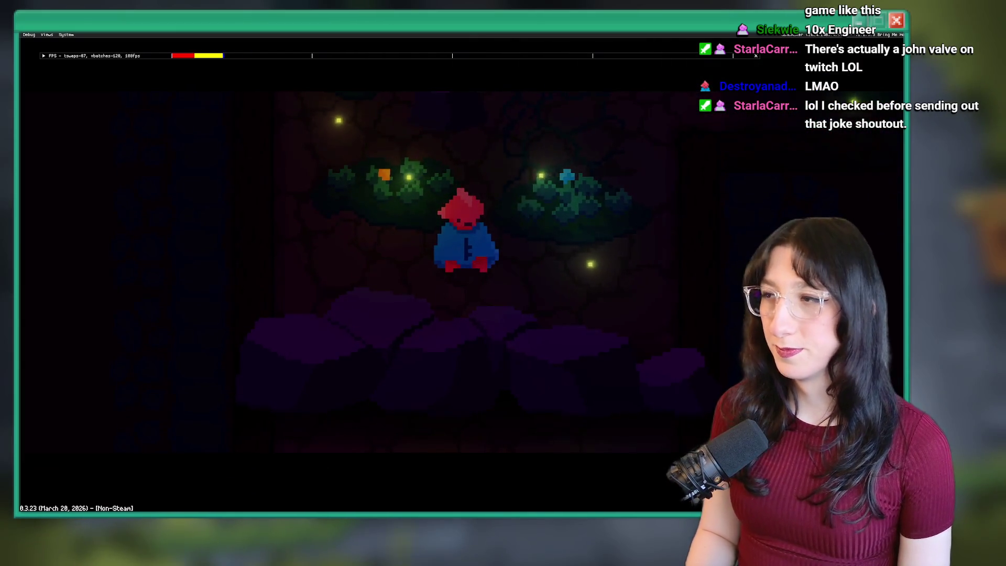
Walk the character out of the room and up to the portal-room pillar, then quit the game
{"action": "key", "text": "space"}
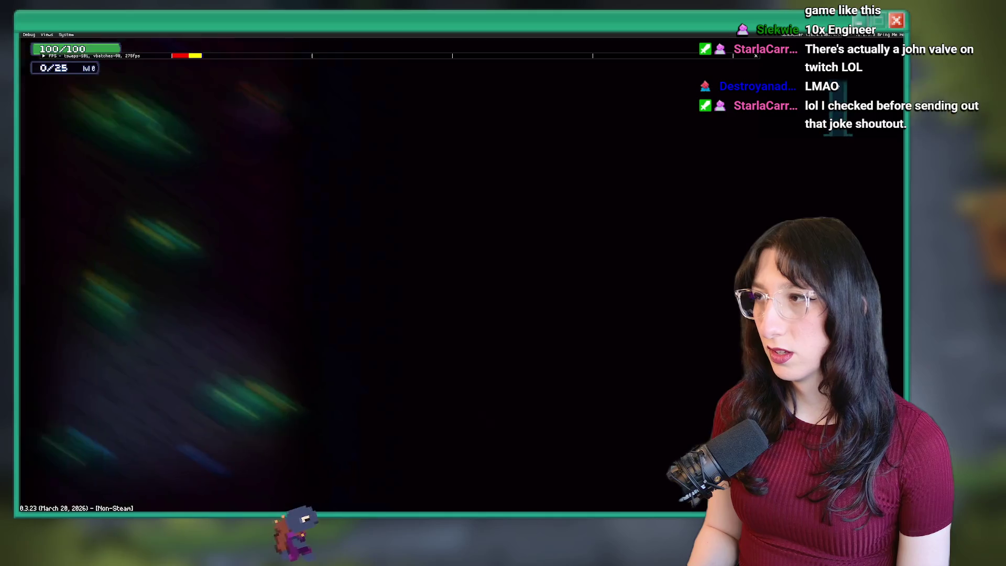
{"action": "key", "text": "w+d"}
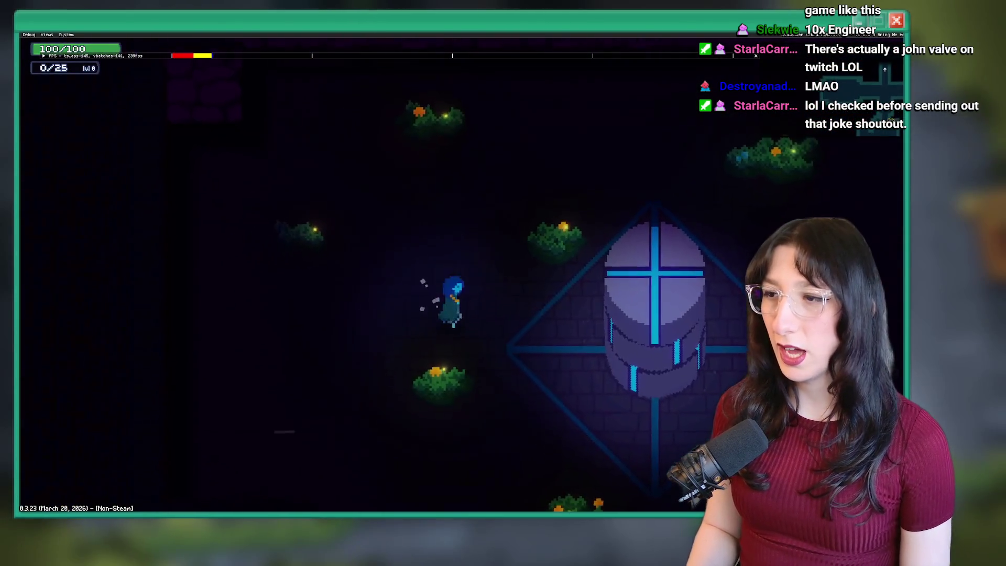
{"action": "key", "text": "d"}
{"action": "key", "text": "Escape"}
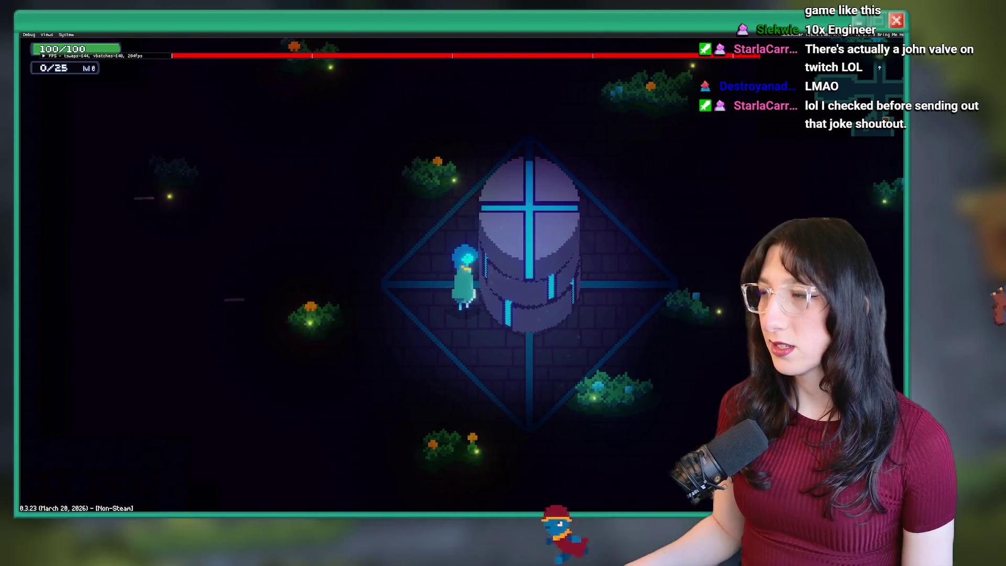
{"action": "key", "text": "ctrl+t"}
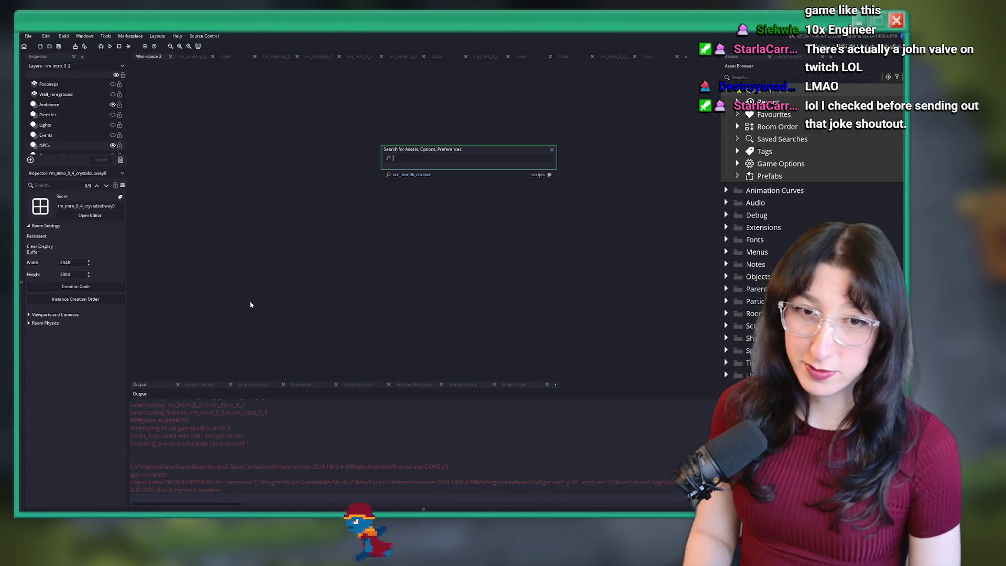
Search the assets for 'pillar' and open obj_prop_seacave_pillar0
{"action": "type", "text": "obj_pl"}
{"action": "key", "text": "BackSpace"}
{"action": "key", "text": "BackSpace"}
{"action": "key", "text": "BackSpace"}
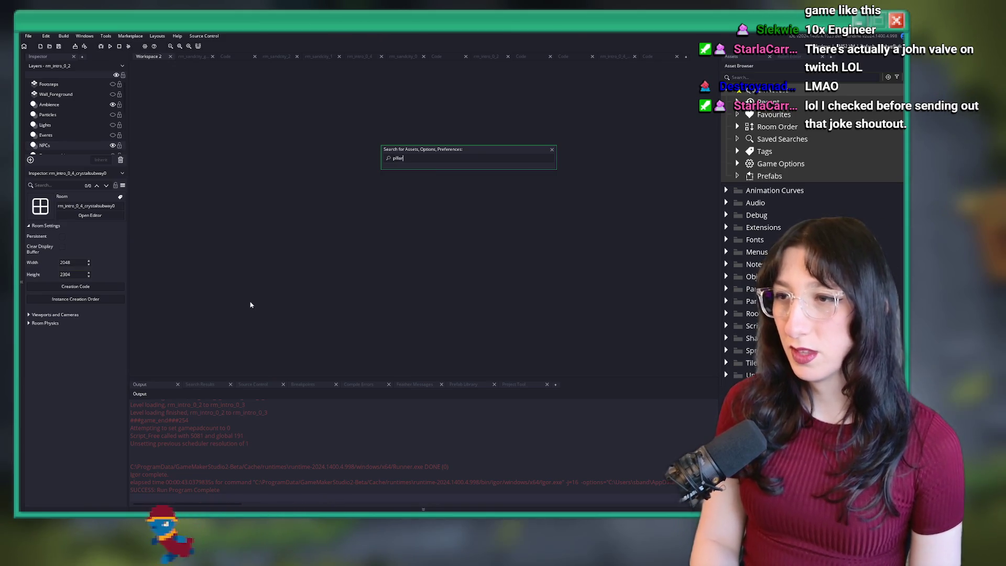
{"action": "type", "text": "pillar"}
{"action": "key", "text": "Return"}
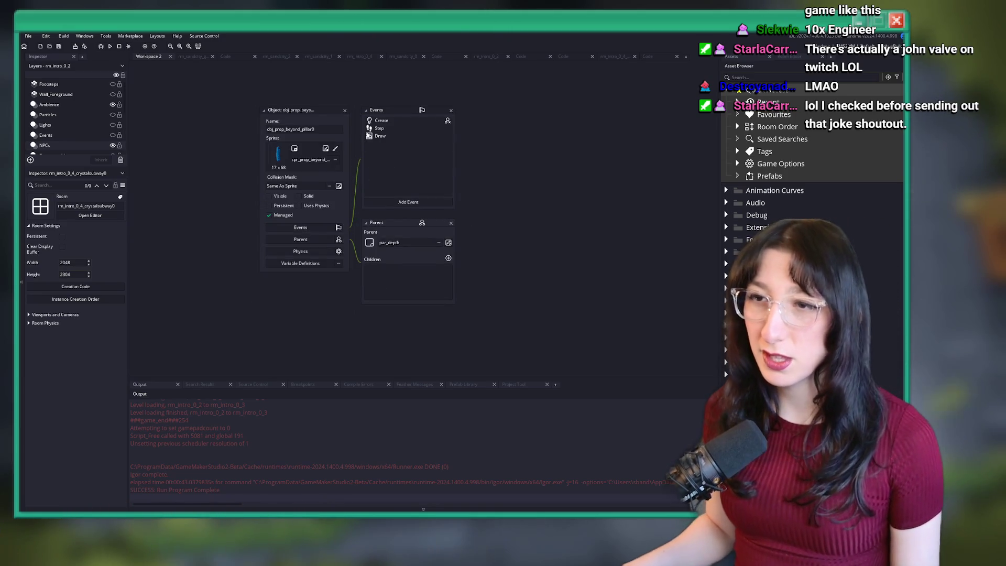
{"action": "key", "text": "ctrl+t"}
{"action": "type", "text": "pillar"}
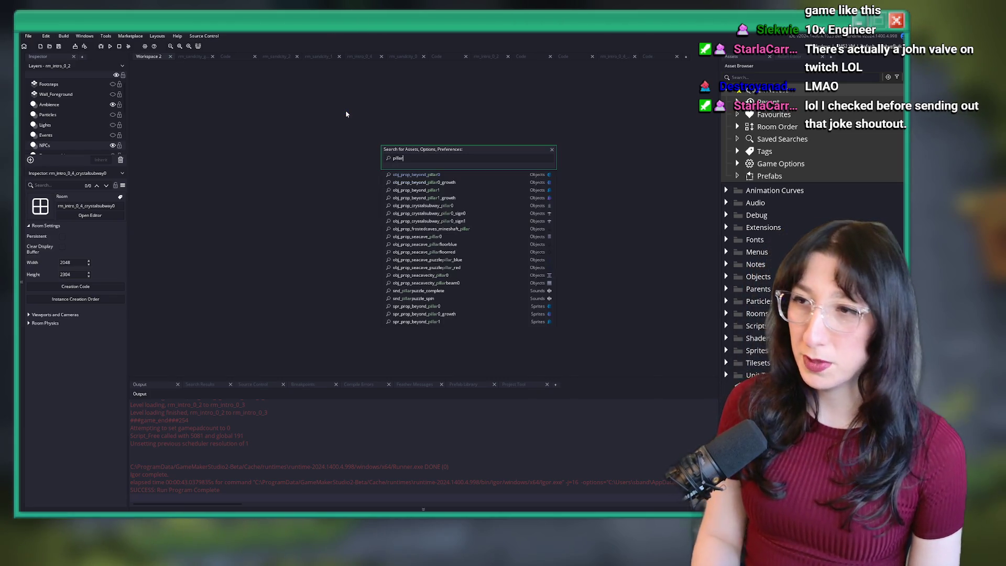
{"action": "left_click", "coordinate": [449, 239]}
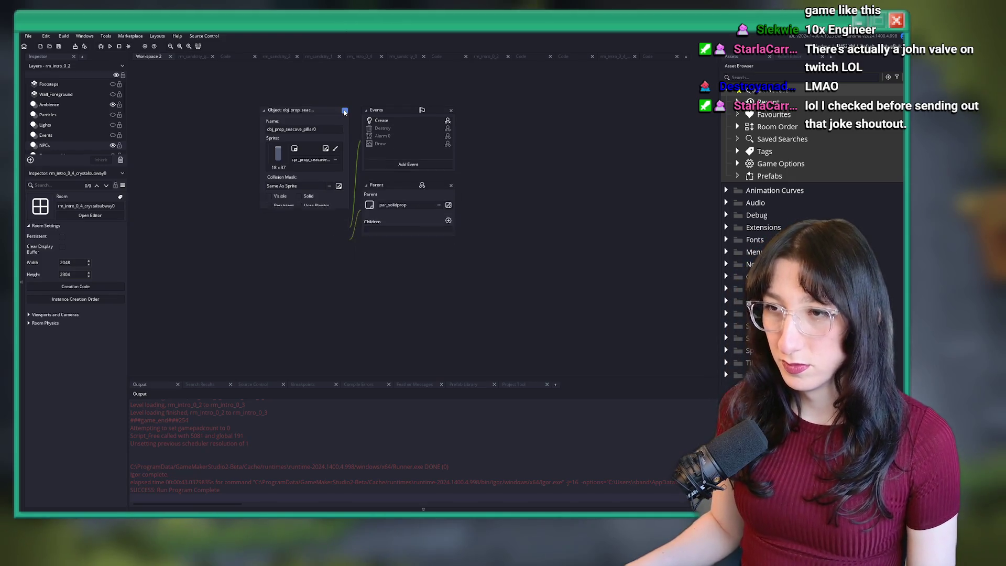
Search for 'puzzle' and open obj_prop_seacave_puzzlepillar_blue
{"action": "key", "text": "ctrl+t"}
{"action": "type", "text": "puzzle"}
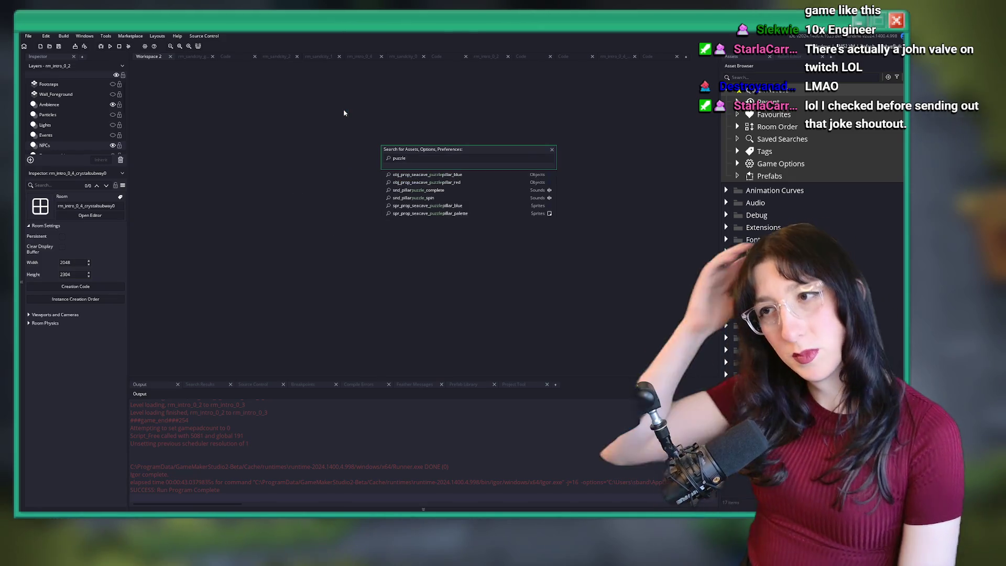
{"action": "key", "text": "Return"}
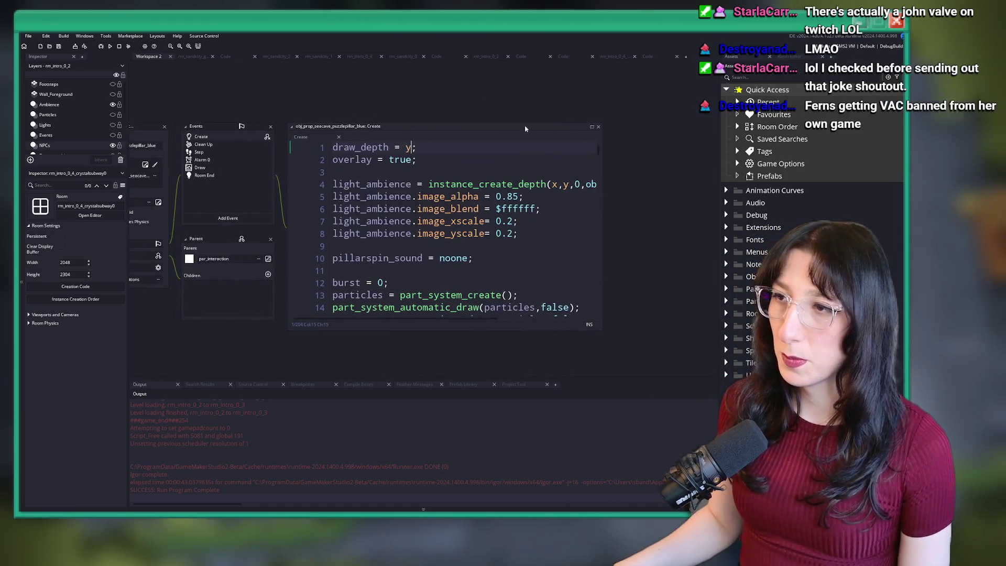
Expand the Create code into a full tab and inspect player_using on line 178
{"action": "left_click", "coordinate": [591, 127]}
{"action": "scroll", "coordinate": [590, 128], "scroll_direction": "down", "scroll_amount": 14}
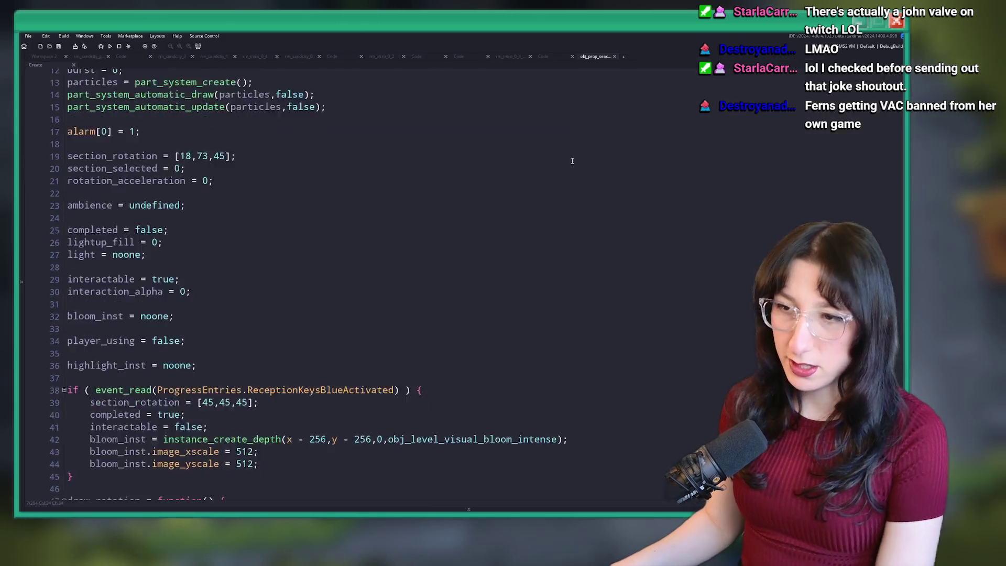
{"action": "scroll", "coordinate": [297, 349], "scroll_direction": "up", "scroll_amount": 3}
{"action": "scroll", "coordinate": [297, 349], "scroll_direction": "down", "scroll_amount": 20}
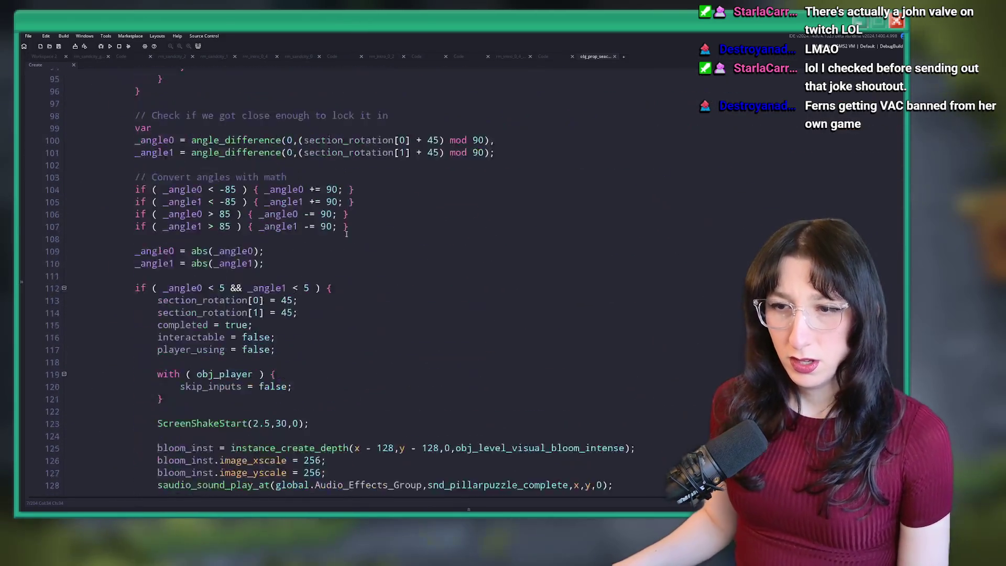
{"action": "scroll", "coordinate": [297, 349], "scroll_direction": "down", "scroll_amount": 6}
{"action": "scroll", "coordinate": [318, 168], "scroll_direction": "up", "scroll_amount": 1}
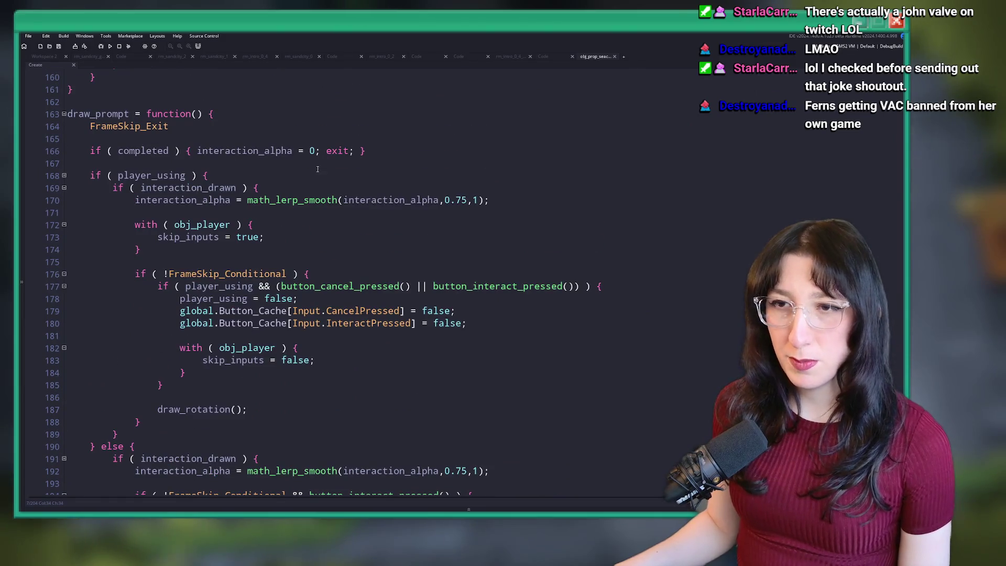
{"action": "scroll", "coordinate": [342, 220], "scroll_direction": "down", "scroll_amount": 1}
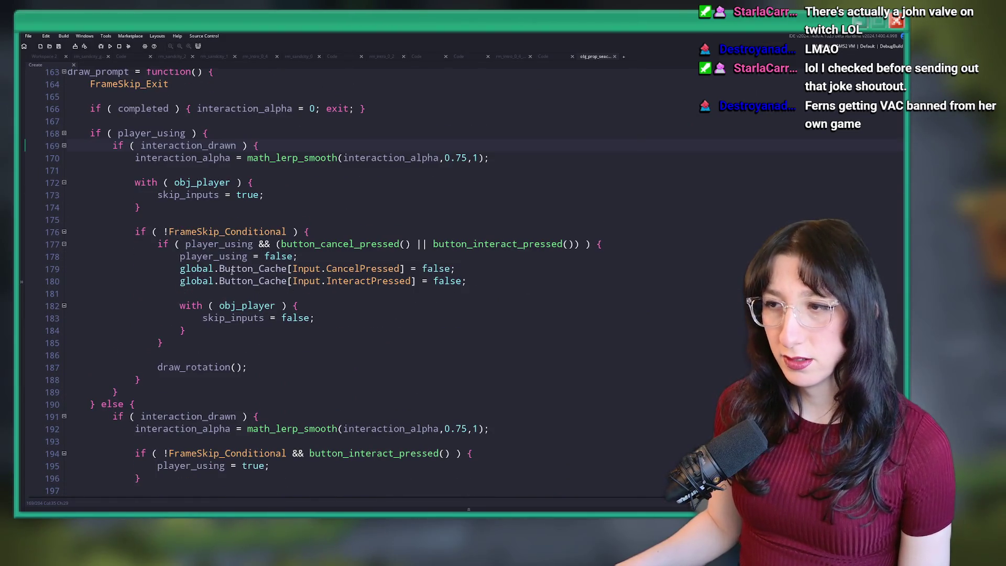
{"action": "scroll", "coordinate": [318, 198], "scroll_direction": "down", "scroll_amount": 1}
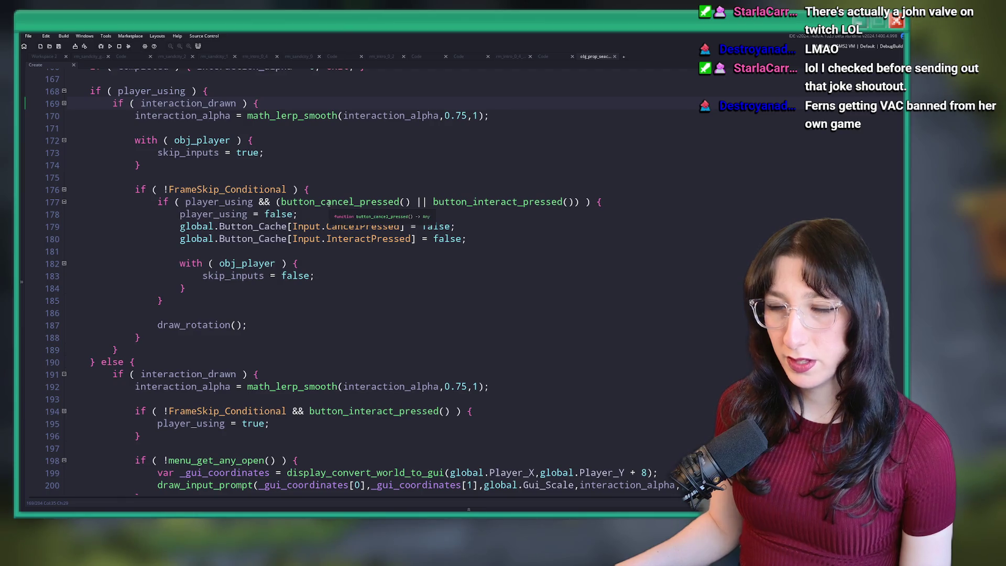
{"action": "double_click", "coordinate": [228, 214]}
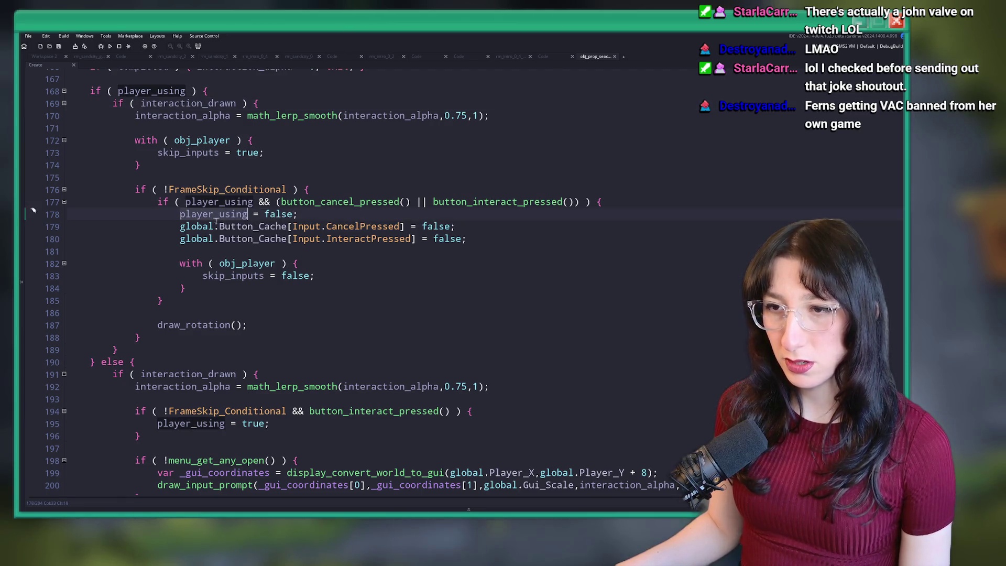
{"action": "scroll", "coordinate": [380, 215], "scroll_direction": "down", "scroll_amount": 1}
{"action": "scroll", "coordinate": [298, 265], "scroll_direction": "down", "scroll_amount": 1}
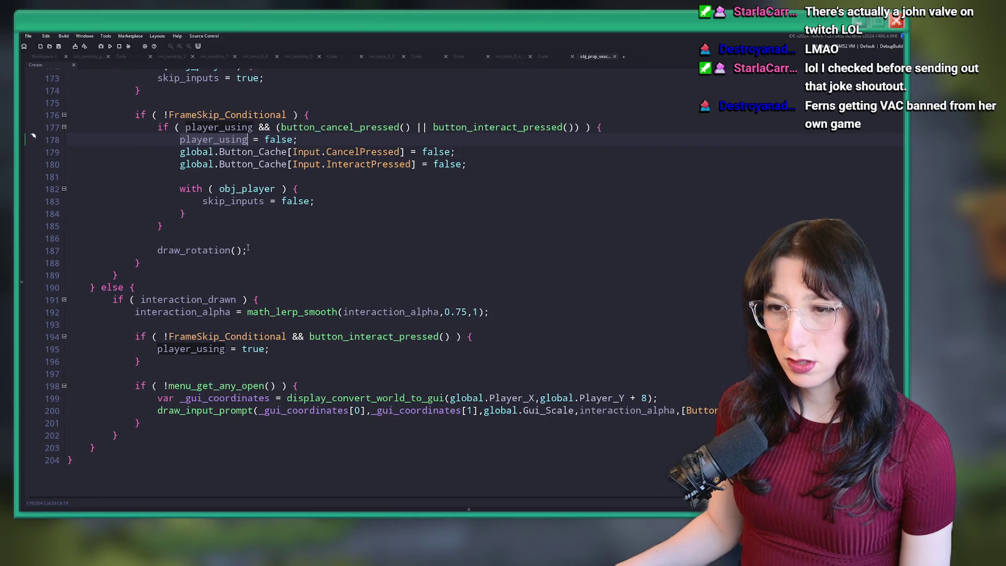
{"action": "scroll", "coordinate": [232, 209], "scroll_direction": "up", "scroll_amount": 3}
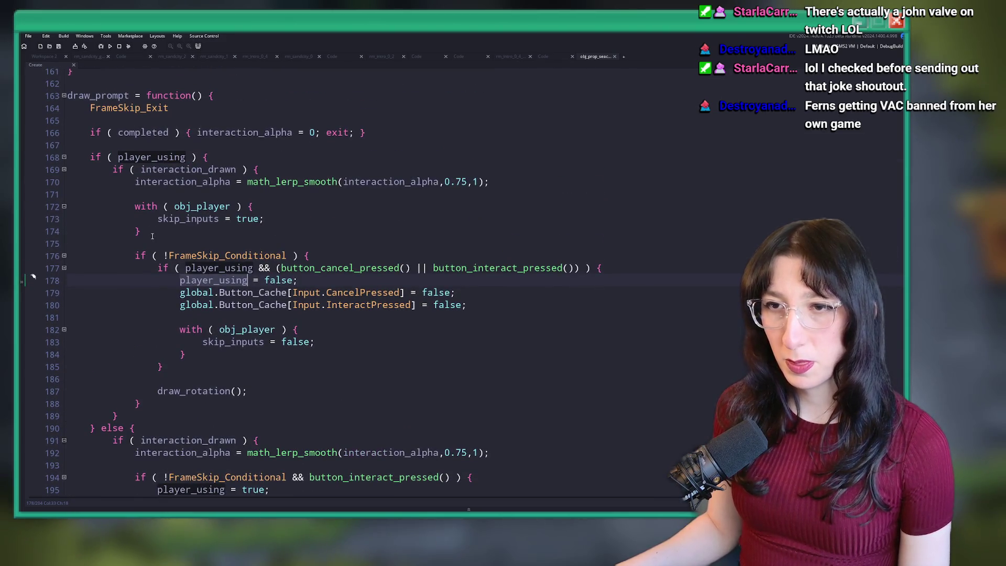
Examine interaction_alpha, math_lerp_smooth, the draw_rotation call and FrameSkip_Conditional in draw_prompt
{"action": "double_click", "coordinate": [244, 132]}
{"action": "left_click", "coordinate": [255, 182]}
{"action": "scroll", "coordinate": [254, 182], "scroll_direction": "down", "scroll_amount": 3}
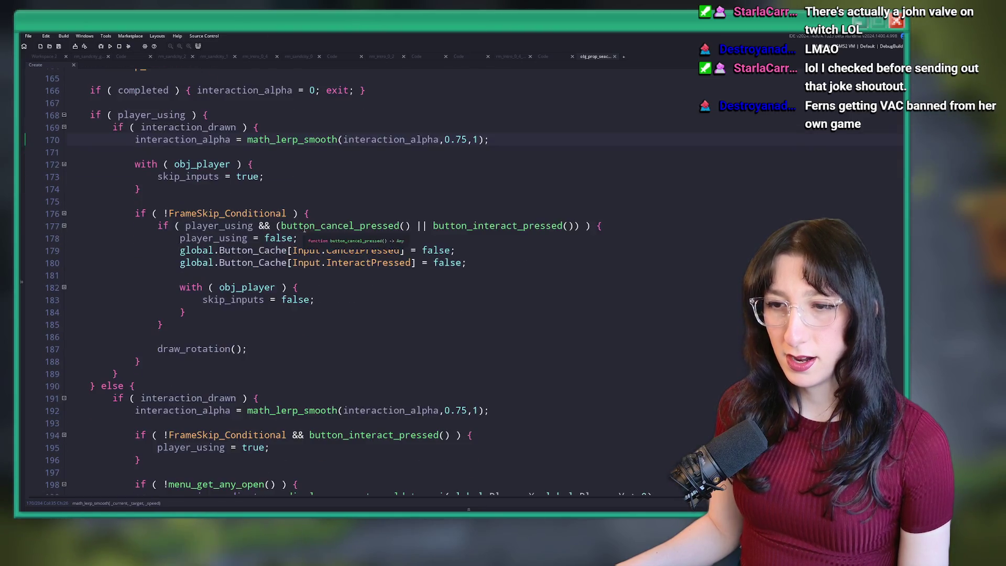
{"action": "scroll", "coordinate": [189, 294], "scroll_direction": "down", "scroll_amount": 1}
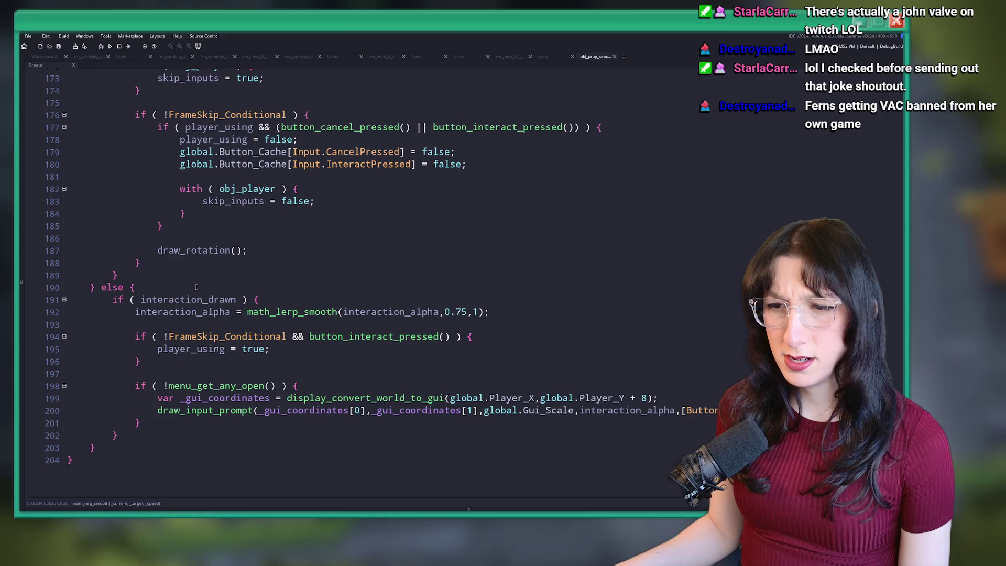
{"action": "left_click", "coordinate": [224, 250]}
{"action": "scroll", "coordinate": [200, 250], "scroll_direction": "up", "scroll_amount": 15}
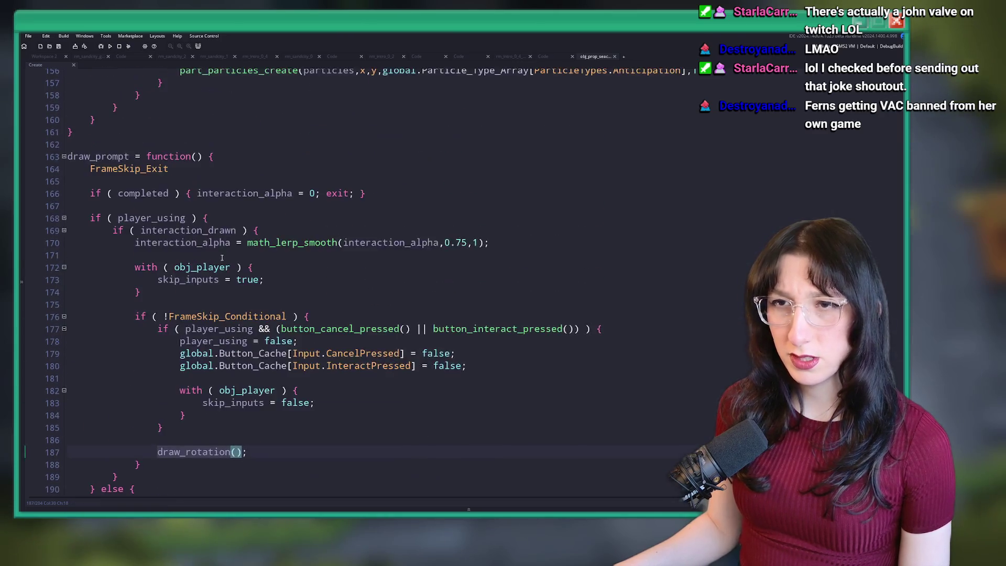
{"action": "scroll", "coordinate": [200, 250], "scroll_direction": "up", "scroll_amount": 20}
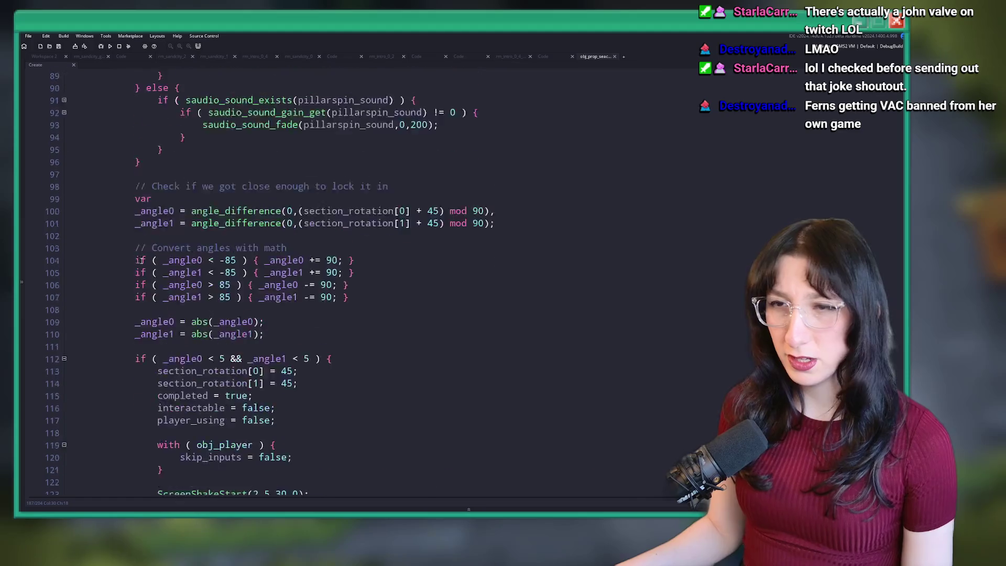
{"action": "scroll", "coordinate": [156, 304], "scroll_direction": "up", "scroll_amount": 7}
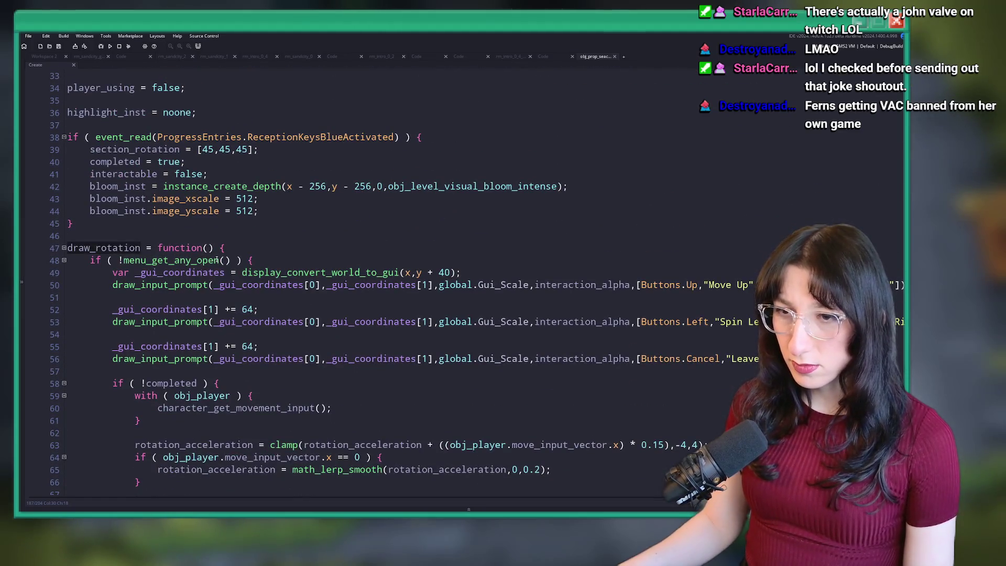
{"action": "scroll", "coordinate": [217, 261], "scroll_direction": "down", "scroll_amount": 7}
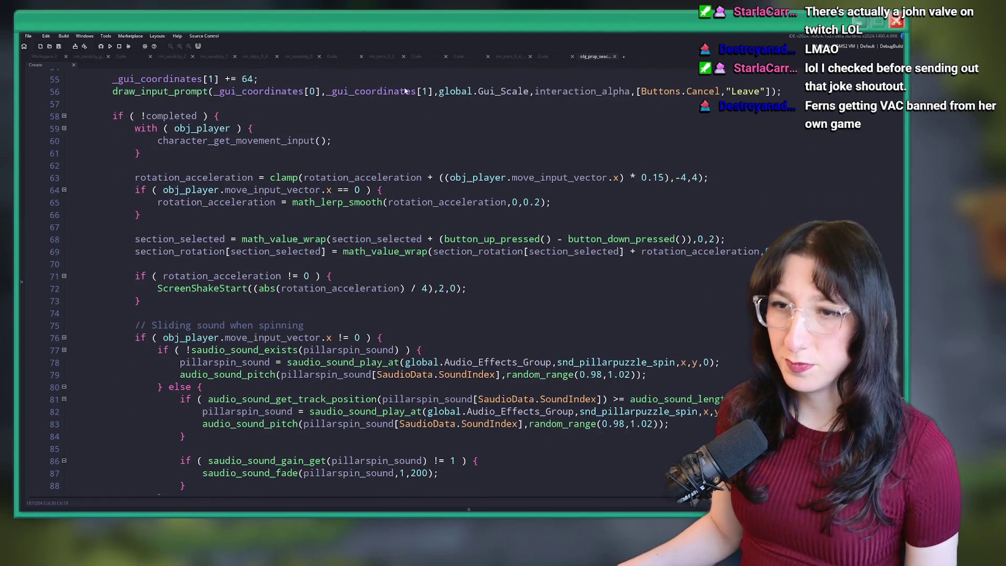
{"action": "scroll", "coordinate": [375, 320], "scroll_direction": "down", "scroll_amount": 20}
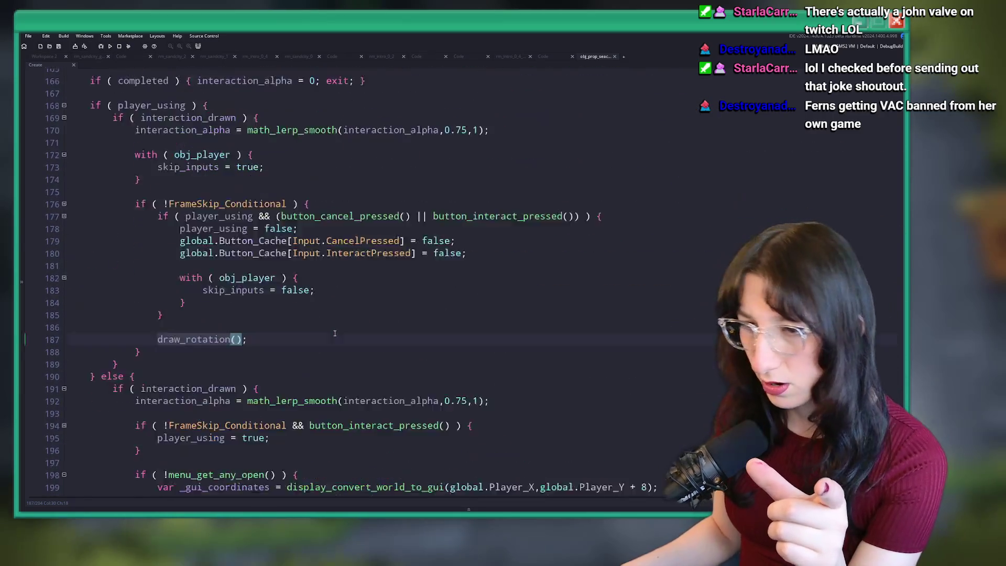
{"action": "scroll", "coordinate": [311, 324], "scroll_direction": "up", "scroll_amount": 3}
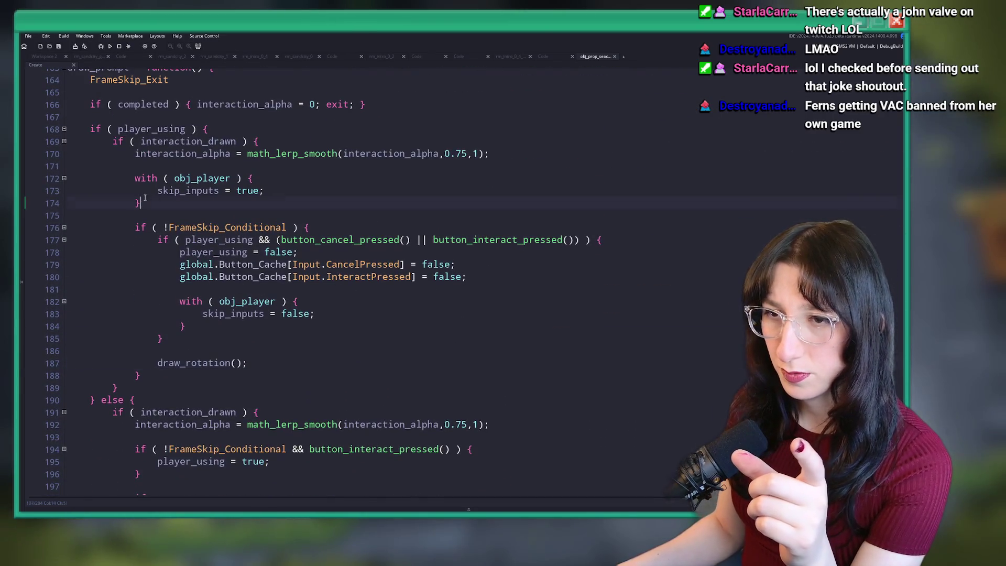
{"action": "left_click", "coordinate": [300, 230]}
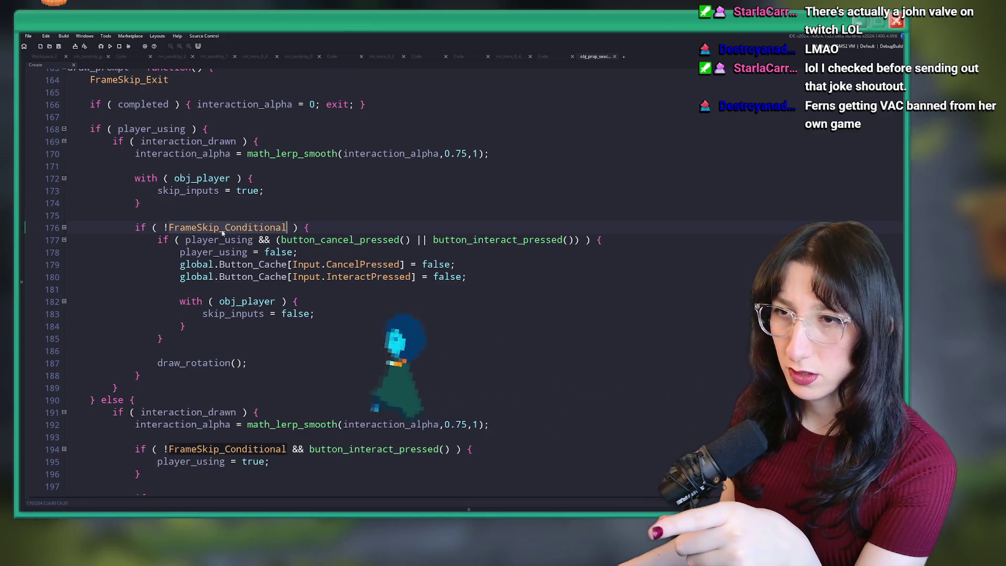
{"action": "scroll", "coordinate": [220, 273], "scroll_direction": "up", "scroll_amount": 1}
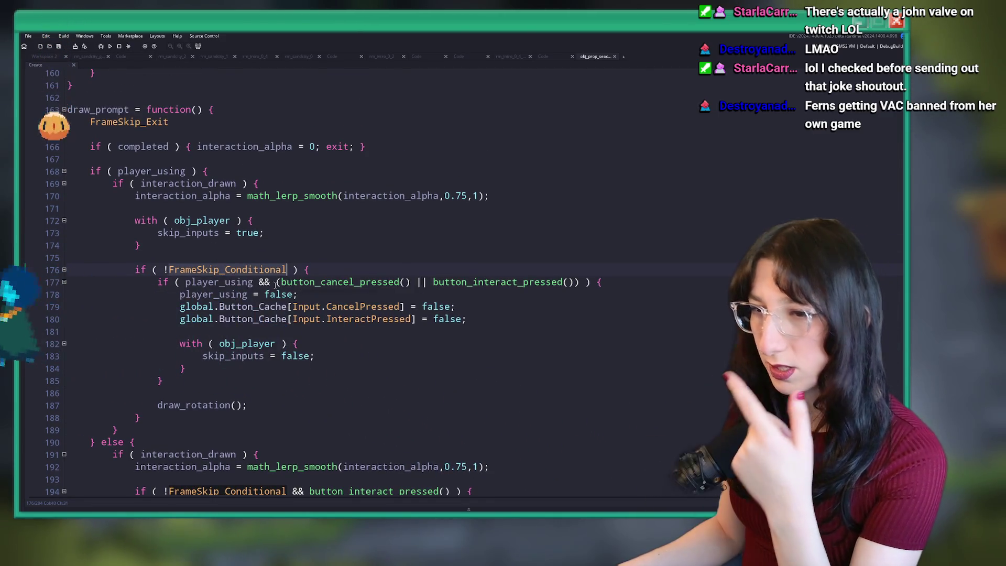
Add log(FrameSkip_Conditional) as the first line of draw_prompt
{"action": "left_click", "coordinate": [244, 251]}
{"action": "left_click", "coordinate": [373, 146]}
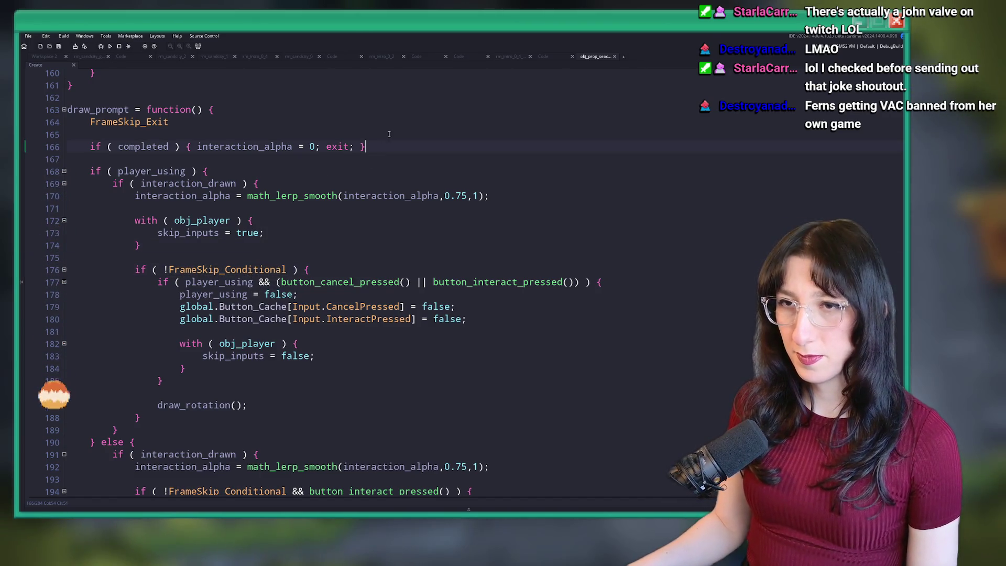
{"action": "key", "text": "Return"}
{"action": "key", "text": "Return"}
{"action": "key", "text": "Up"}
{"action": "type", "text": "lo"}
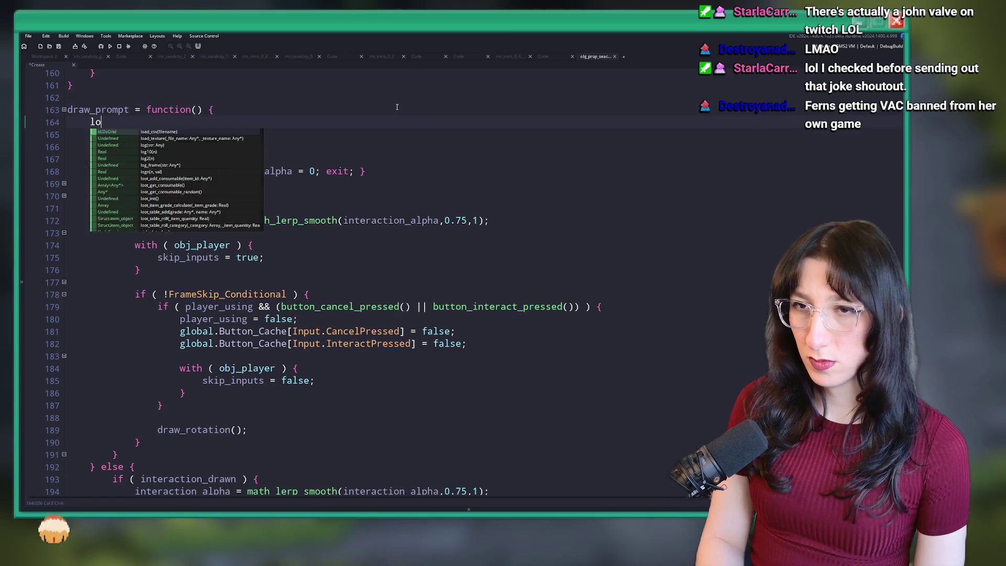
{"action": "type", "text": "g(FrameSkip_Conditional)"}
Run the game, start Story, walk to the pillar, then return to the code editor
{"action": "key", "text": "F5"}
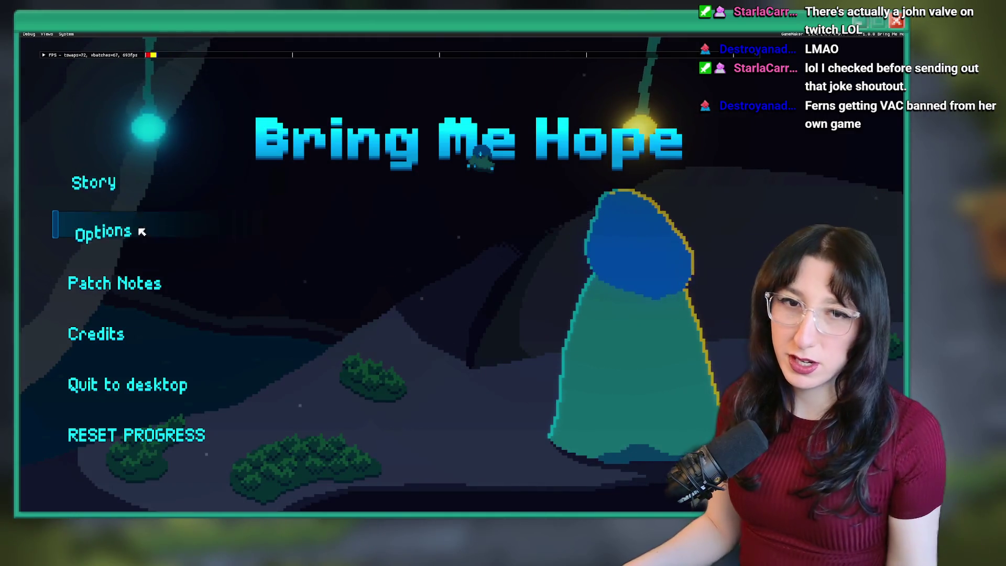
{"action": "left_click", "coordinate": [89, 195]}
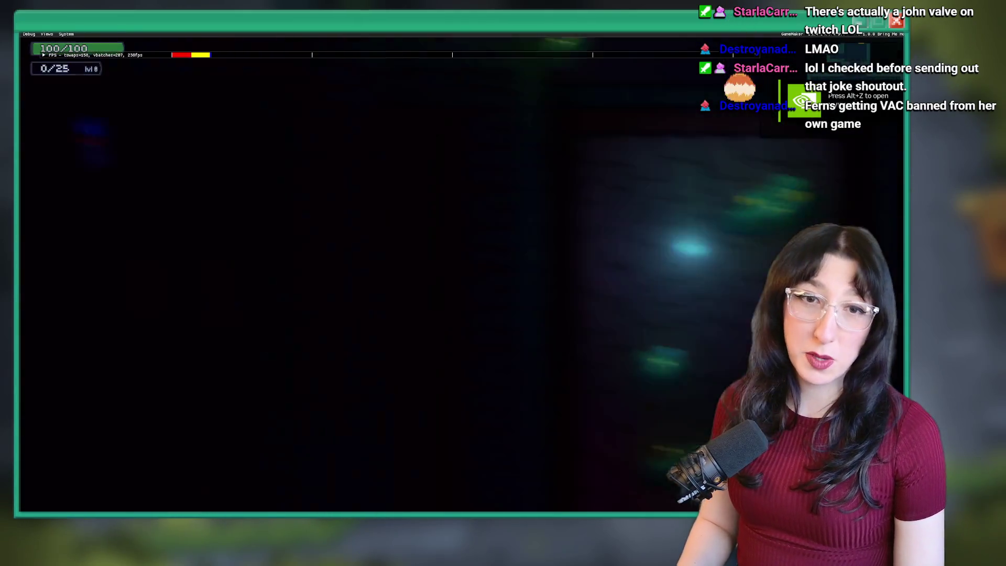
{"action": "key", "text": "a"}
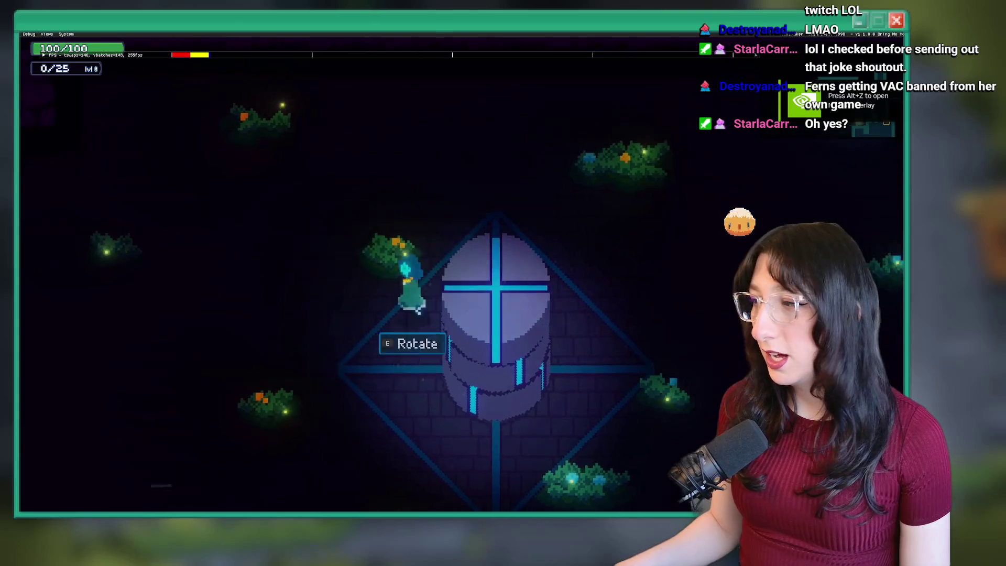
{"action": "key", "text": "s"}
{"action": "key", "text": "F11"}
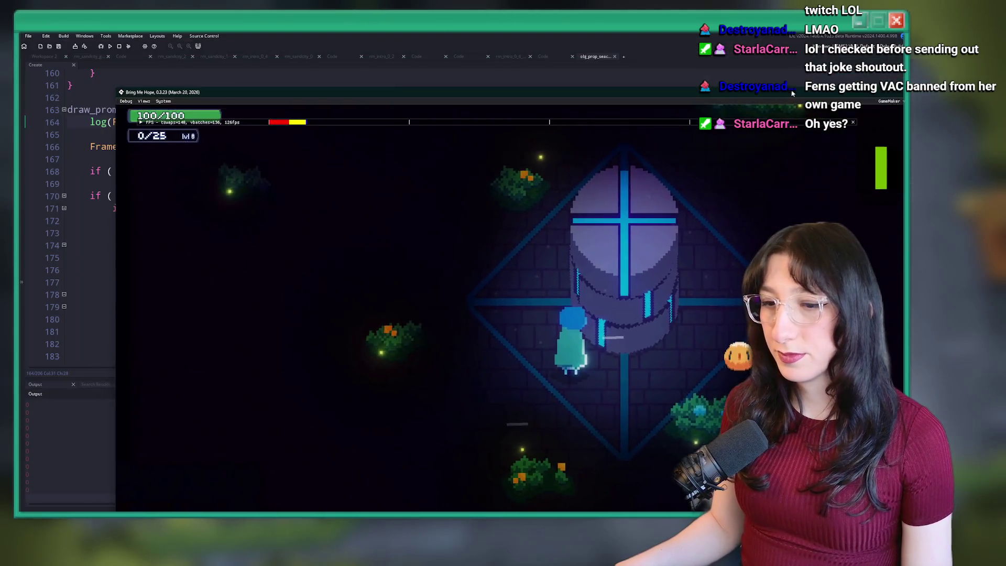
{"action": "left_click", "coordinate": [116, 85]}
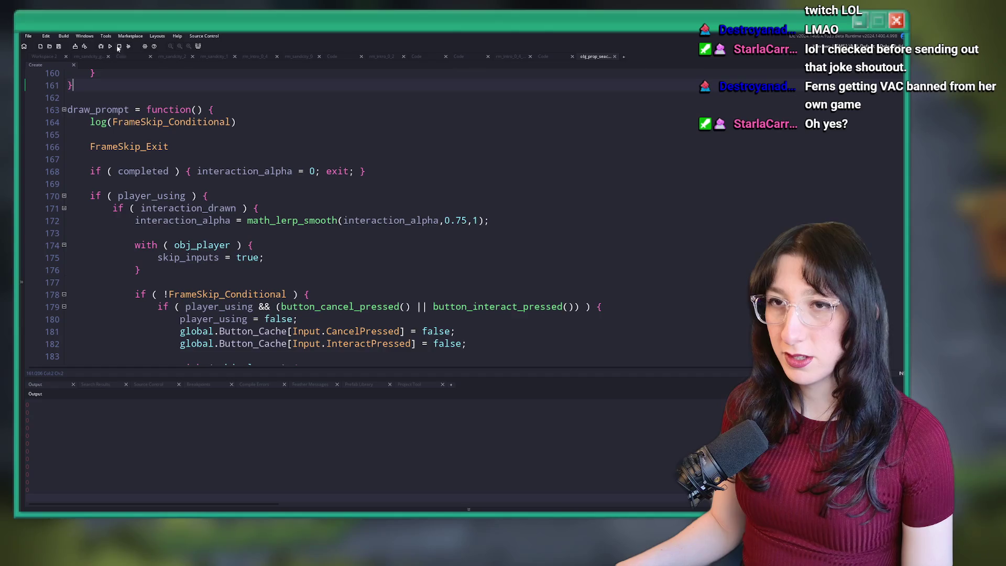
Replace the FrameSkip log with log([completed,player_using]) after FrameSkip_Exit
{"action": "scroll", "coordinate": [292, 126], "scroll_direction": "down", "scroll_amount": 1}
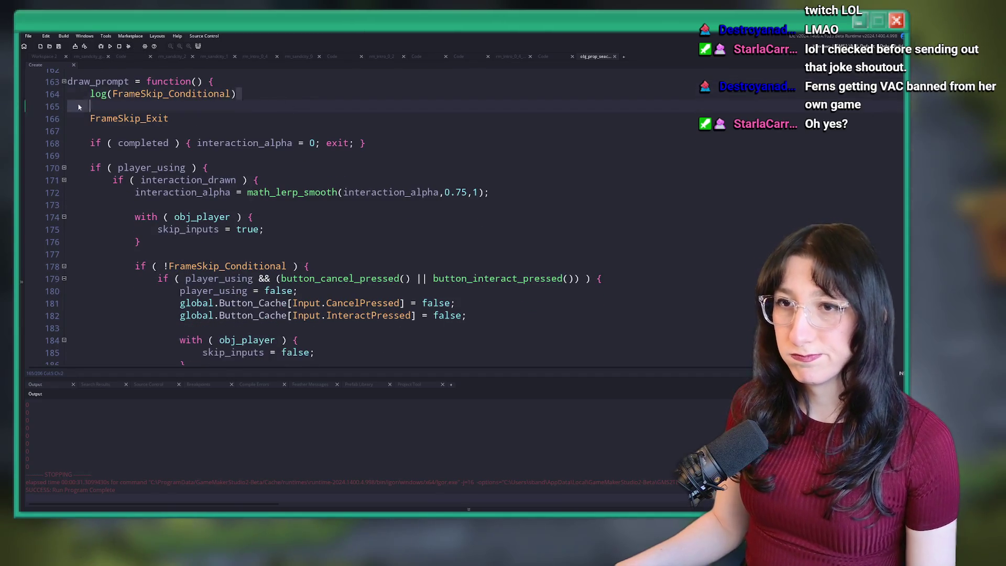
{"action": "key", "text": "shift+Up"}
{"action": "key", "text": "BackSpace"}
{"action": "key", "text": "BackSpace"}
{"action": "key", "text": "BackSpace"}
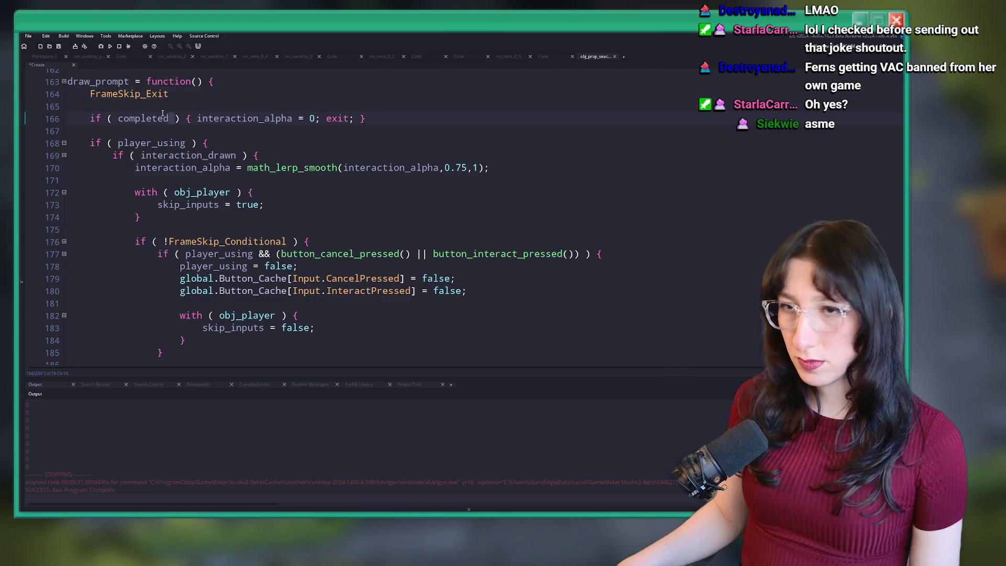
{"action": "left_click", "coordinate": [213, 98]}
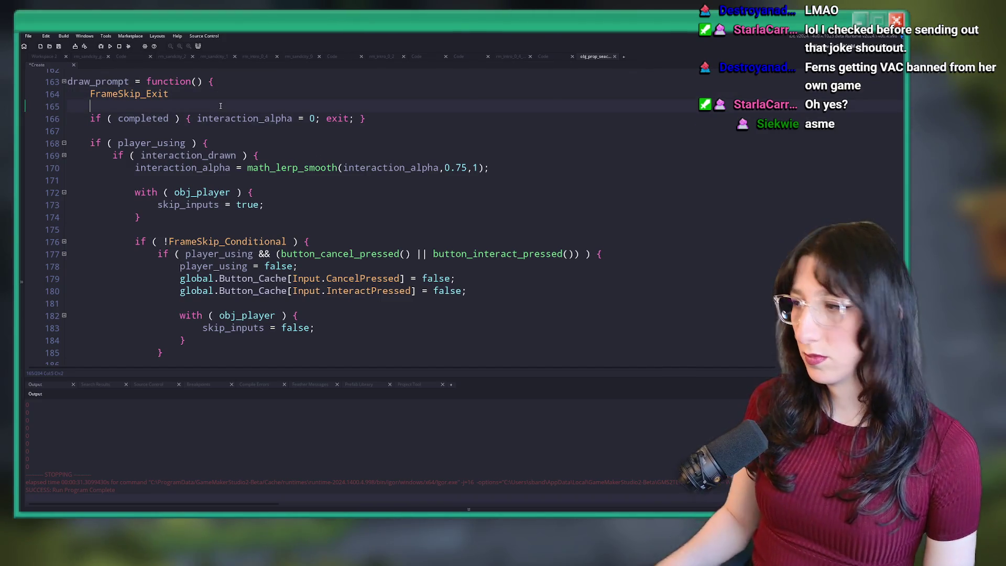
{"action": "key", "text": "Return"}
{"action": "type", "text": "log(completed);"}
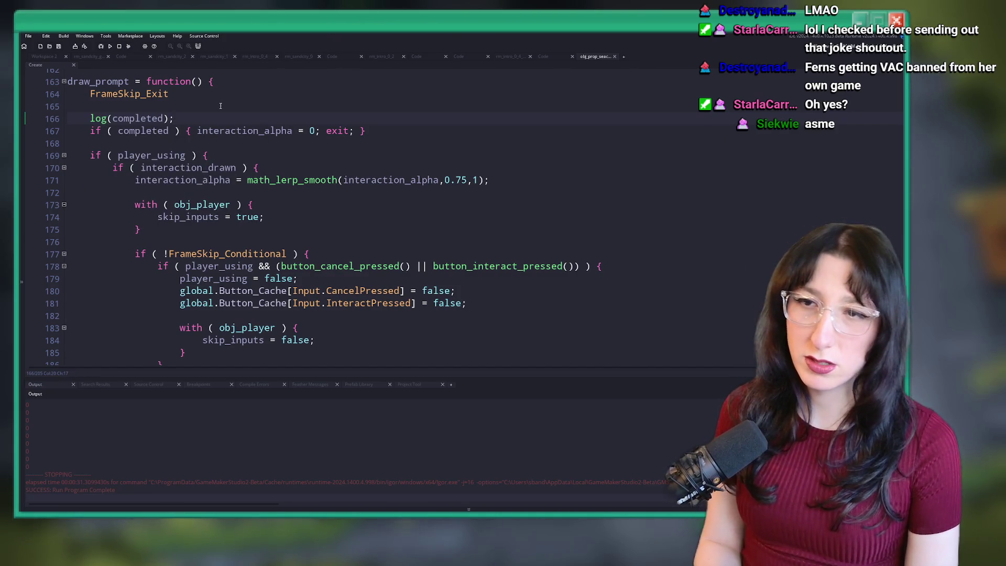
{"action": "left_click", "coordinate": [114, 119]}
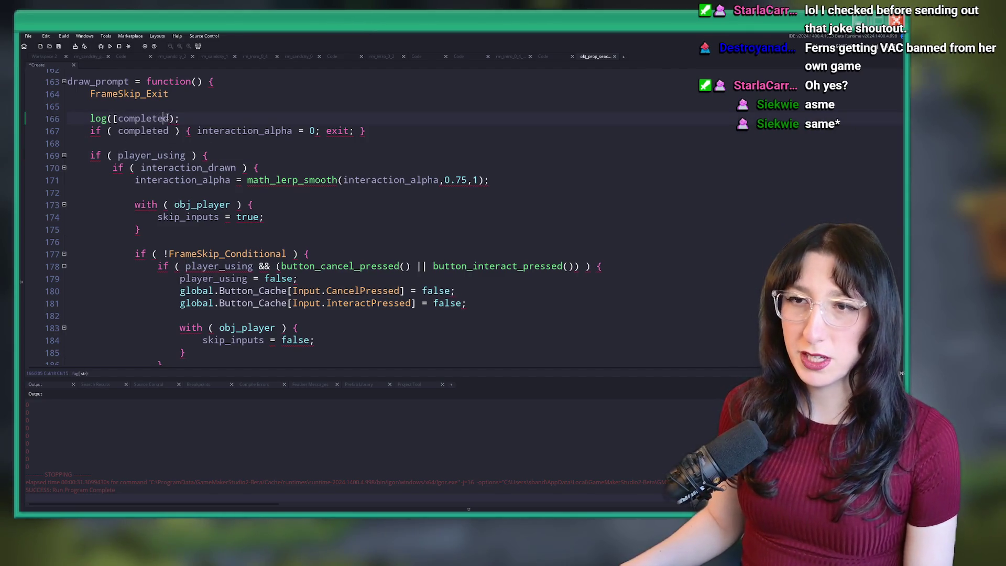
{"action": "type", "text": ",player_using"}
Run the game, start Story, walk onto the pillar, and return to the editor
{"action": "key", "text": "F5"}
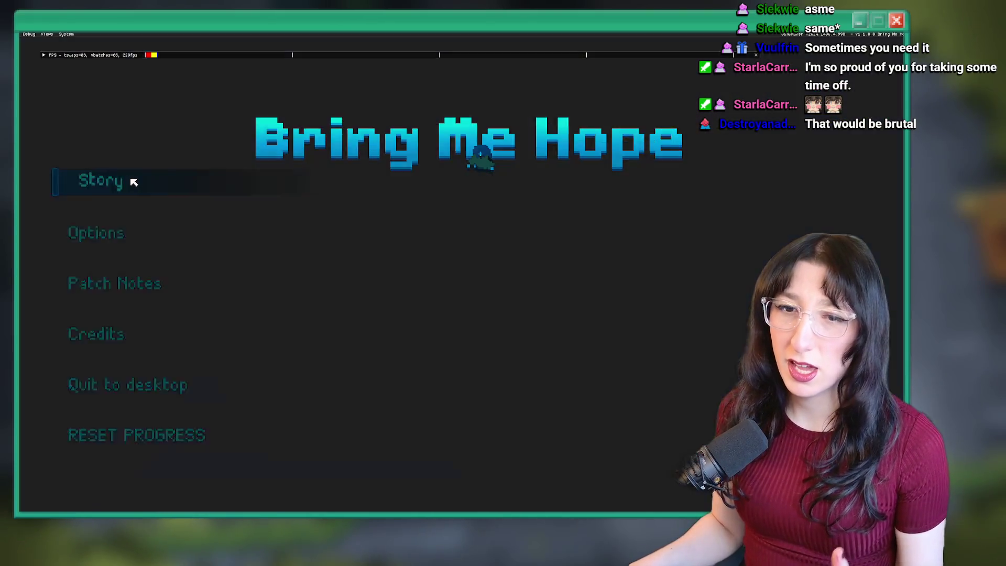
{"action": "left_click", "coordinate": [132, 183]}
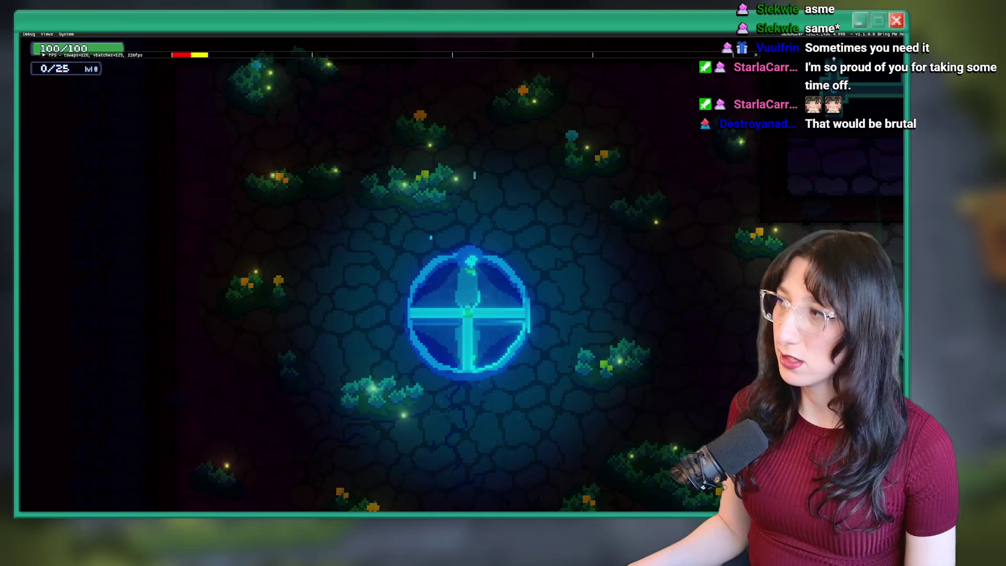
{"action": "key", "text": "w"}
{"action": "key", "text": "d"}
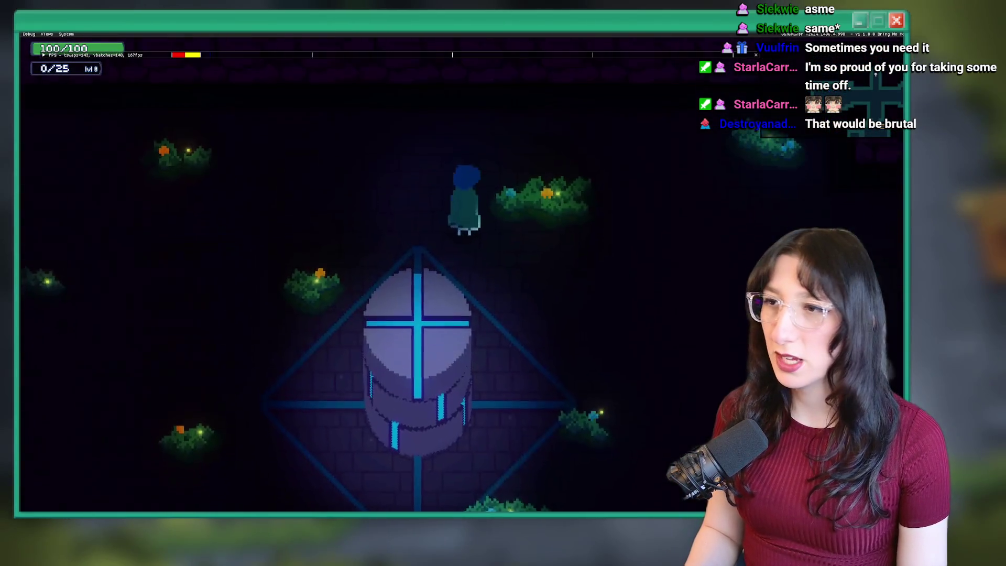
{"action": "key", "text": "s"}
{"action": "key", "text": "F11"}
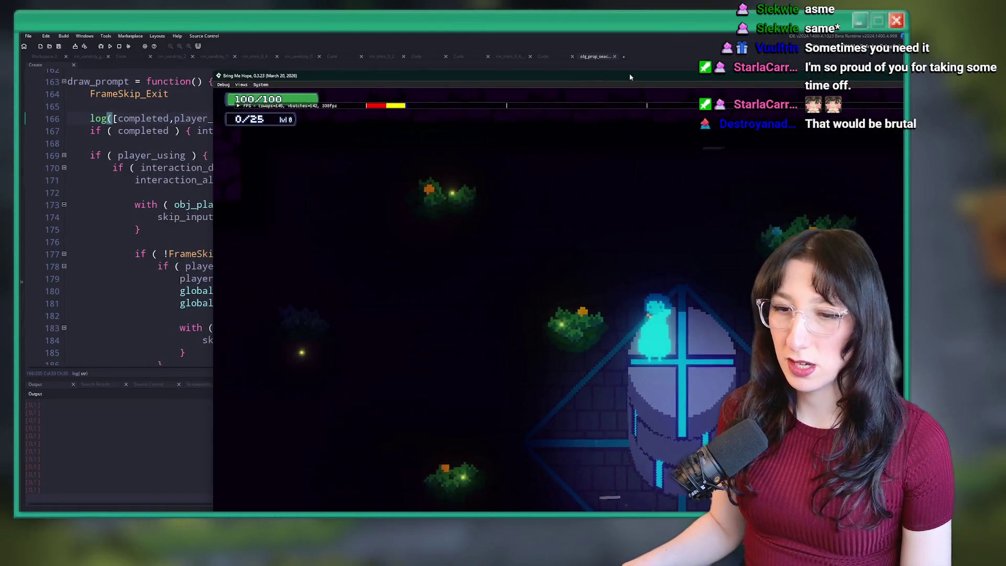
{"action": "left_click", "coordinate": [116, 177]}
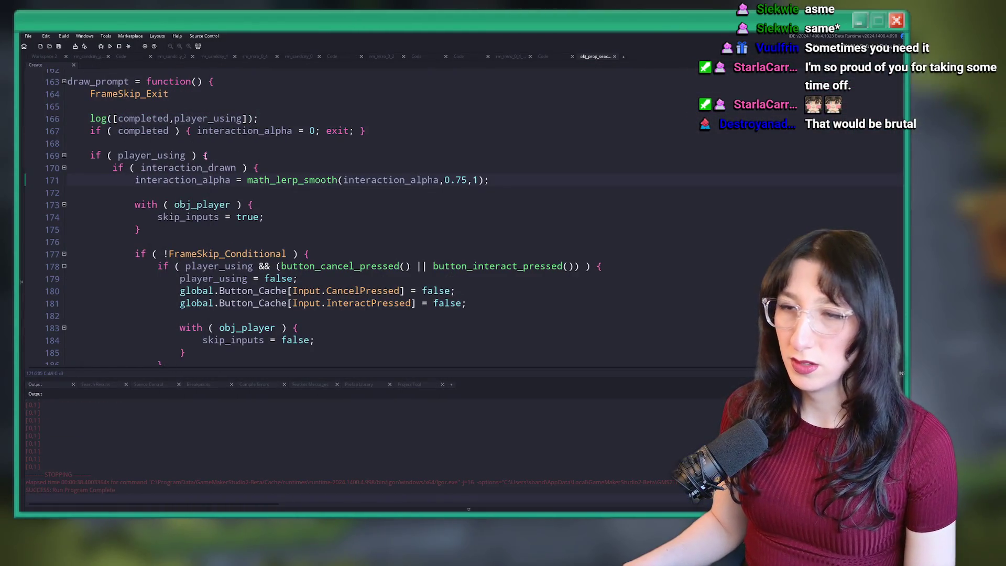
Delete the completed/player_using log line and review where interaction_alpha is used
{"action": "left_click", "coordinate": [272, 116]}
{"action": "key", "text": "shift+Up"}
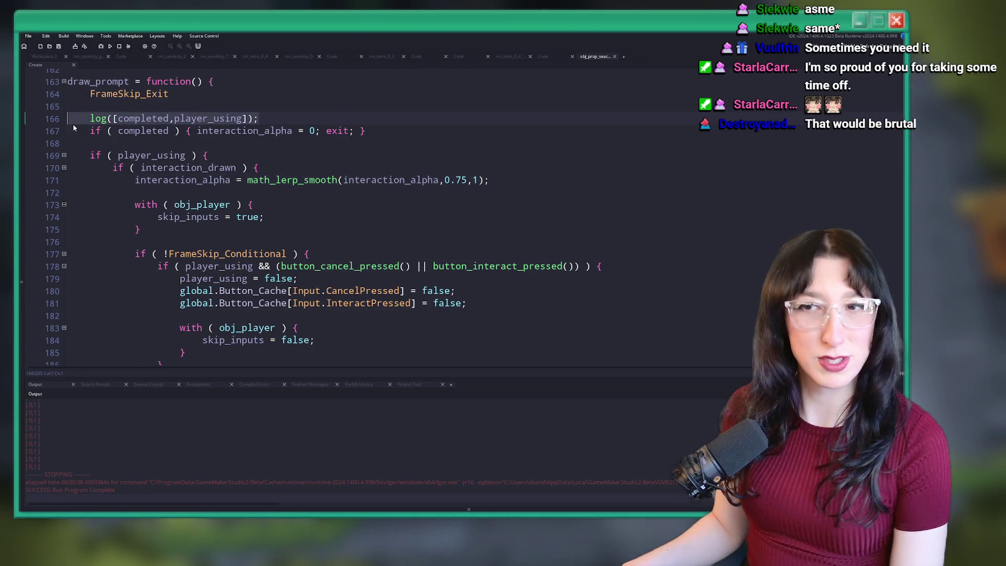
{"action": "key", "text": "BackSpace"}
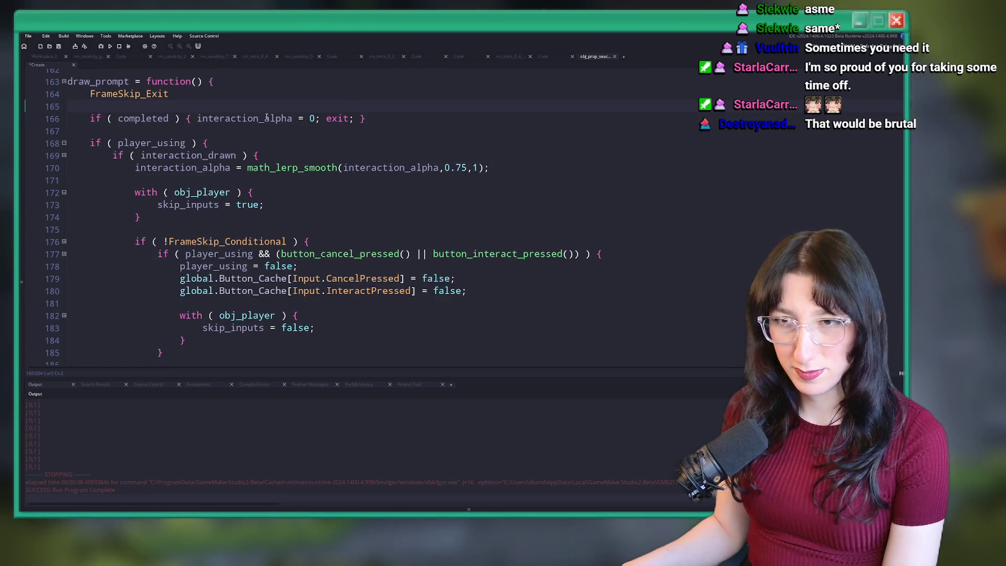
{"action": "double_click", "coordinate": [194, 169]}
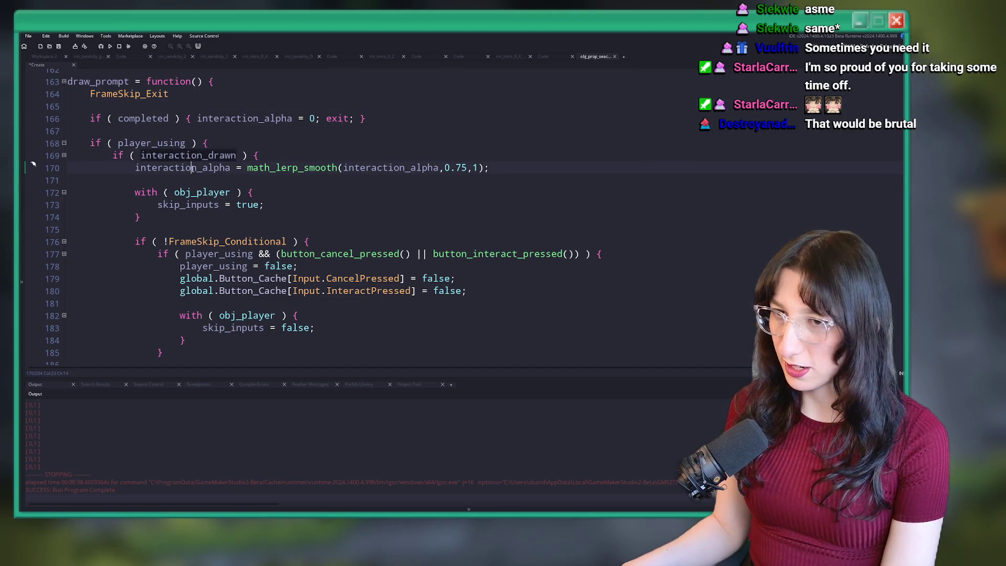
{"action": "scroll", "coordinate": [233, 224], "scroll_direction": "down", "scroll_amount": 1}
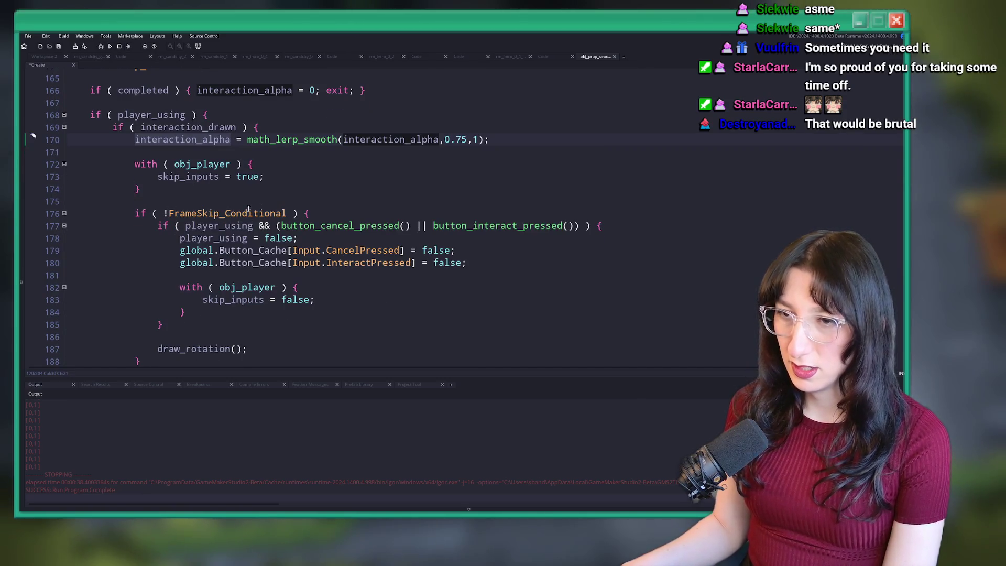
{"action": "left_click", "coordinate": [207, 213]}
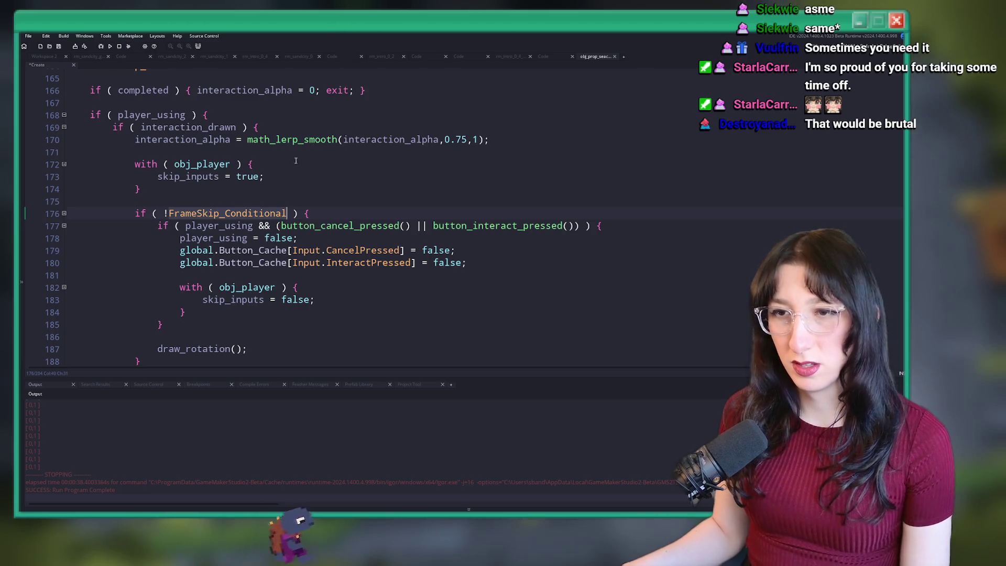
{"action": "scroll", "coordinate": [340, 177], "scroll_direction": "down", "scroll_amount": 2}
{"action": "scroll", "coordinate": [335, 138], "scroll_direction": "down", "scroll_amount": 1}
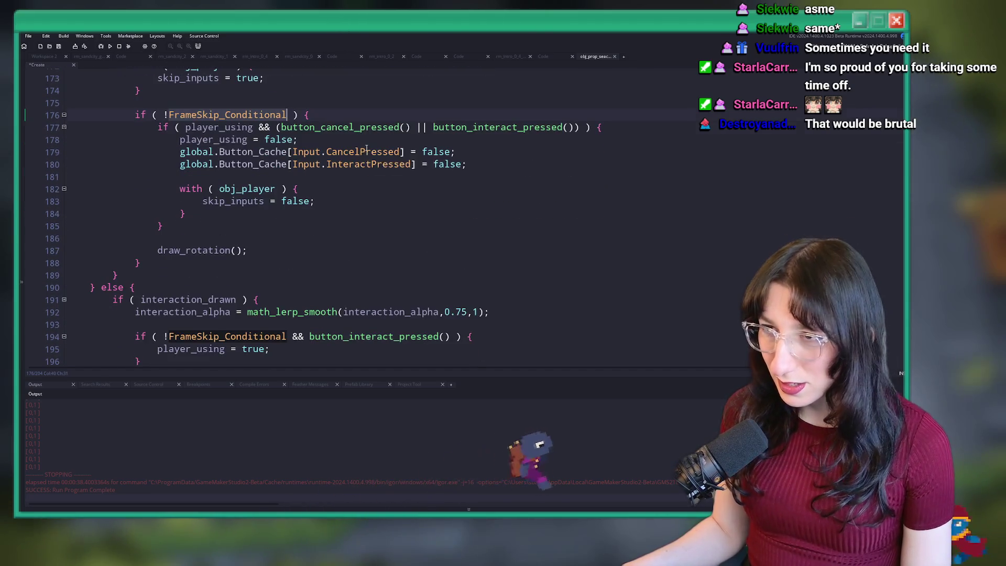
Add log(interaction_drawn) at the start of the player_using block
{"action": "left_click", "coordinate": [254, 127]}
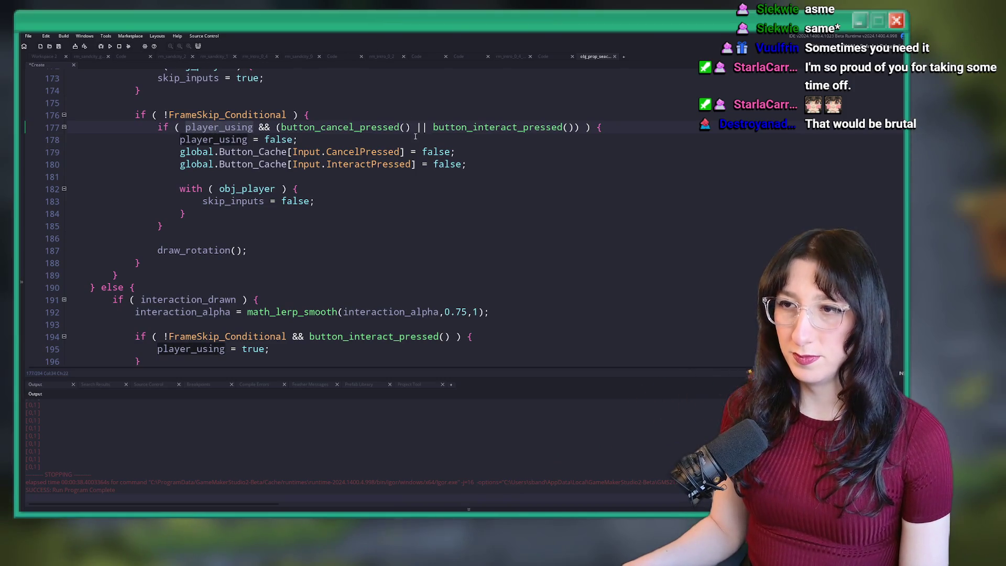
{"action": "left_click", "coordinate": [165, 226]}
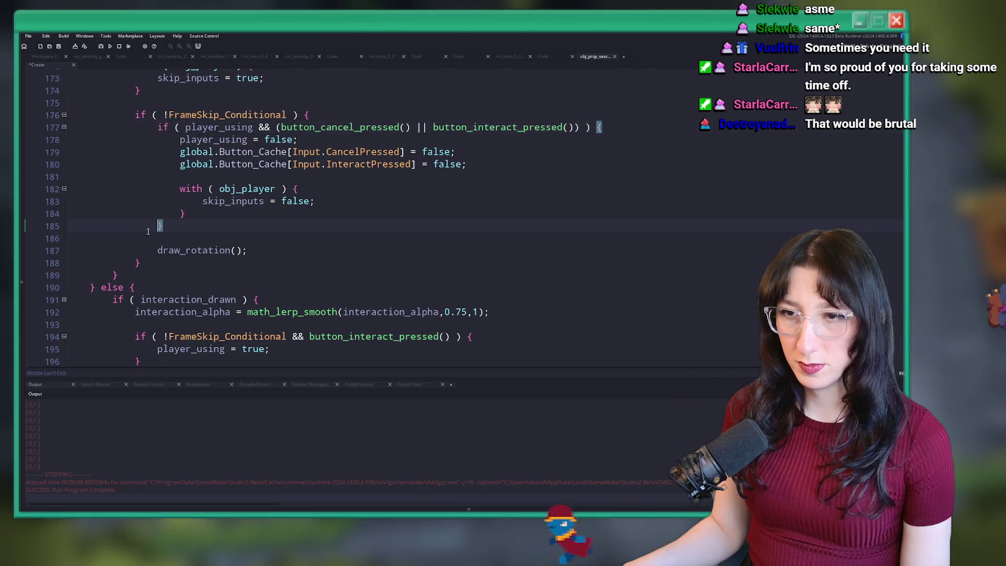
{"action": "scroll", "coordinate": [203, 267], "scroll_direction": "up", "scroll_amount": 3}
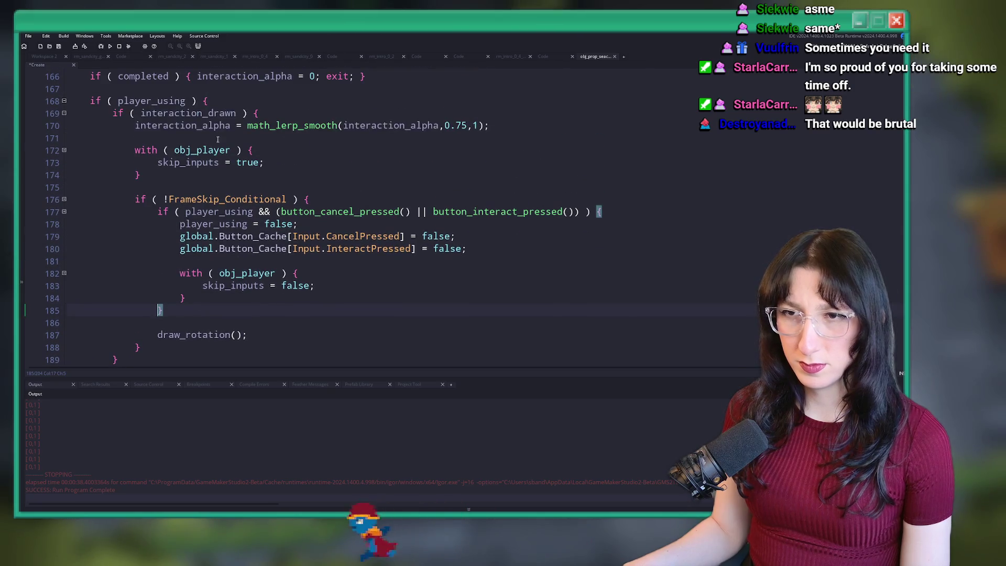
{"action": "double_click", "coordinate": [226, 113]}
{"action": "left_click", "coordinate": [254, 103]}
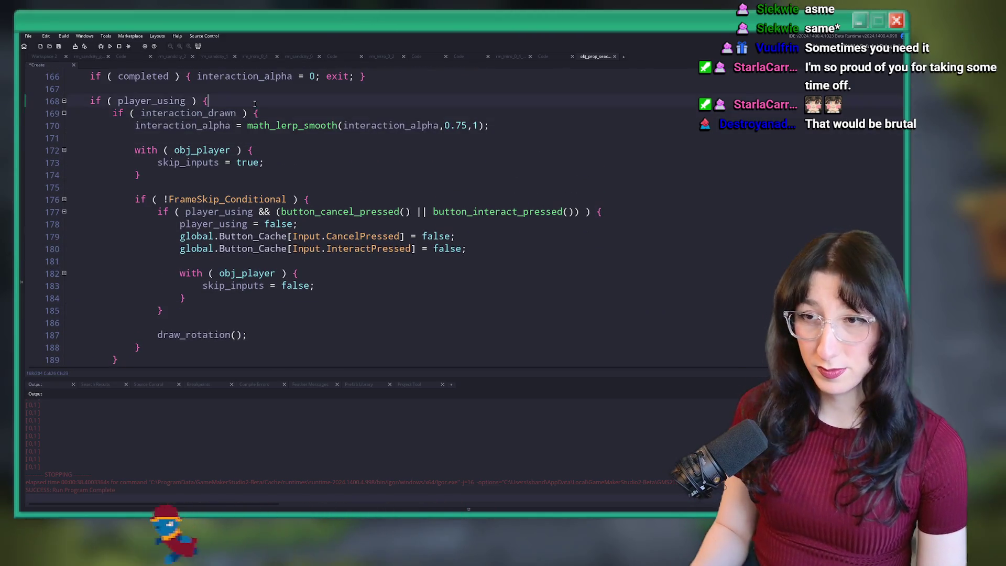
{"action": "key", "text": "Return"}
{"action": "type", "text": "log(interaction_drawn,interaction_alpha]);"}
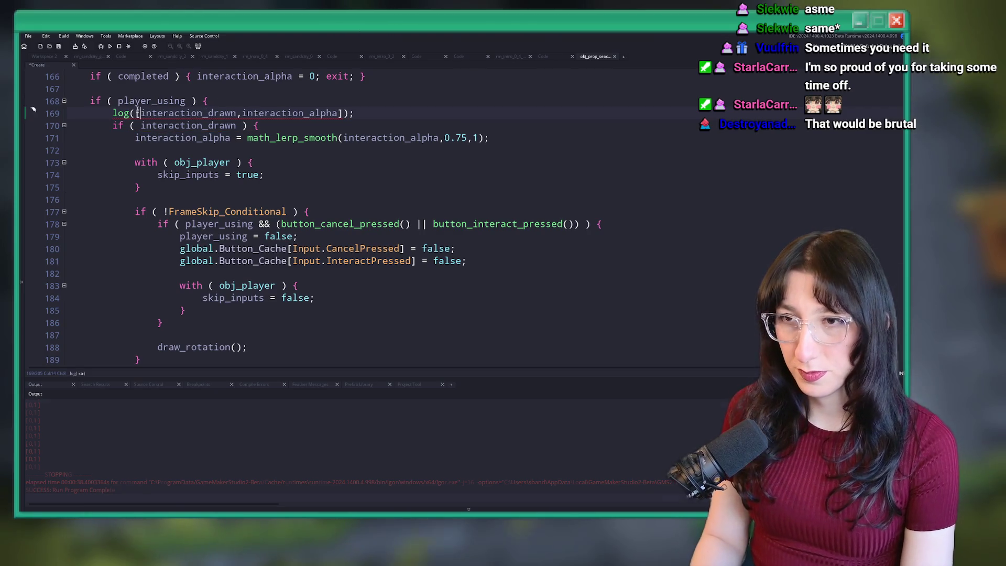
Run the game into Story, check the [0,0.75] output, then stop the run
{"action": "key", "text": "F5"}
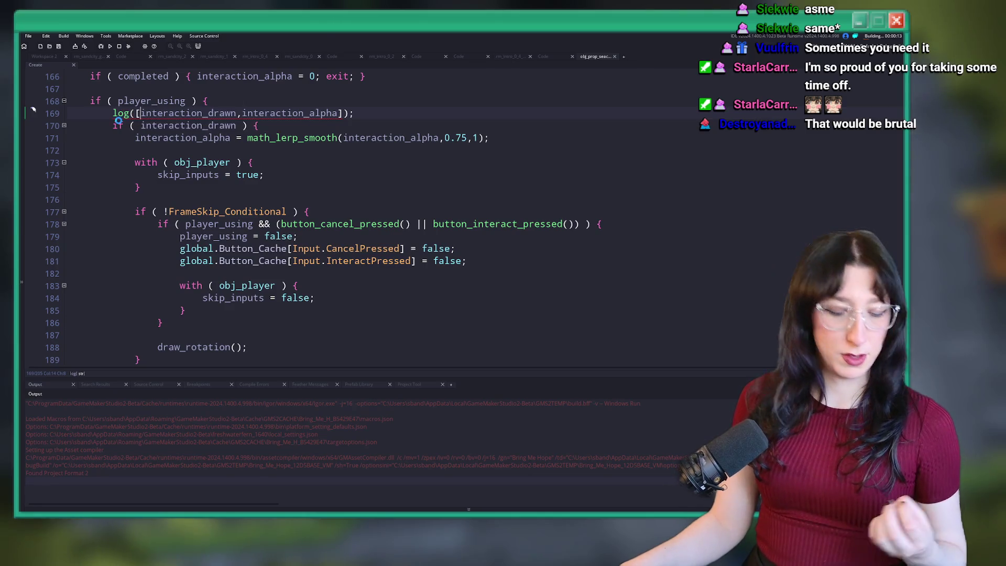
{"action": "scroll", "coordinate": [115, 125], "scroll_direction": "down", "scroll_amount": 6}
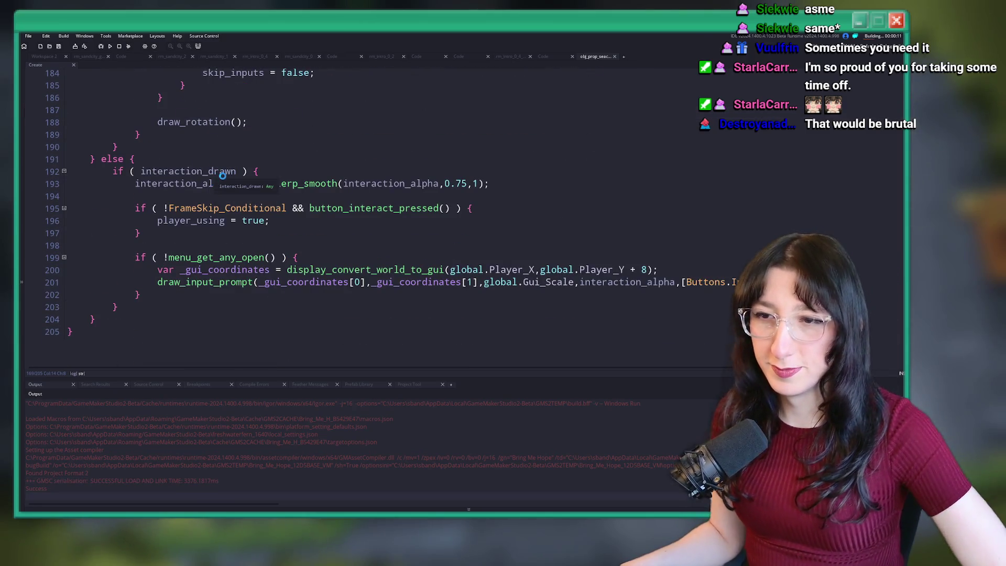
{"action": "scroll", "coordinate": [222, 176], "scroll_direction": "up", "scroll_amount": 8}
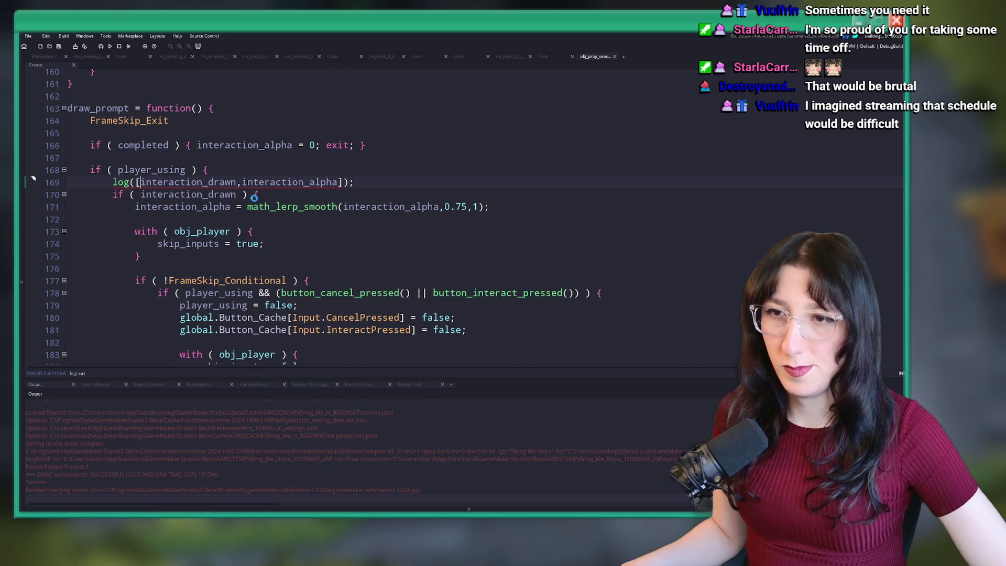
{"action": "scroll", "coordinate": [254, 196], "scroll_direction": "up", "scroll_amount": 1}
{"action": "left_click", "coordinate": [341, 198]}
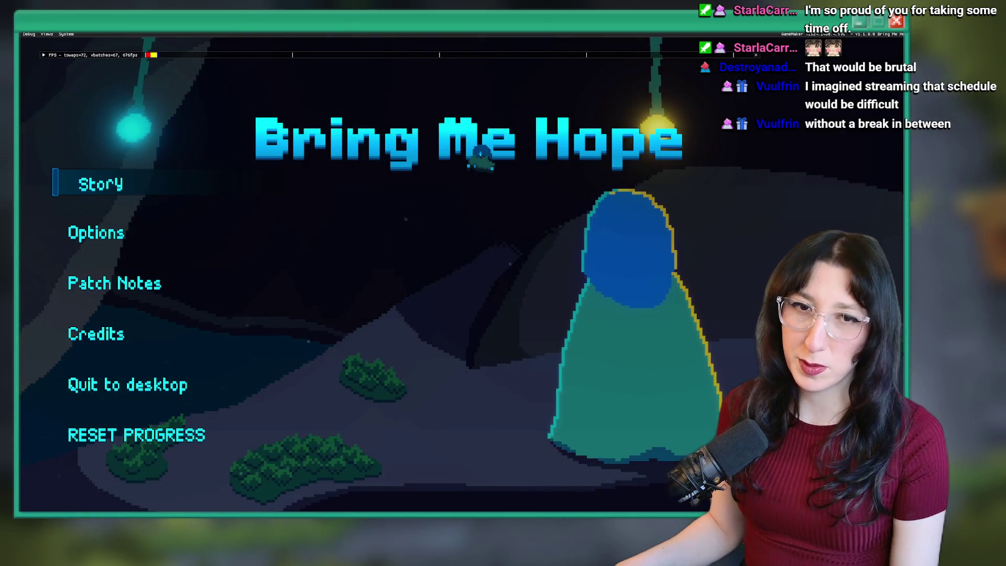
{"action": "left_click", "coordinate": [120, 187]}
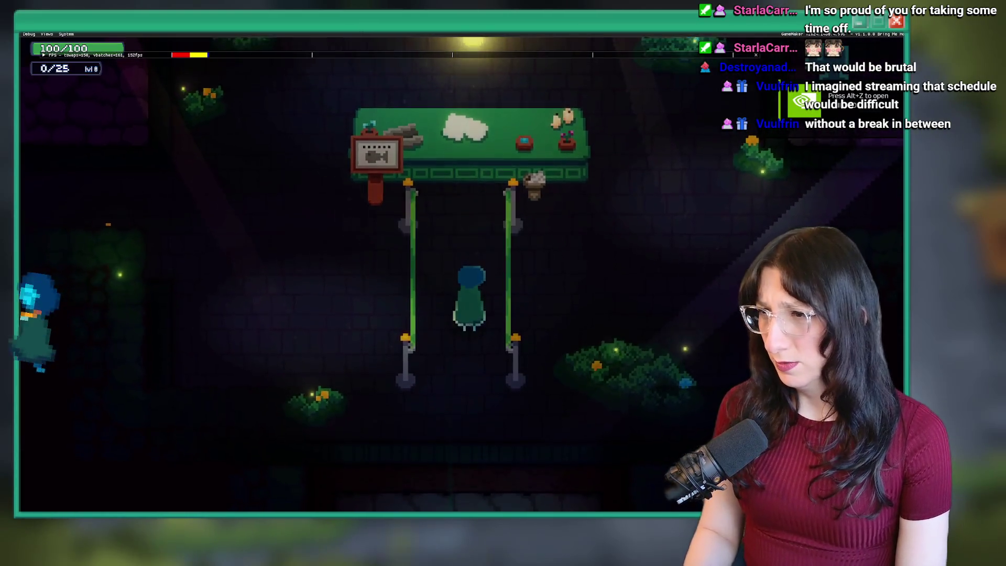
{"action": "key", "text": "Escape"}
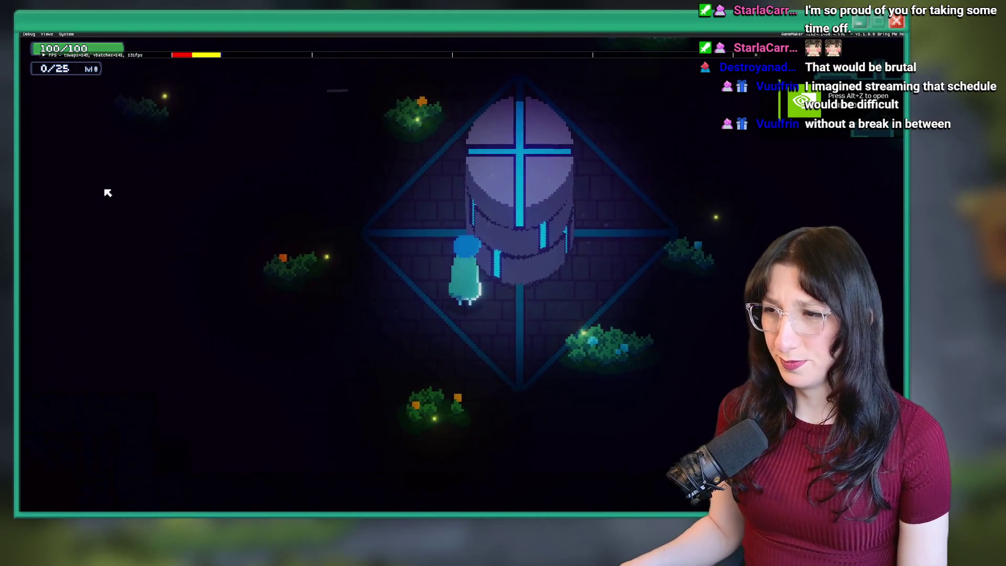
{"action": "double_click", "coordinate": [420, 56]}
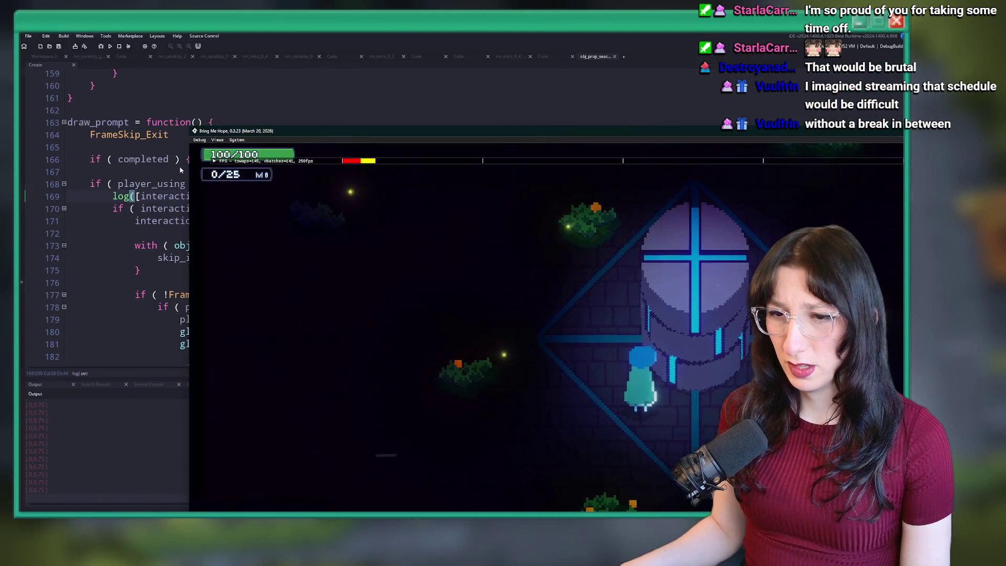
{"action": "left_click", "coordinate": [119, 46]}
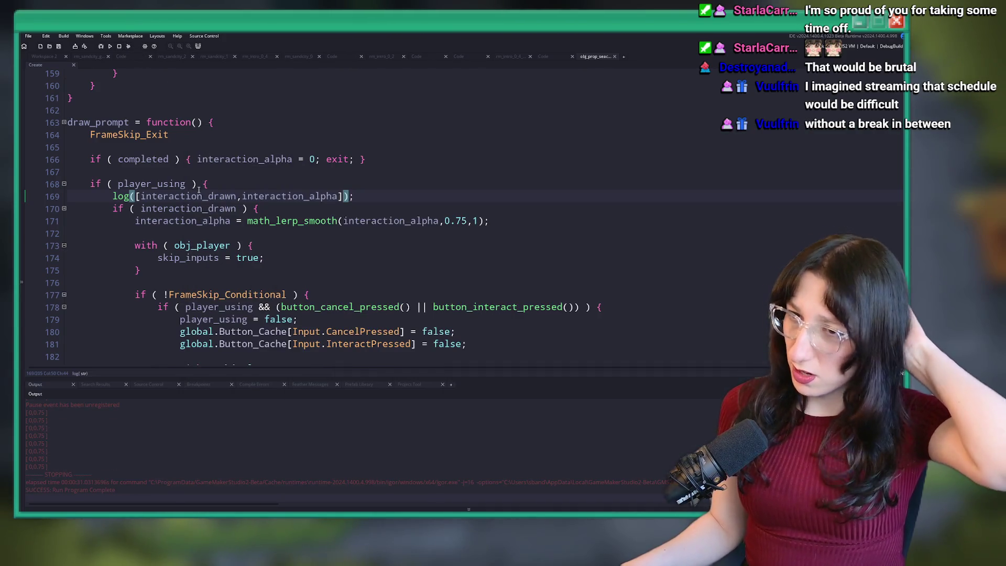
Delete the debug log line 169 from draw_prompt
{"action": "key", "text": "ctrl+Left"}
{"action": "key", "text": "ctrl+Left"}
{"action": "key", "text": "ctrl+Left"}
{"action": "left_click_drag", "start_coordinate": [398, 197], "coordinate": [404, 187]}
{"action": "key", "text": "BackSpace"}
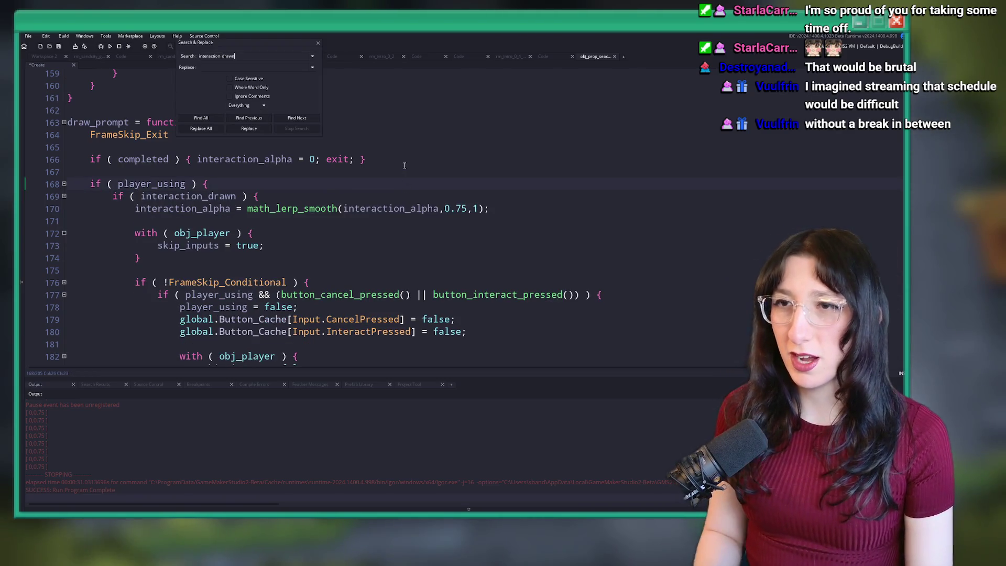
Find all project assignments of 'interaction_drawn =' and open the scr_gui.gml result
{"action": "type", "text": " ="}
{"action": "key", "text": "Return"}
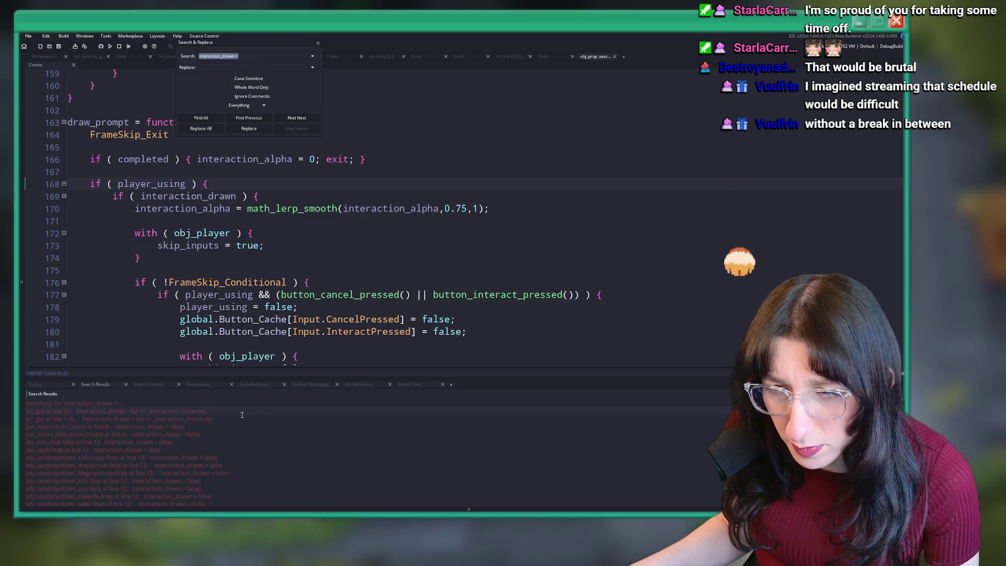
{"action": "scroll", "coordinate": [282, 268], "scroll_direction": "up", "scroll_amount": 10}
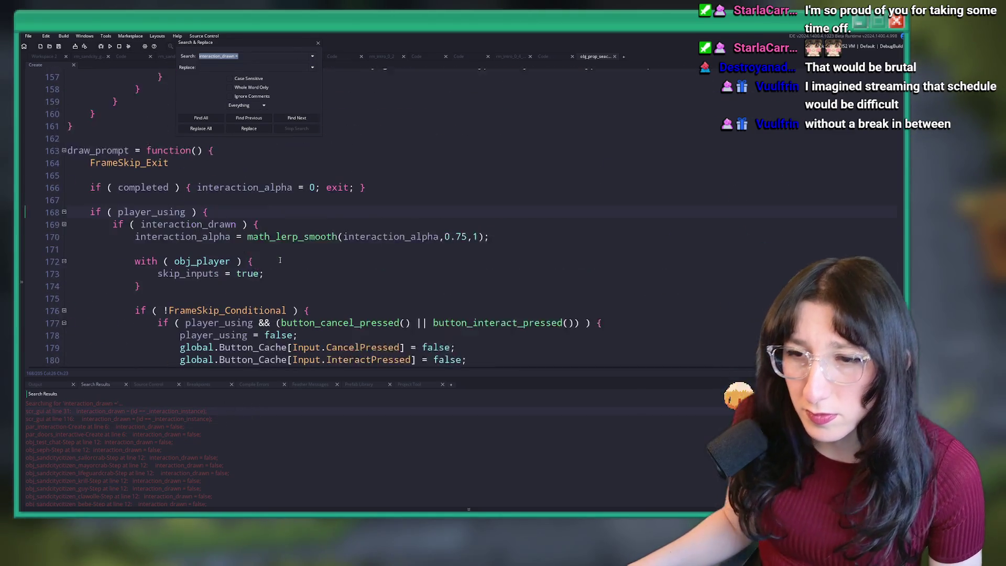
{"action": "scroll", "coordinate": [282, 268], "scroll_direction": "up", "scroll_amount": 14}
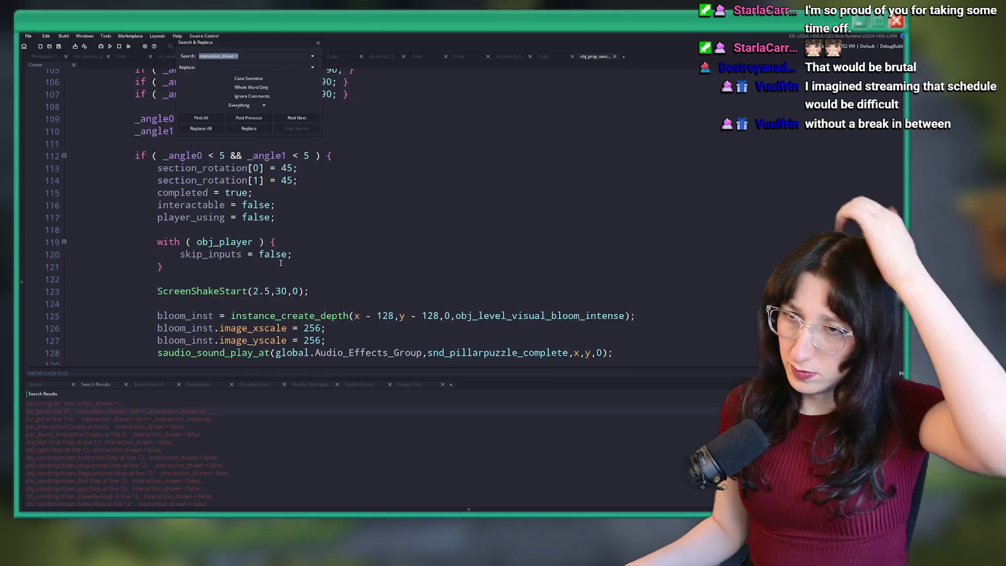
{"action": "scroll", "coordinate": [278, 264], "scroll_direction": "up", "scroll_amount": 15}
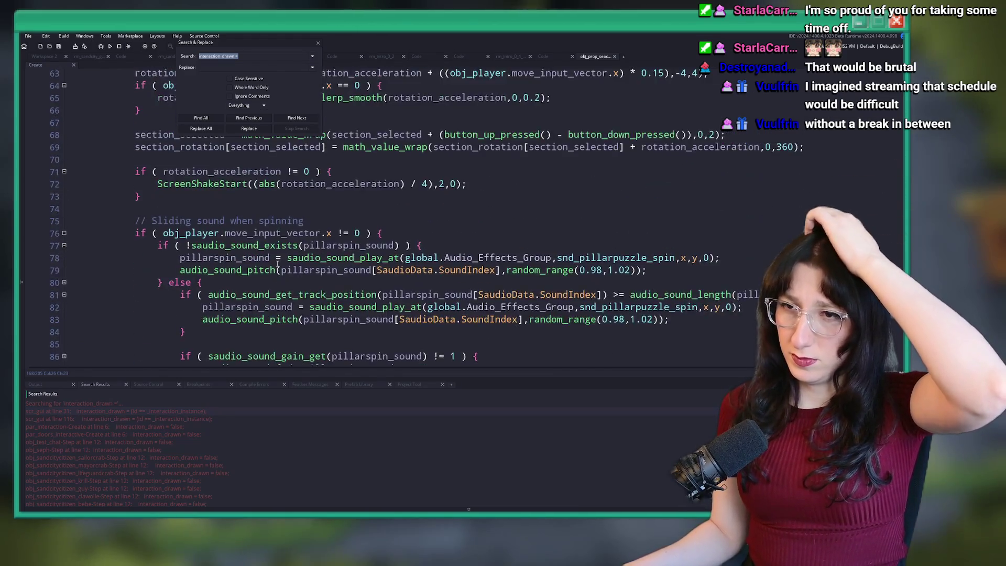
{"action": "scroll", "coordinate": [275, 262], "scroll_direction": "up", "scroll_amount": 4}
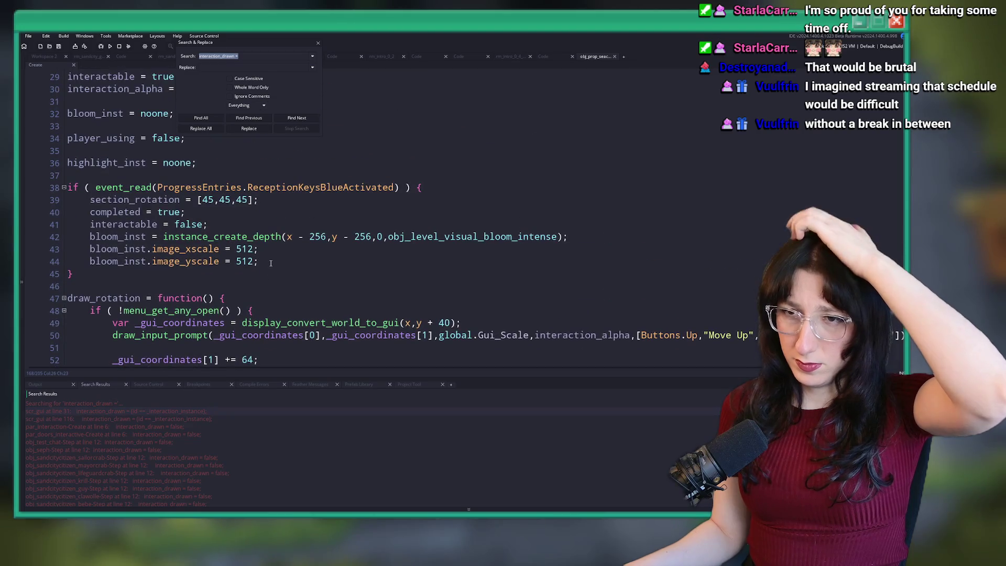
{"action": "scroll", "coordinate": [265, 259], "scroll_direction": "up", "scroll_amount": 3}
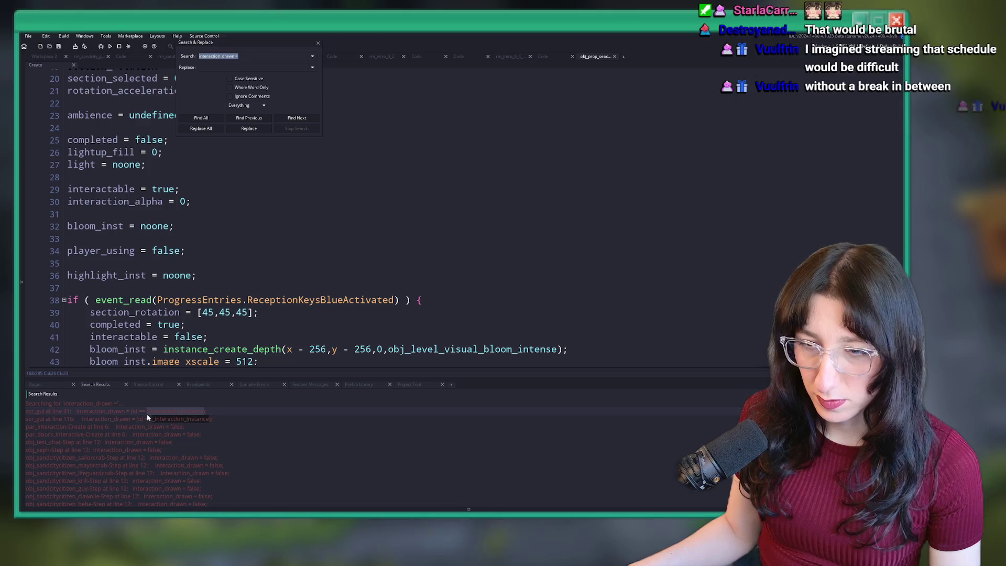
{"action": "double_click", "coordinate": [197, 412]}
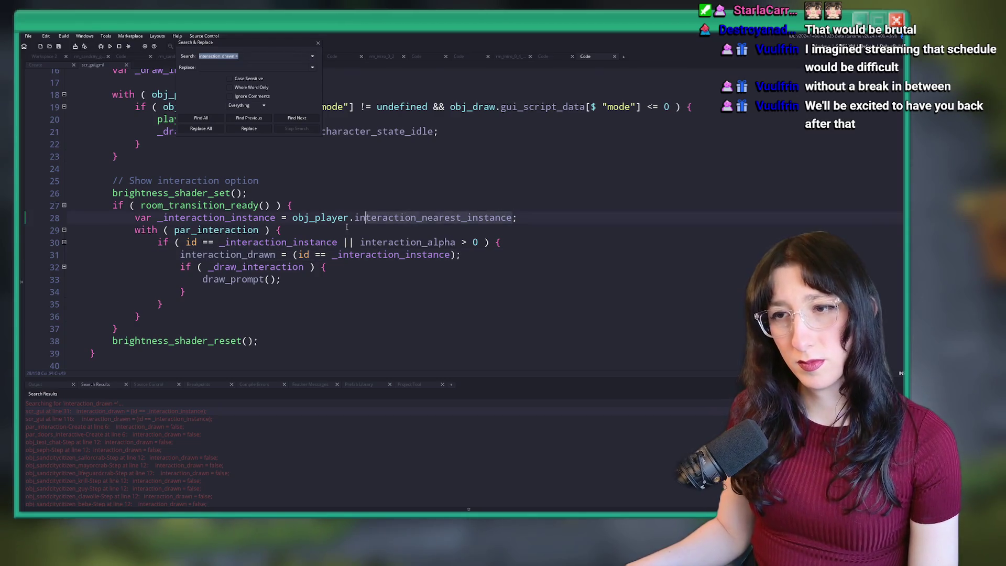
Inspect scr_gui.gml's interaction_alpha, interaction_drawn and _draw_interaction conditions on lines 30–32
{"action": "left_click", "coordinate": [406, 243]}
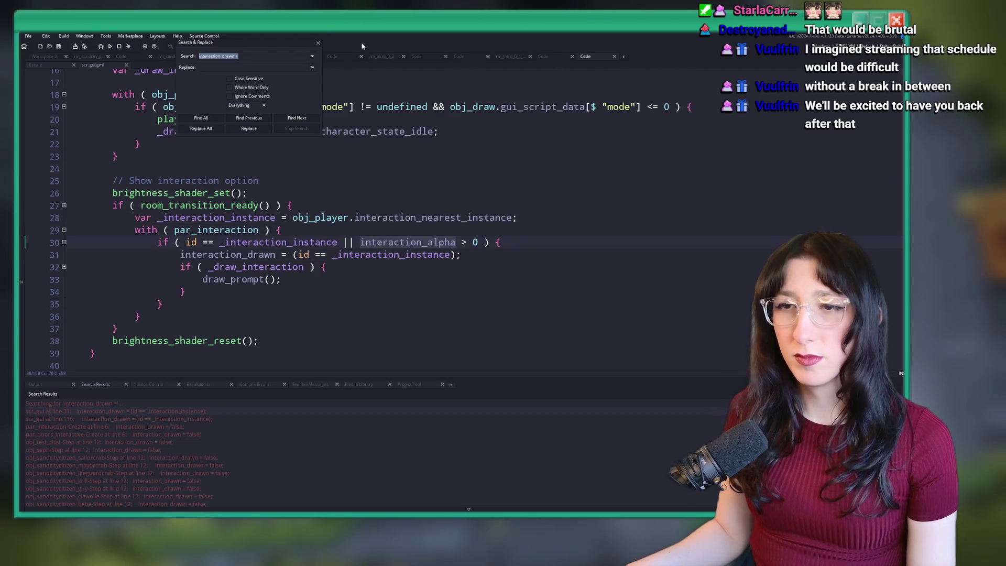
{"action": "left_click", "coordinate": [317, 44]}
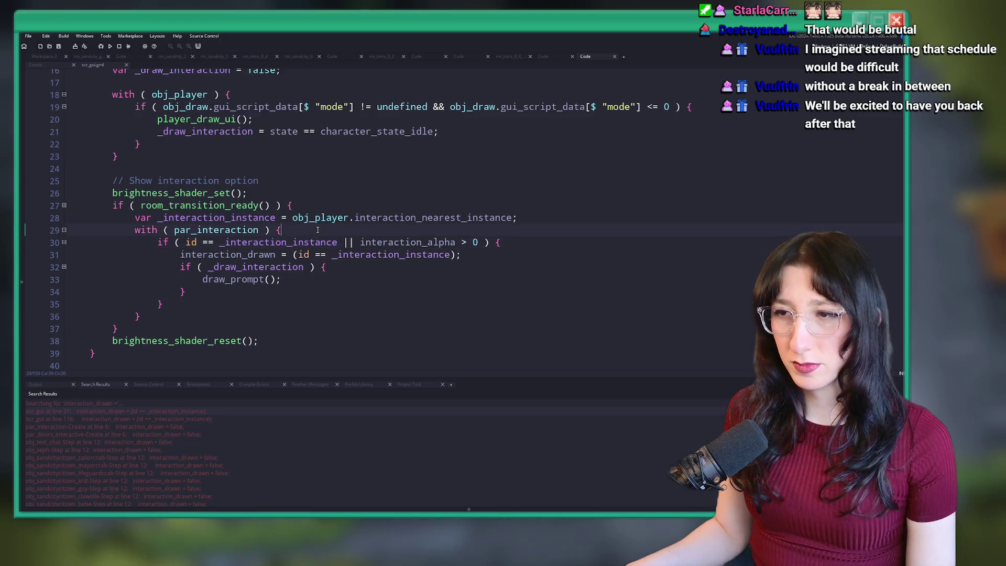
{"action": "double_click", "coordinate": [299, 242]}
{"action": "scroll", "coordinate": [262, 220], "scroll_direction": "up", "scroll_amount": 5}
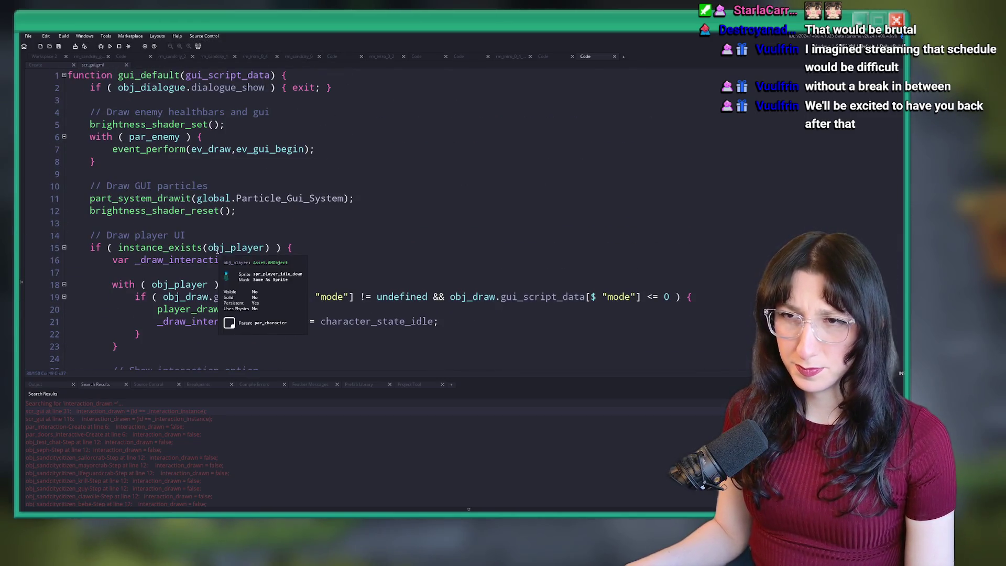
{"action": "scroll", "coordinate": [238, 180], "scroll_direction": "down", "scroll_amount": 9}
{"action": "scroll", "coordinate": [377, 175], "scroll_direction": "up", "scroll_amount": 2}
{"action": "scroll", "coordinate": [470, 129], "scroll_direction": "up", "scroll_amount": 1}
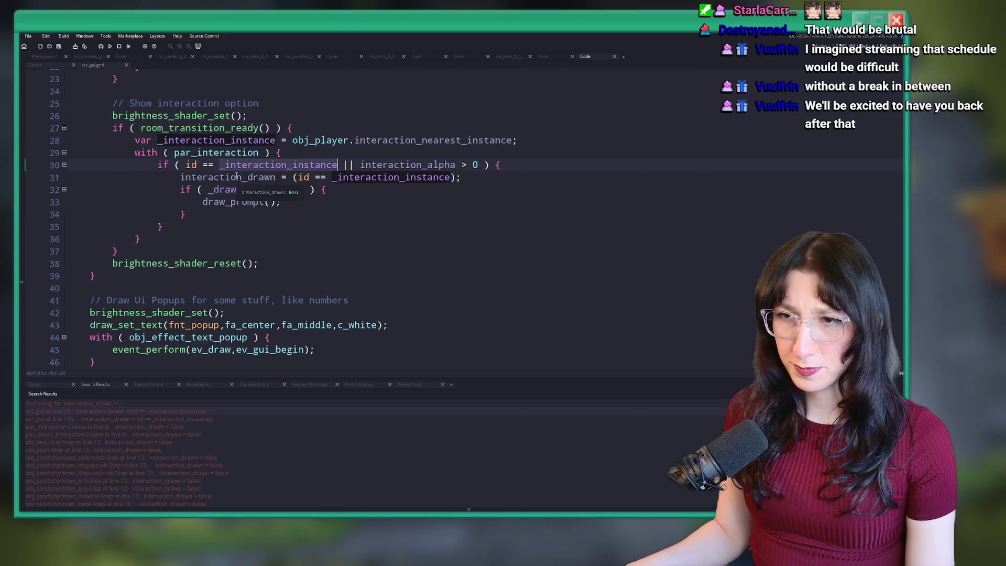
{"action": "double_click", "coordinate": [230, 176]}
{"action": "scroll", "coordinate": [483, 225], "scroll_direction": "up", "scroll_amount": 1}
{"action": "key", "text": "End"}
{"action": "key", "text": "Left"}
{"action": "key", "text": "Left"}
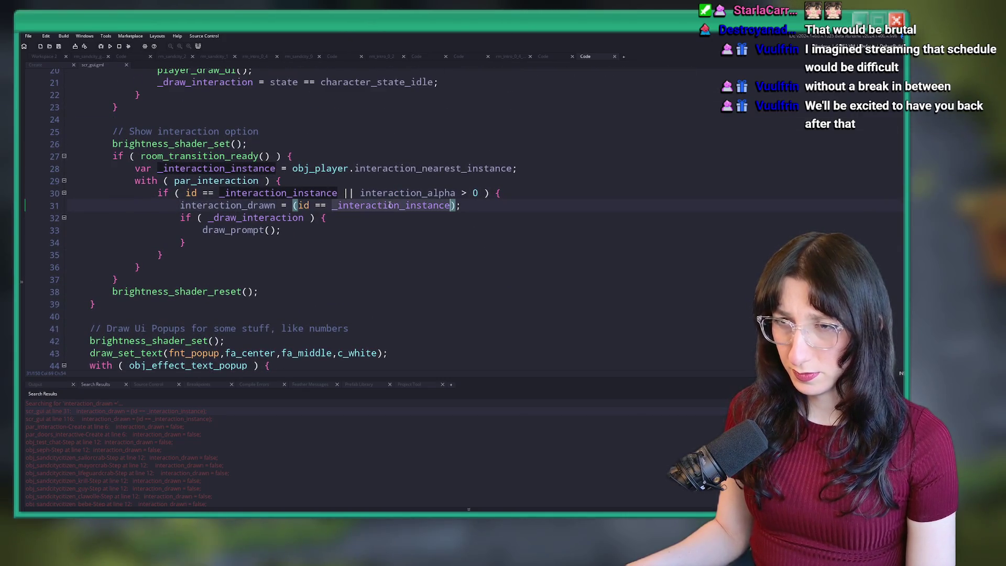
{"action": "mouse_move", "coordinate": [394, 165]}
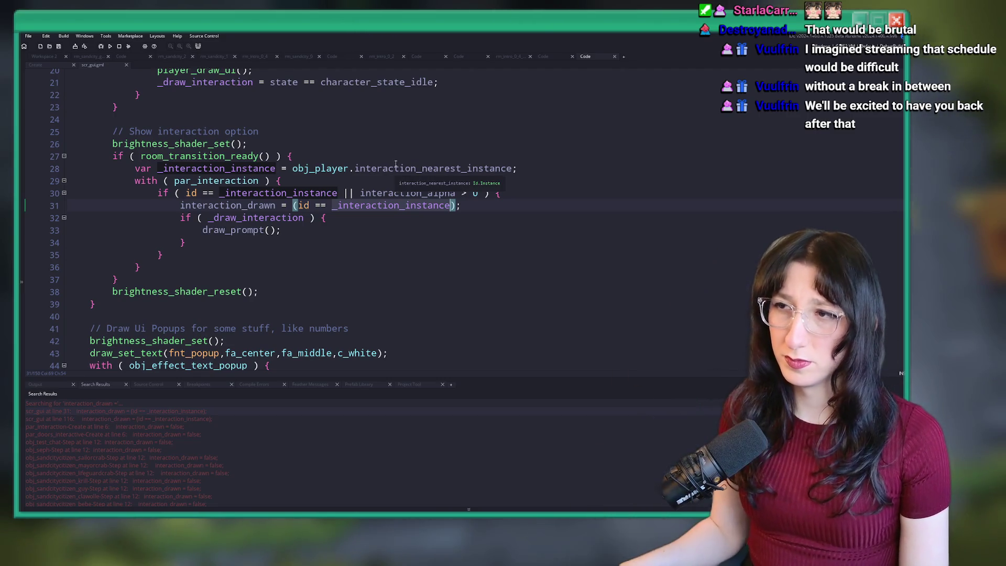
{"action": "left_click", "coordinate": [217, 220]}
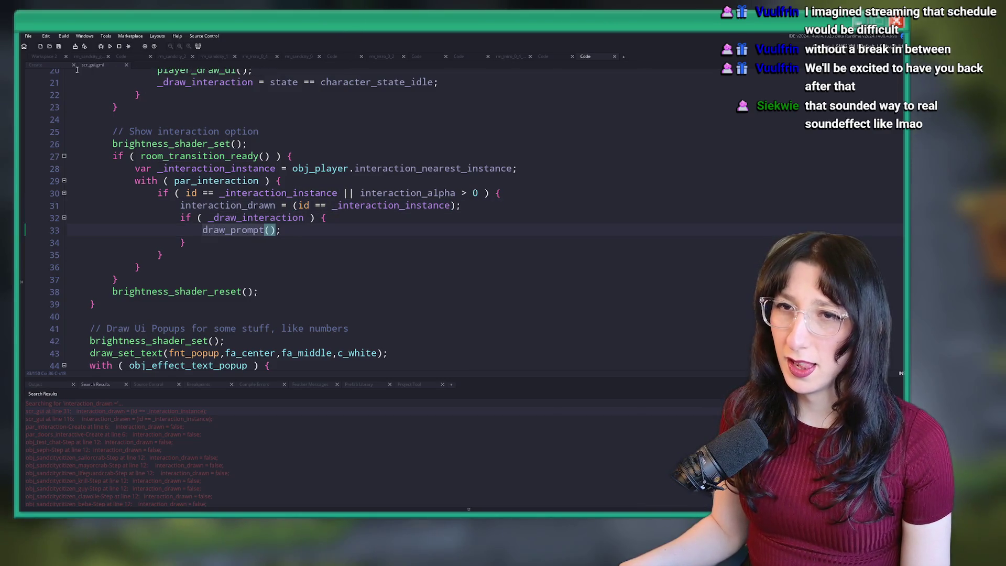
Return to the pillar's Create code at the draw_prompt function
{"action": "left_click", "coordinate": [53, 64]}
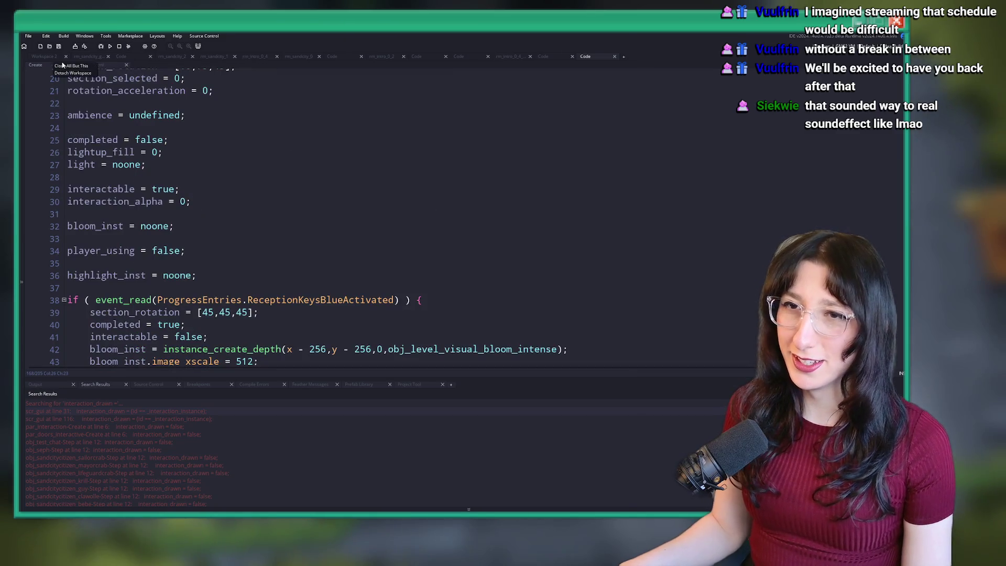
{"action": "left_click", "coordinate": [93, 65]}
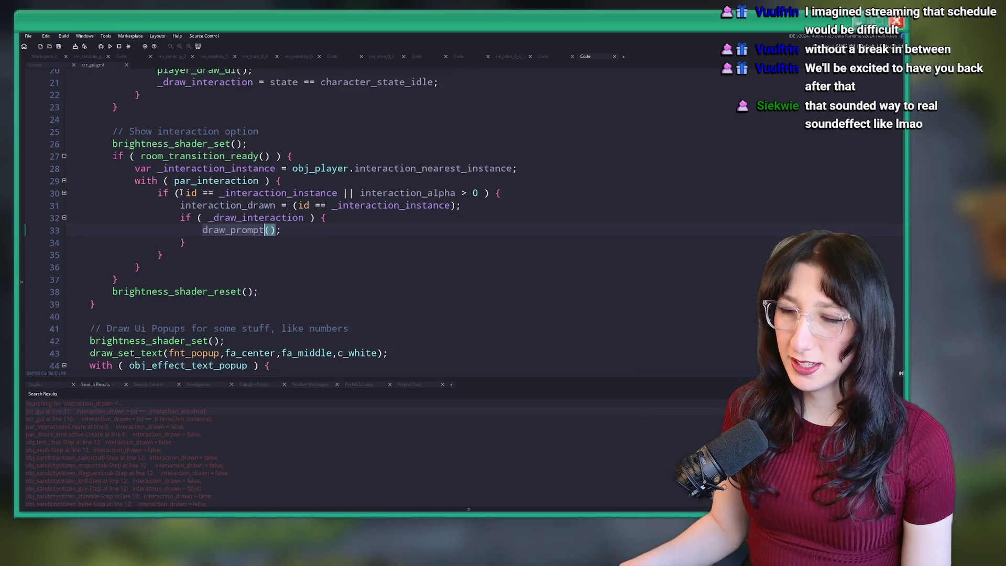
{"action": "left_click", "coordinate": [49, 65]}
{"action": "key", "text": "ctrl+z"}
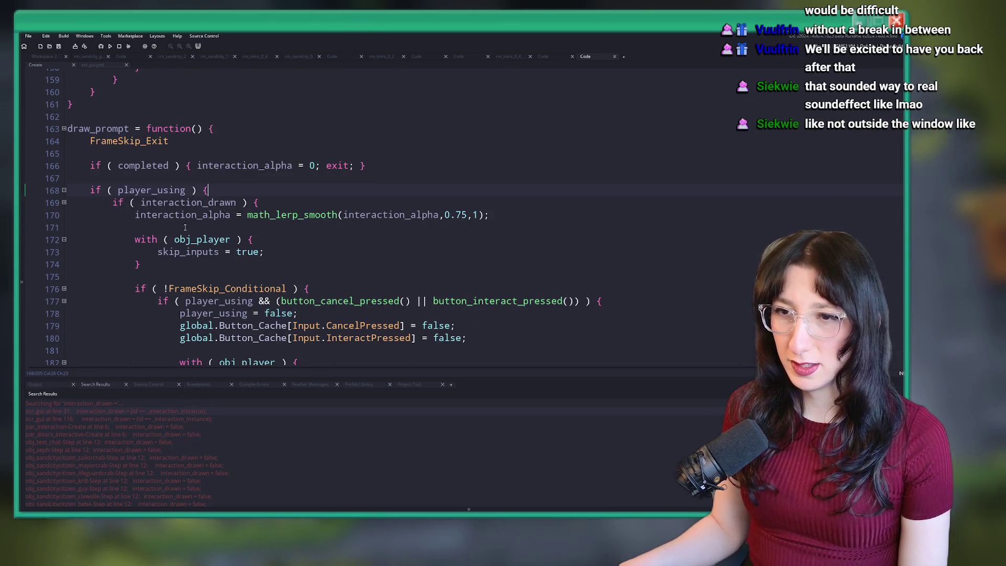
Add 'interaction_drawn = true;' inside the player_using block
{"action": "left_click", "coordinate": [254, 199]}
{"action": "scroll", "coordinate": [252, 200], "scroll_direction": "down", "scroll_amount": 5}
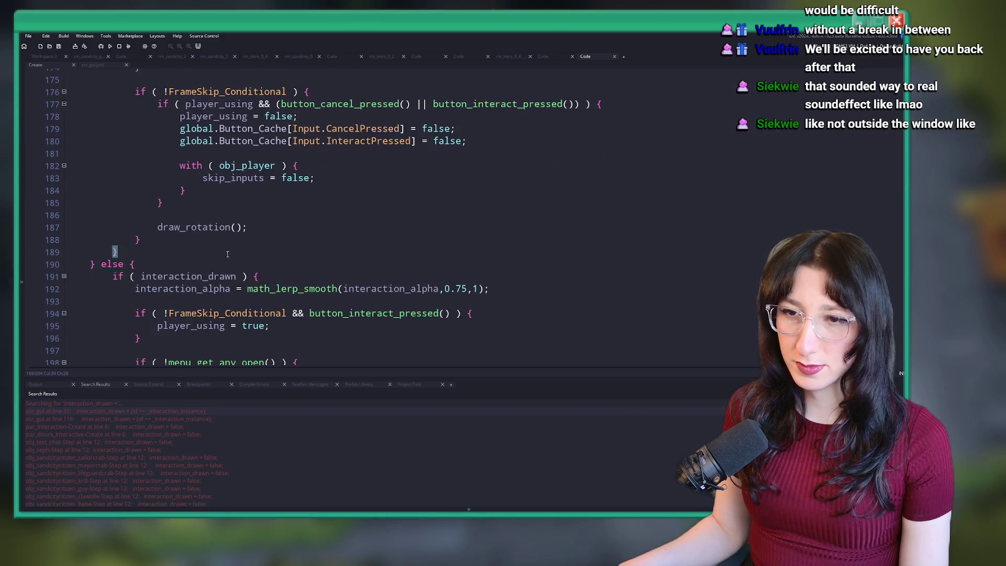
{"action": "scroll", "coordinate": [228, 254], "scroll_direction": "up", "scroll_amount": 5}
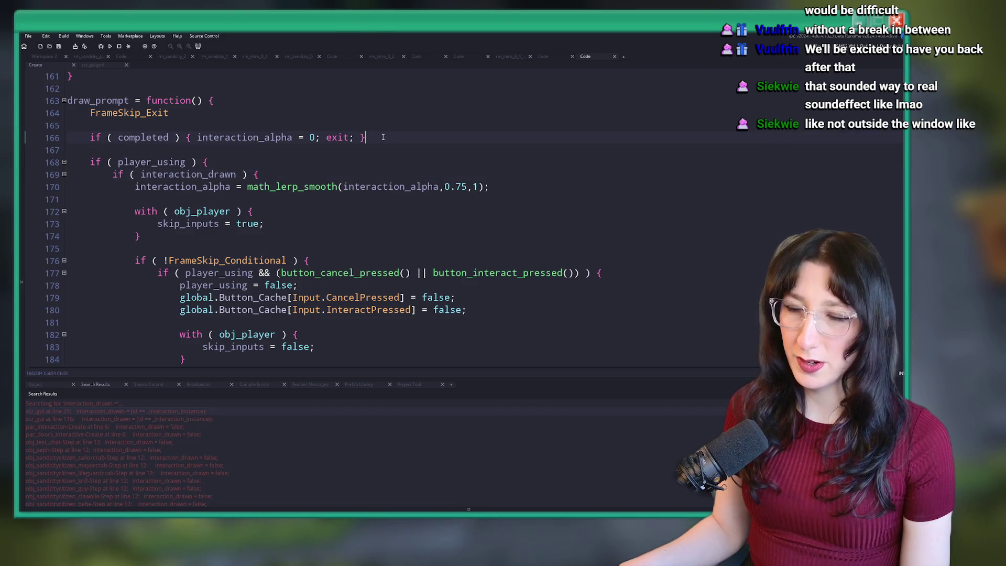
{"action": "scroll", "coordinate": [335, 225], "scroll_direction": "up", "scroll_amount": 2}
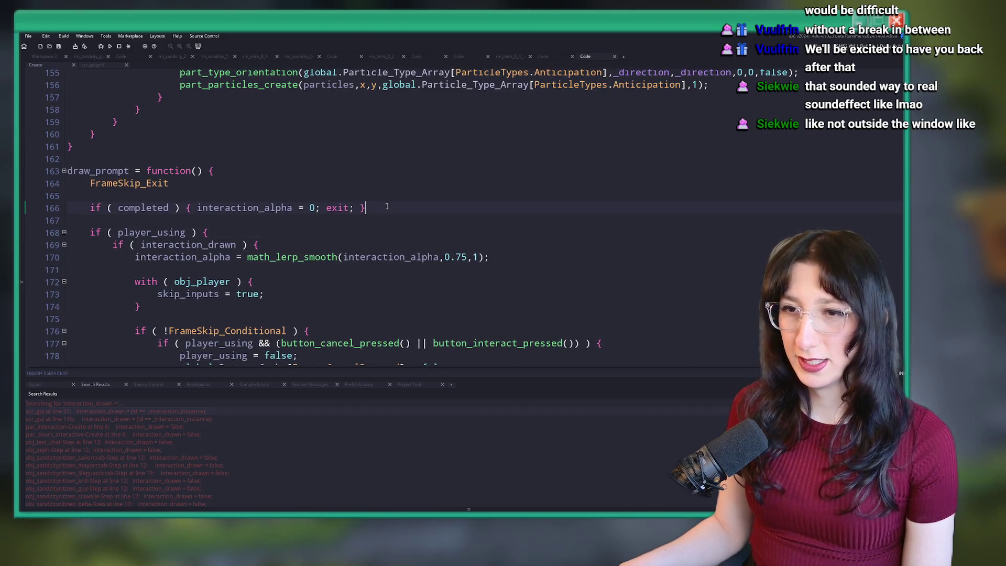
{"action": "key", "text": "Return"}
{"action": "type", "text": "interaction_drawn = true;"}
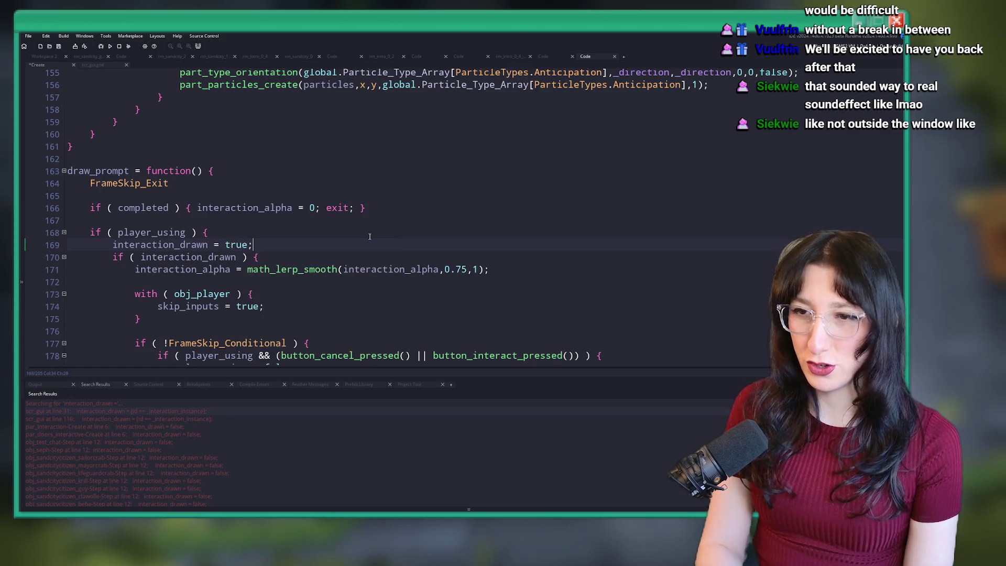
Remove the else branch's interaction_drawn check and de-indent its body
{"action": "scroll", "coordinate": [348, 233], "scroll_direction": "down", "scroll_amount": 2}
{"action": "key", "text": "Down"}
{"action": "scroll", "coordinate": [250, 246], "scroll_direction": "down", "scroll_amount": 5}
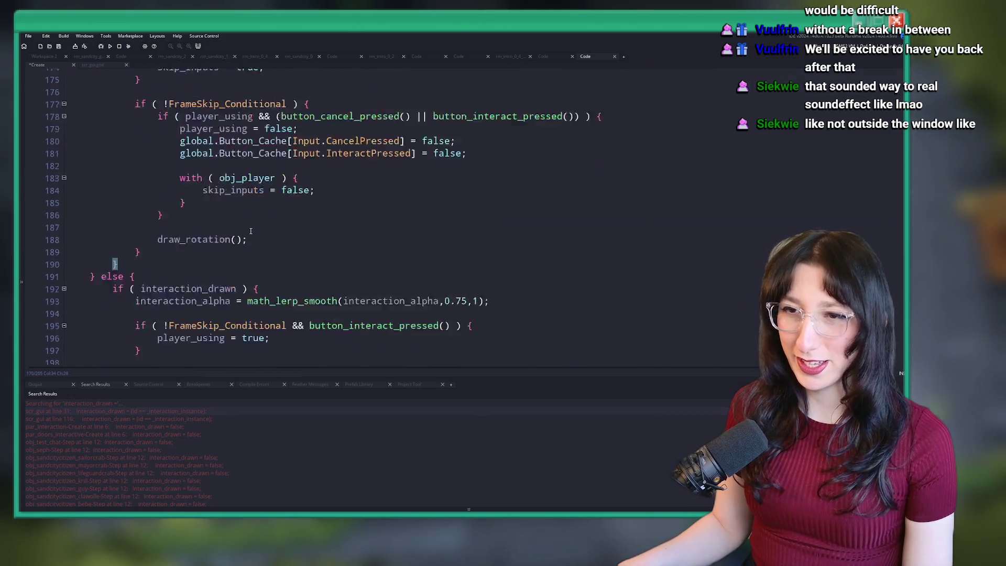
{"action": "scroll", "coordinate": [247, 262], "scroll_direction": "up", "scroll_amount": 1}
{"action": "left_click", "coordinate": [251, 290]}
{"action": "scroll", "coordinate": [252, 289], "scroll_direction": "down", "scroll_amount": 3}
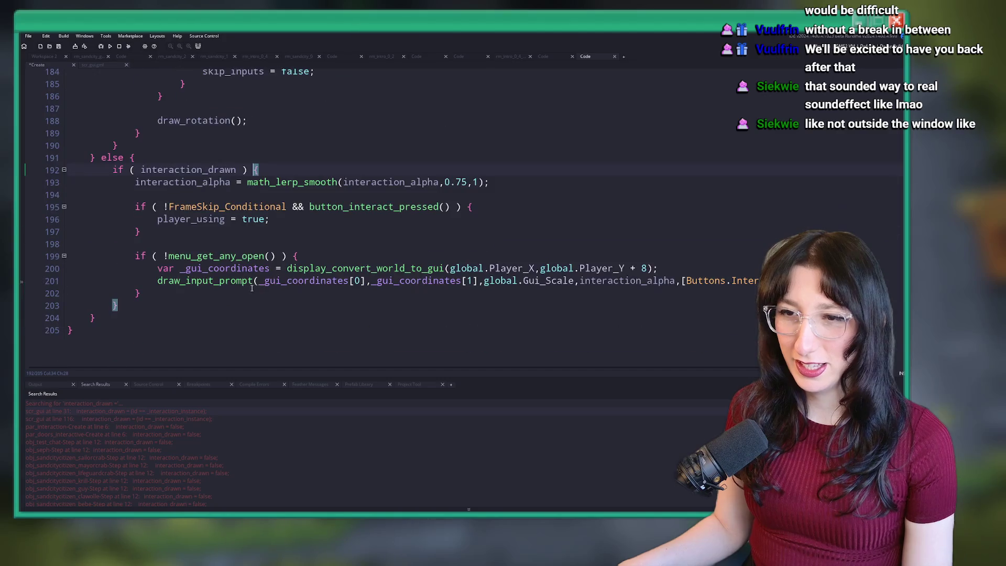
{"action": "mouse_move", "coordinate": [163, 297]}
{"action": "left_mouse_down"}
{"action": "mouse_move", "coordinate": [118, 306]}
{"action": "mouse_move", "coordinate": [157, 297]}
{"action": "mouse_move", "coordinate": [134, 202]}
{"action": "left_mouse_up"}
{"action": "key", "text": "BackSpace"}
{"action": "key", "text": "shift+Tab"}
Delete the interaction_drawn lines 169–170, de-indent the player_using body, and run the game
{"action": "scroll", "coordinate": [224, 261], "scroll_direction": "up", "scroll_amount": 7}
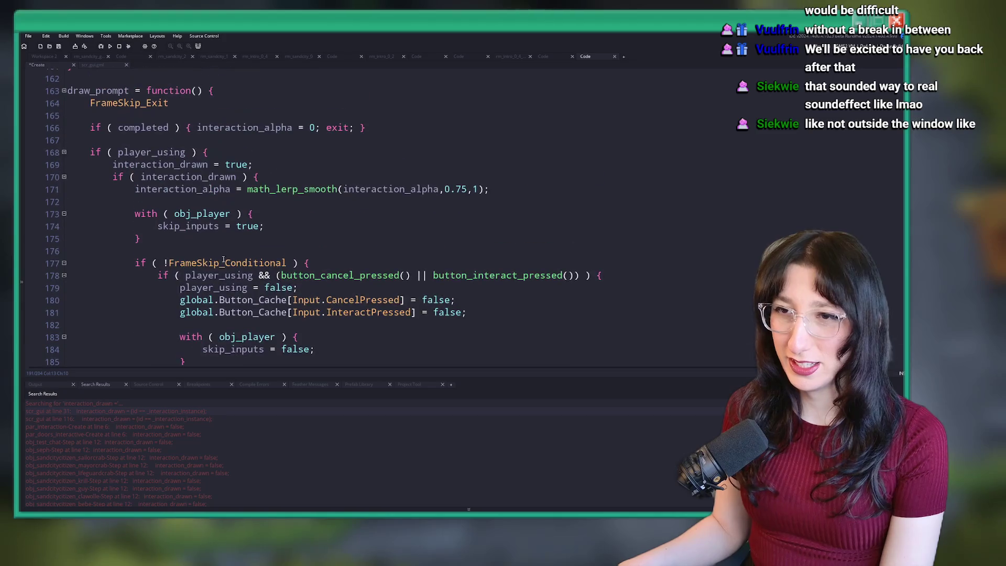
{"action": "left_click_drag", "start_coordinate": [284, 171], "coordinate": [210, 152]}
{"action": "key", "text": "BackSpace"}
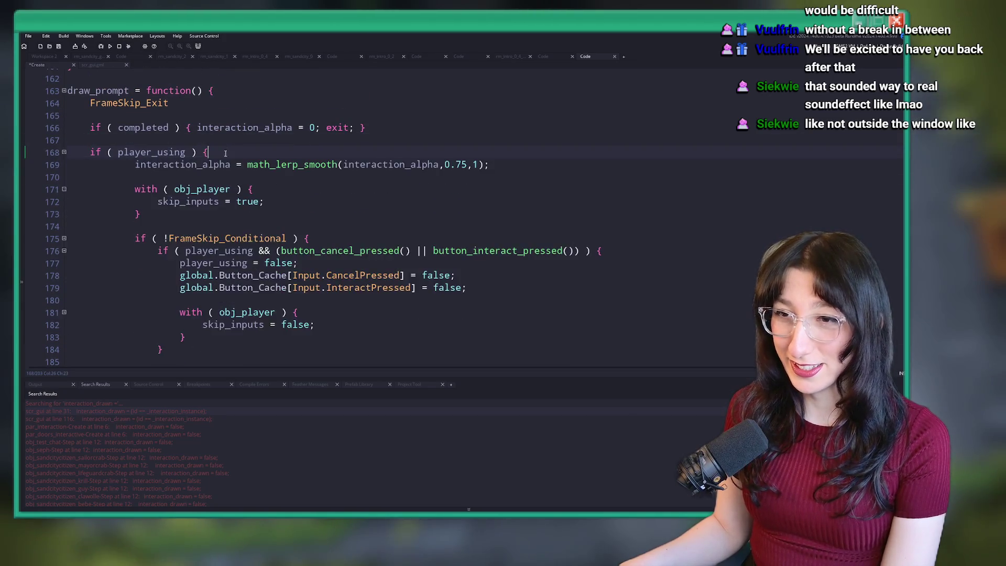
{"action": "scroll", "coordinate": [193, 249], "scroll_direction": "down", "scroll_amount": 4}
{"action": "key", "text": "BackSpace"}
{"action": "mouse_move", "coordinate": [87, 235]}
{"action": "left_mouse_down"}
{"action": "mouse_move", "coordinate": [136, 221]}
{"action": "mouse_move", "coordinate": [236, 126]}
{"action": "left_mouse_up"}
{"action": "key", "text": "shift+Tab"}
{"action": "key", "text": "F5"}
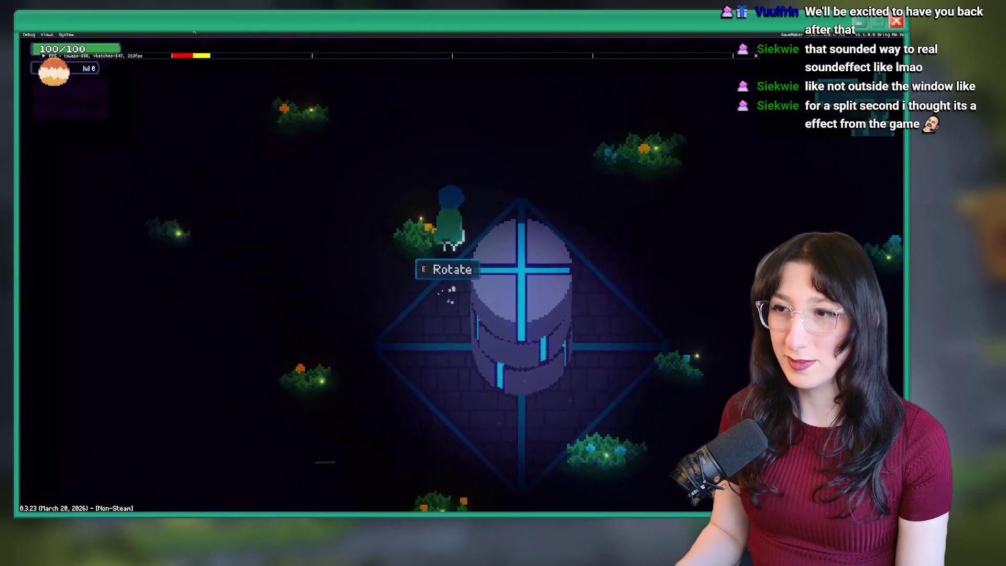
Open the pillar's Rotate controls, walk below the pillar, then close the game
{"action": "key", "text": "e"}
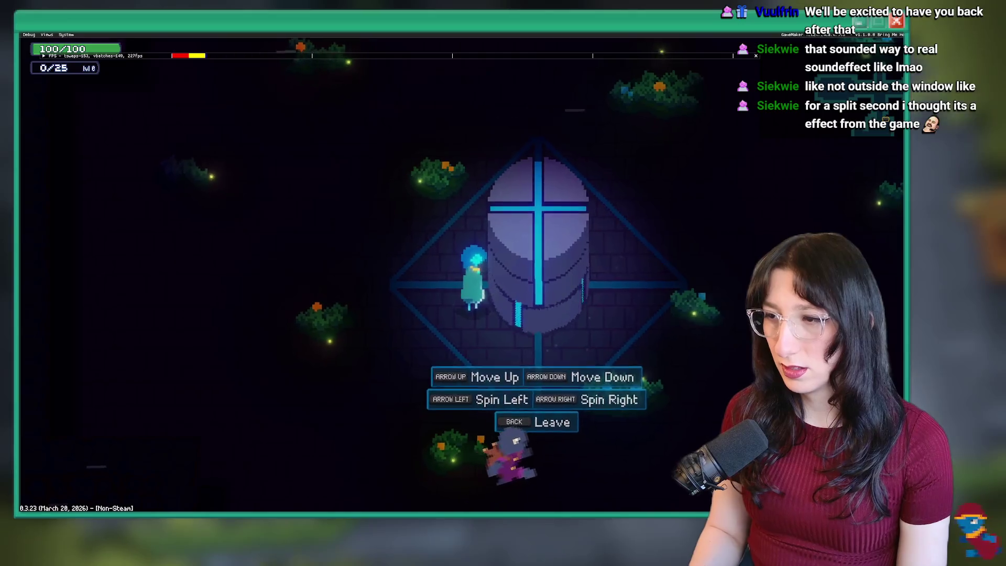
{"action": "key", "text": "s"}
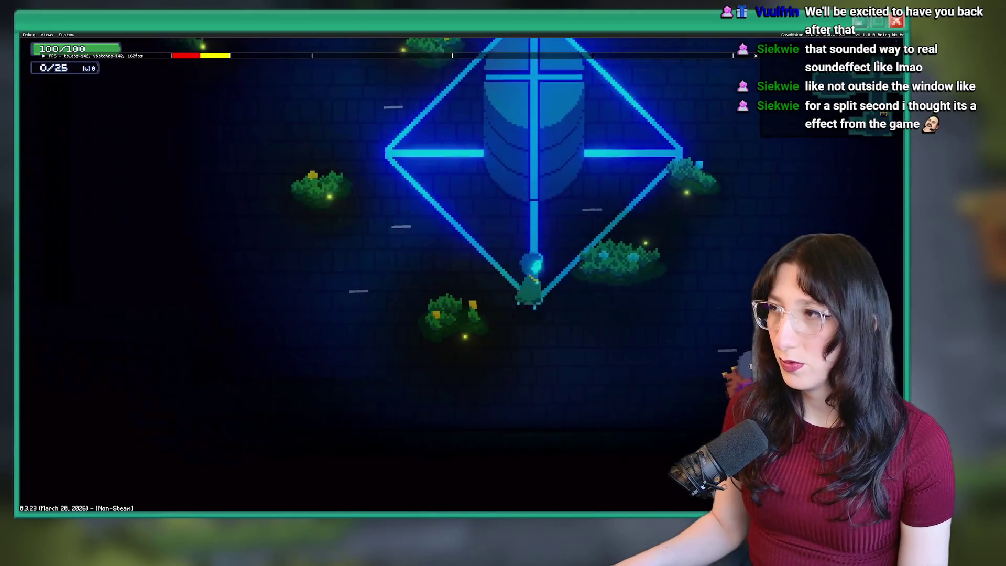
{"action": "key", "text": "Escape"}
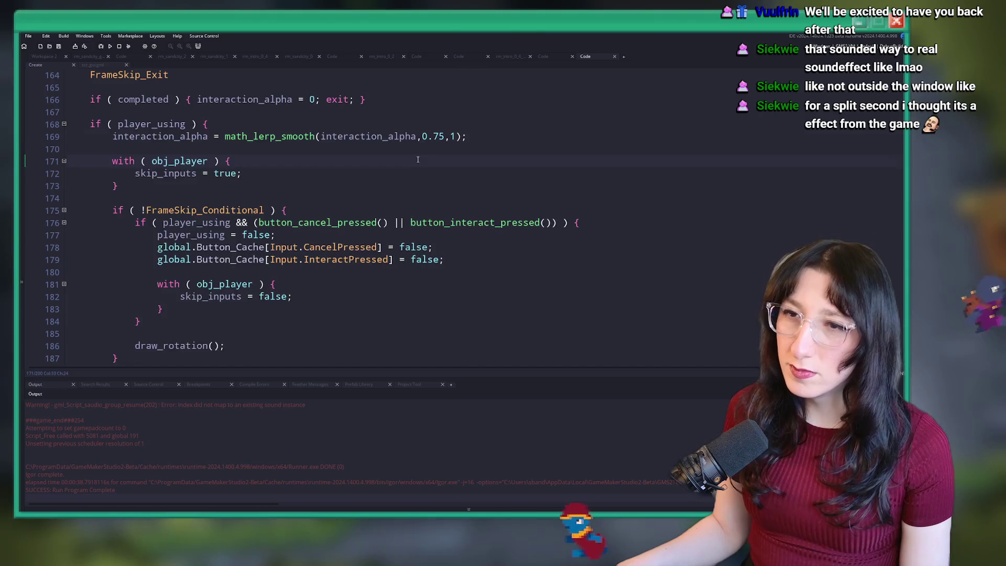
Undo the recent draw_prompt edits, restoring the interaction_drawn check and assignment
{"action": "key", "text": "ctrl+z"}
{"action": "key", "text": "ctrl+z"}
{"action": "key", "text": "ctrl+z"}
{"action": "key", "text": "ctrl+z"}
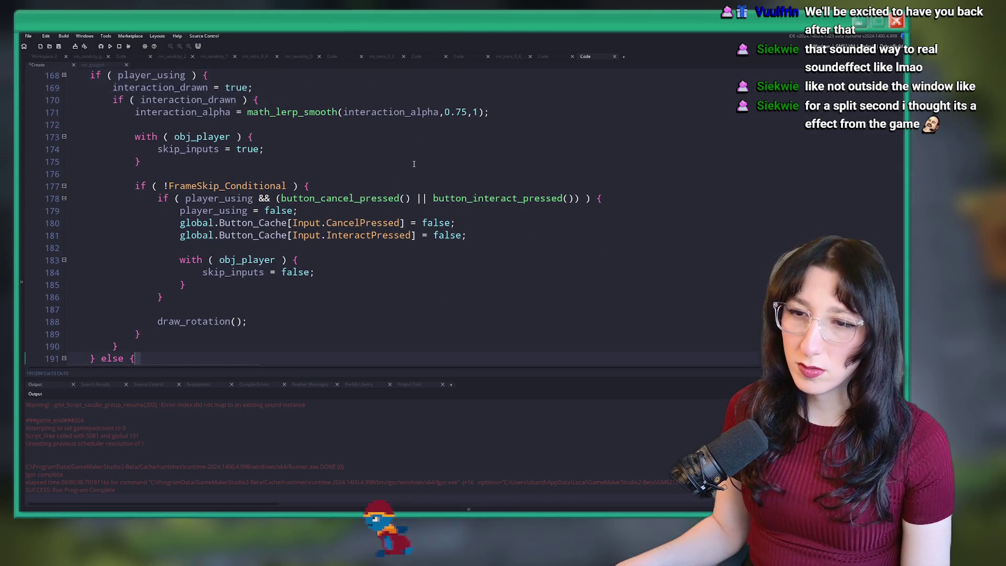
{"action": "key", "text": "ctrl+z"}
{"action": "key", "text": "ctrl+z"}
{"action": "key", "text": "ctrl+z"}
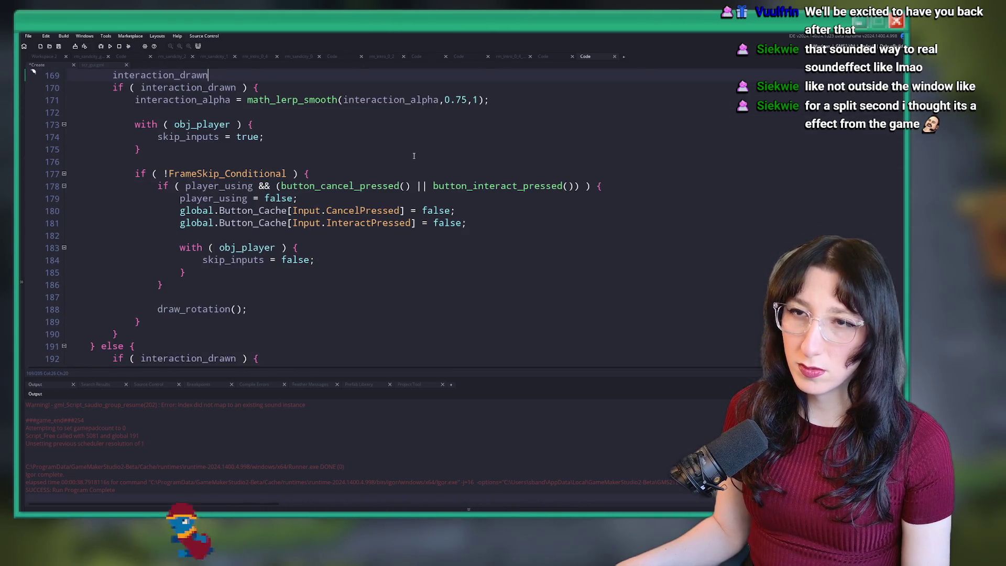
{"action": "key", "text": "ctrl+z"}
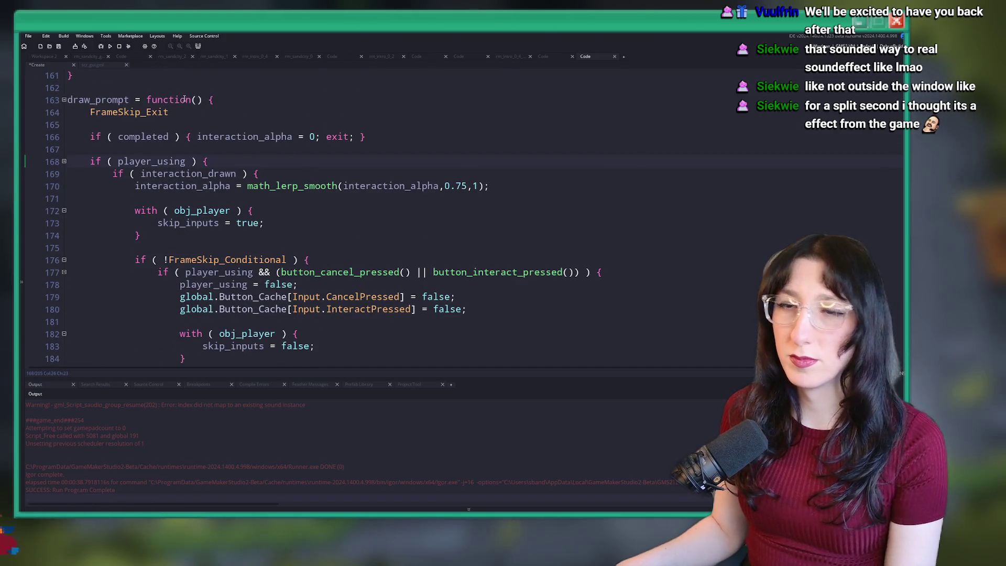
Open the pillar's Draw event code in an enlarged window
{"action": "left_click", "coordinate": [50, 56]}
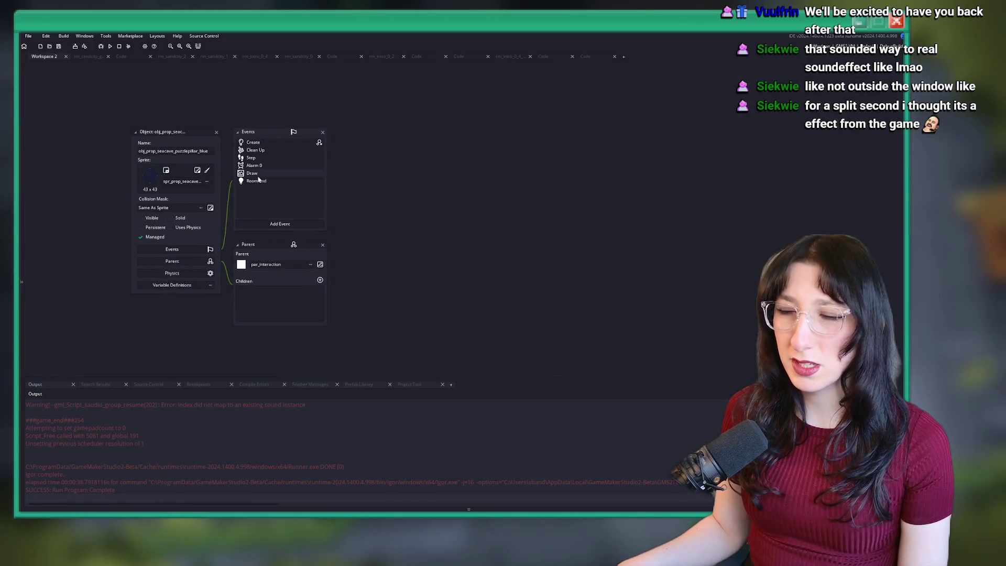
{"action": "double_click", "coordinate": [258, 178]}
{"action": "scroll", "coordinate": [531, 240], "scroll_direction": "down", "scroll_amount": 5}
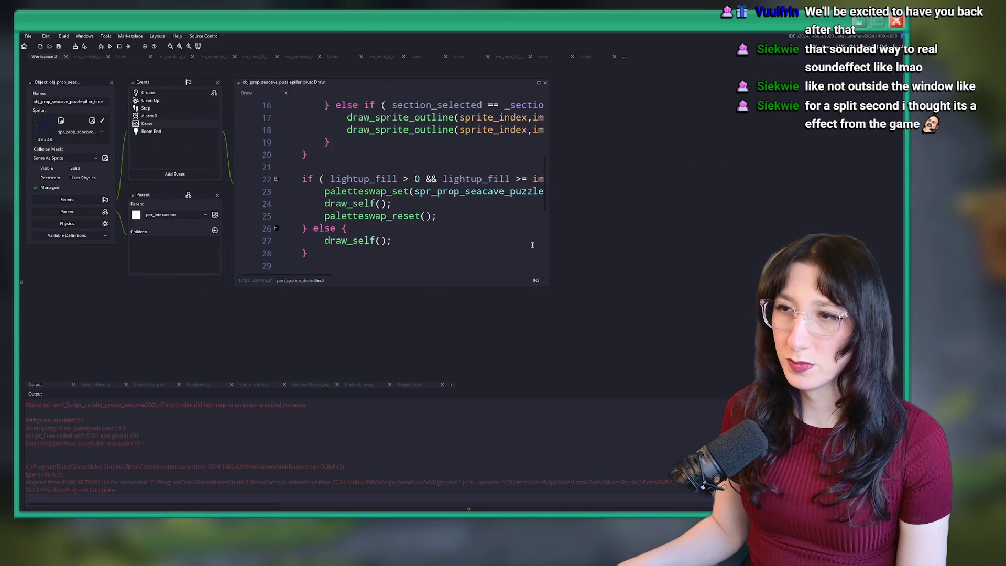
{"action": "mouse_move", "coordinate": [548, 287]}
{"action": "left_mouse_down"}
{"action": "mouse_move", "coordinate": [789, 306]}
{"action": "mouse_move", "coordinate": [845, 330]}
{"action": "left_mouse_up"}
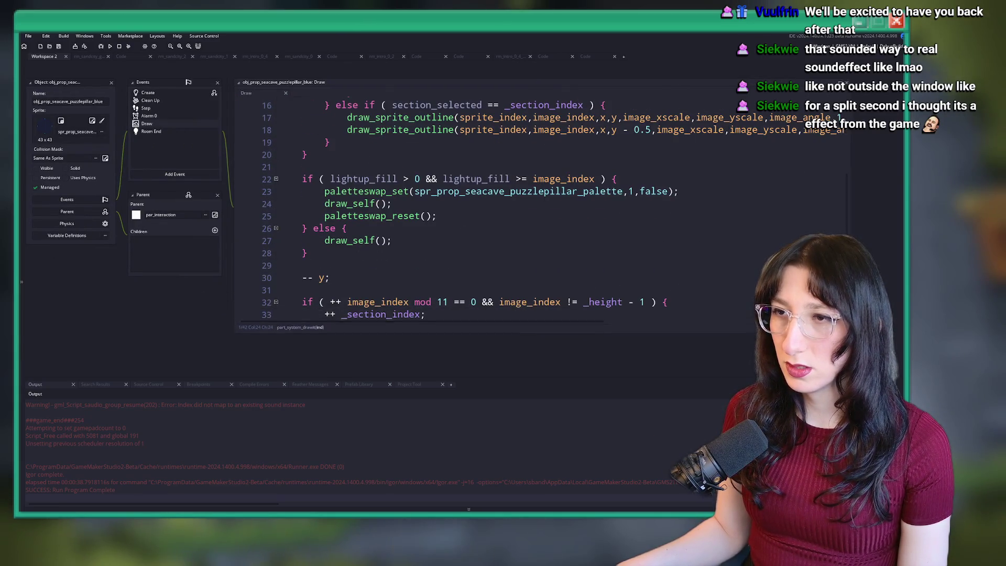
{"action": "double_click", "coordinate": [439, 104]}
{"action": "scroll", "coordinate": [439, 105], "scroll_direction": "up", "scroll_amount": 4}
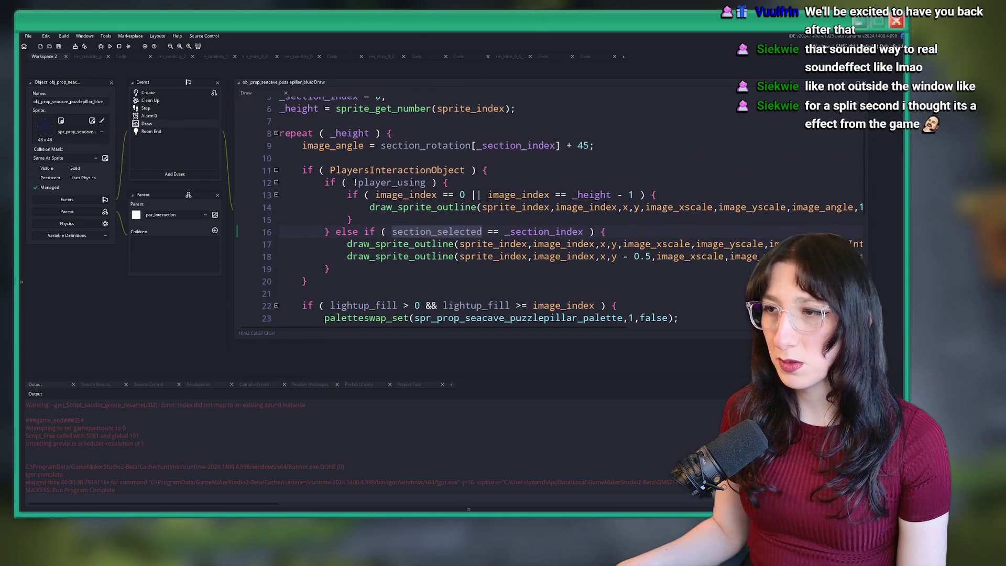
{"action": "scroll", "coordinate": [326, 201], "scroll_direction": "up", "scroll_amount": 1}
{"action": "scroll", "coordinate": [362, 137], "scroll_direction": "up", "scroll_amount": 1}
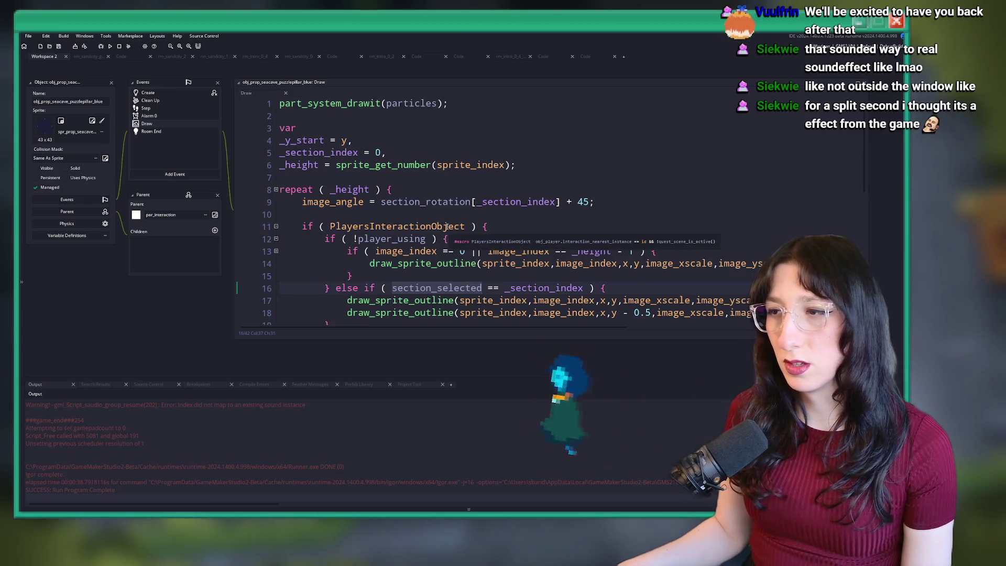
Jump to the PlayersInteractionObject macro and search for interaction_nearest_instance
{"action": "middle_click", "coordinate": [450, 226]}
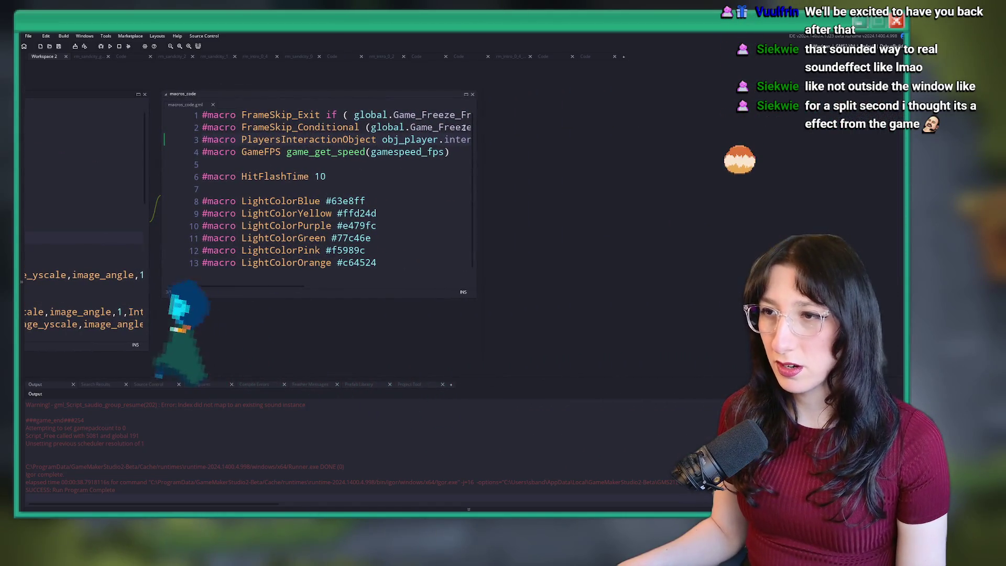
{"action": "left_click_drag", "start_coordinate": [579, 130], "coordinate": [736, 142]}
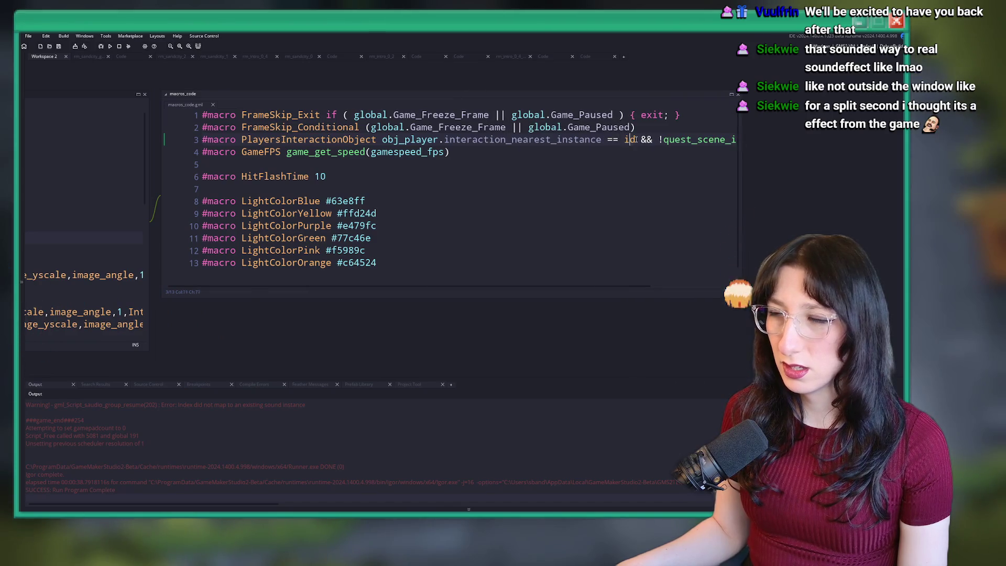
{"action": "key", "text": "End"}
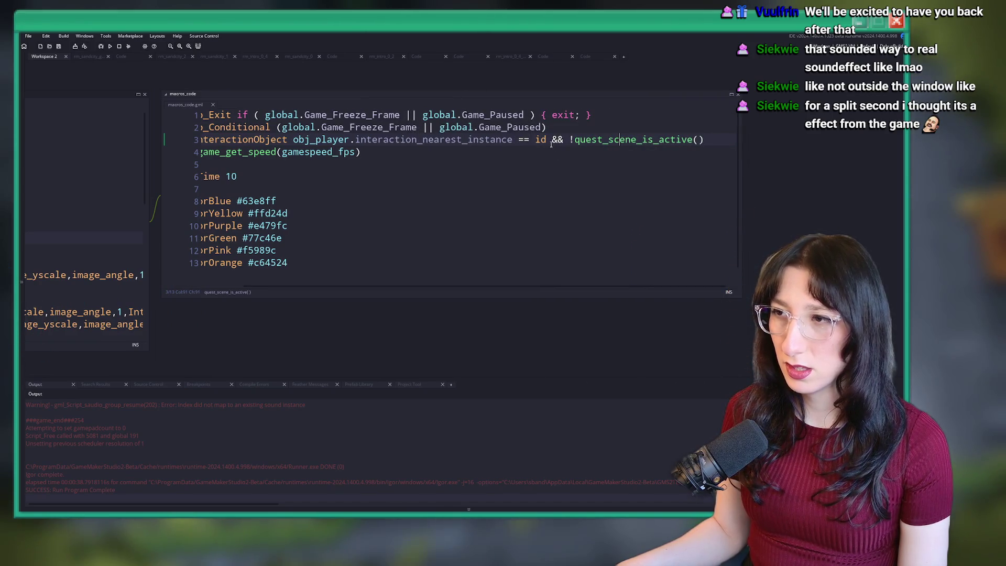
{"action": "double_click", "coordinate": [493, 140]}
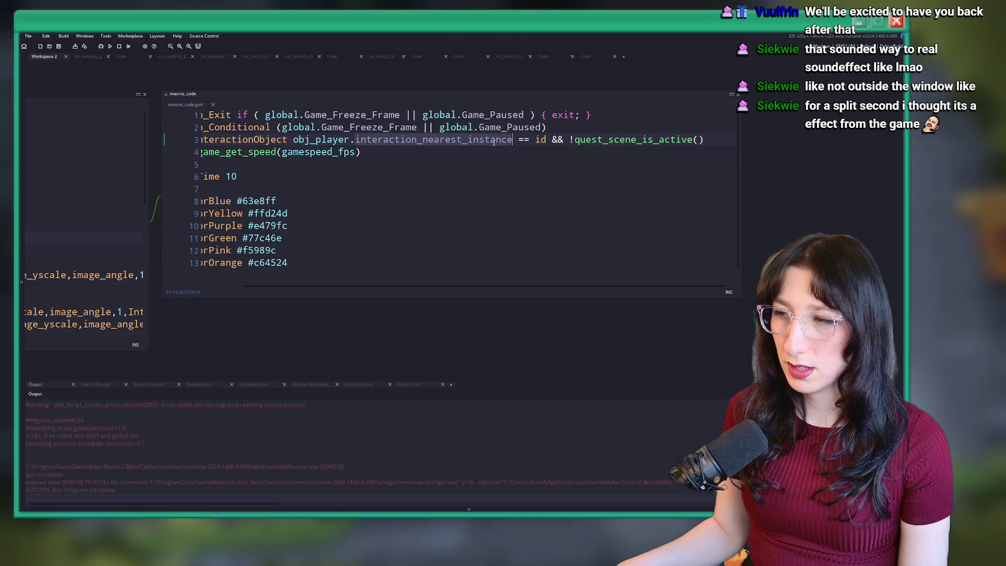
{"action": "key", "text": "ctrl+f"}
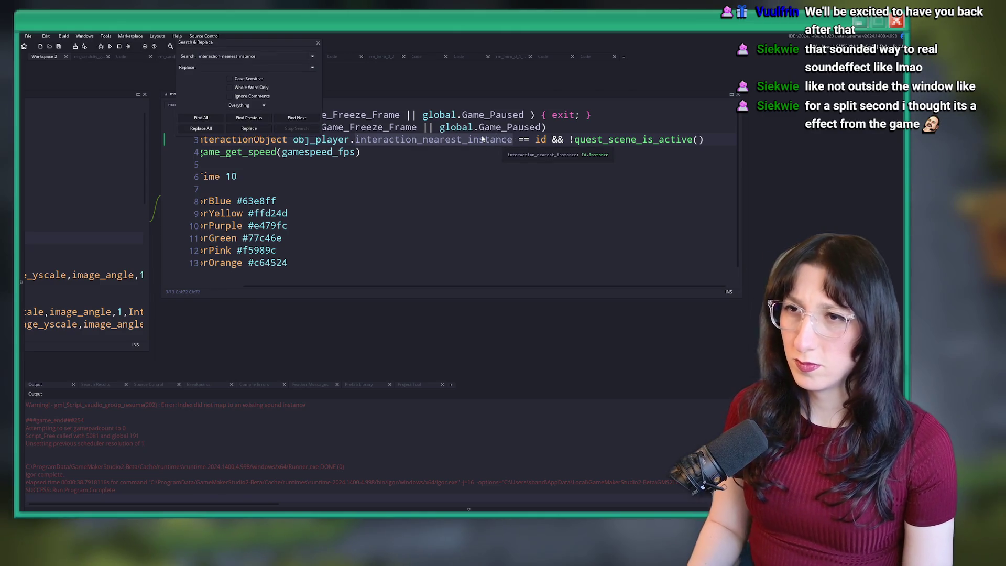
List interaction_nearest_instance assignments, comment out '&& !quest_scene_is_active()', and test at the pillar
{"action": "key", "text": "Return"}
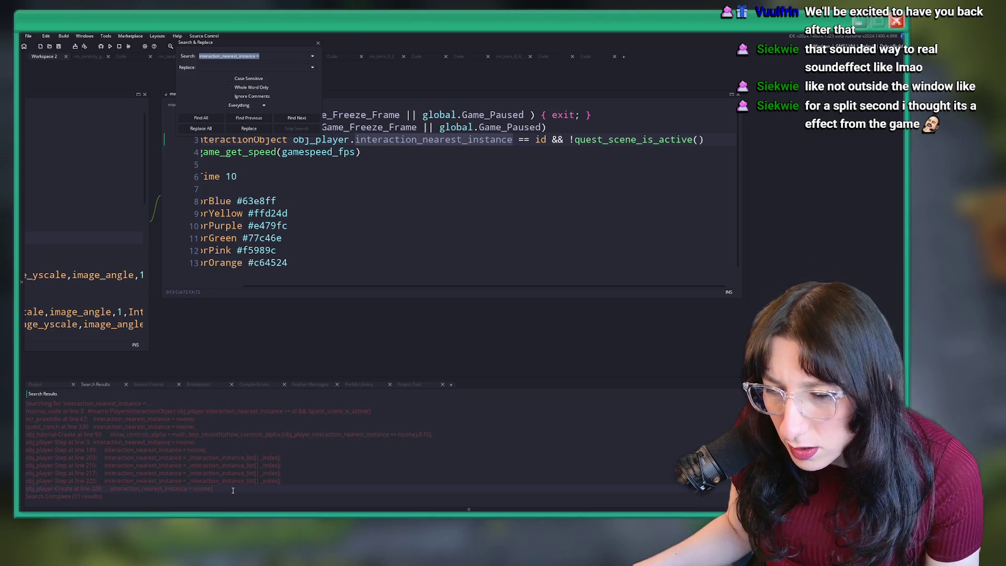
{"action": "left_click", "coordinate": [713, 142]}
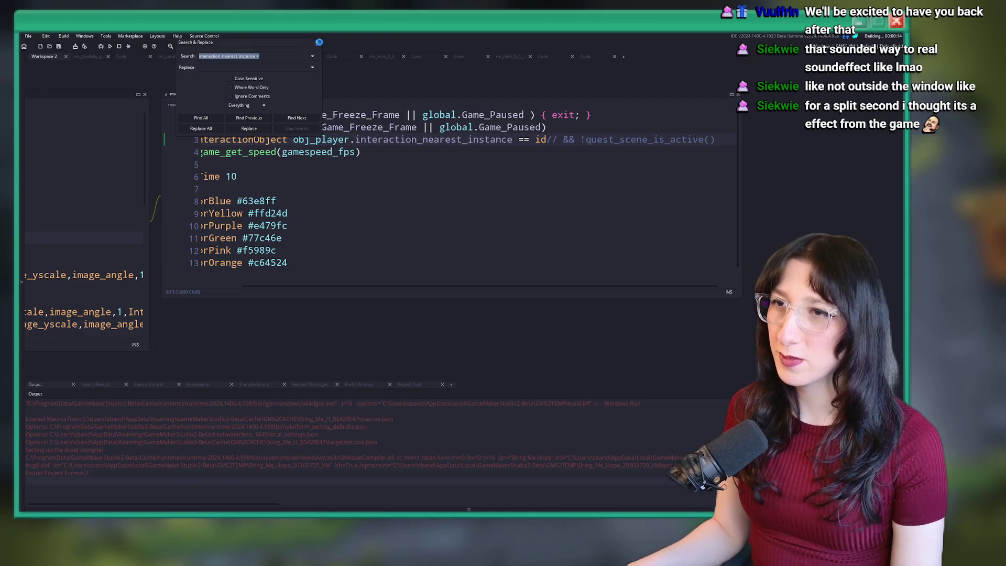
{"action": "key", "text": "Escape"}
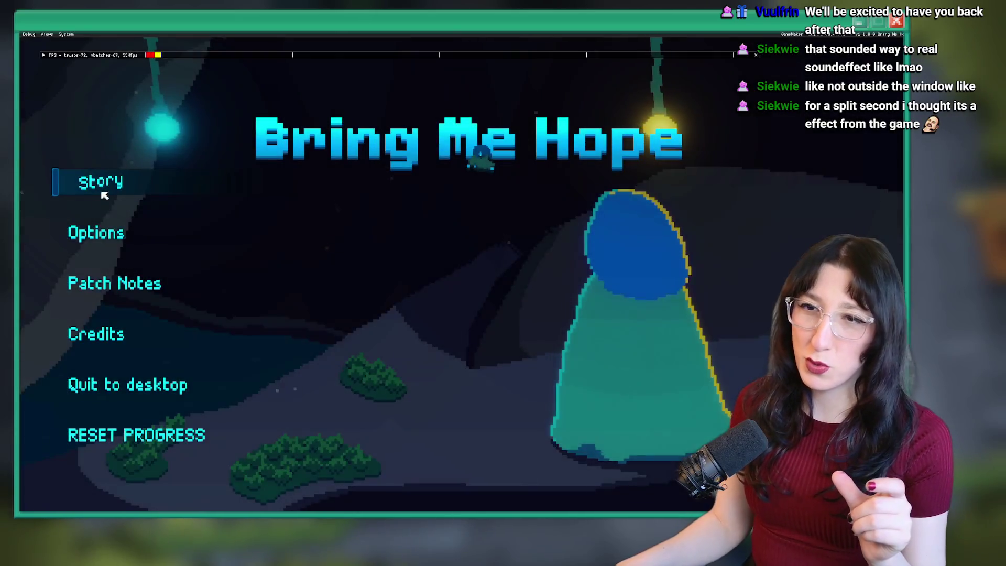
{"action": "left_click", "coordinate": [102, 186]}
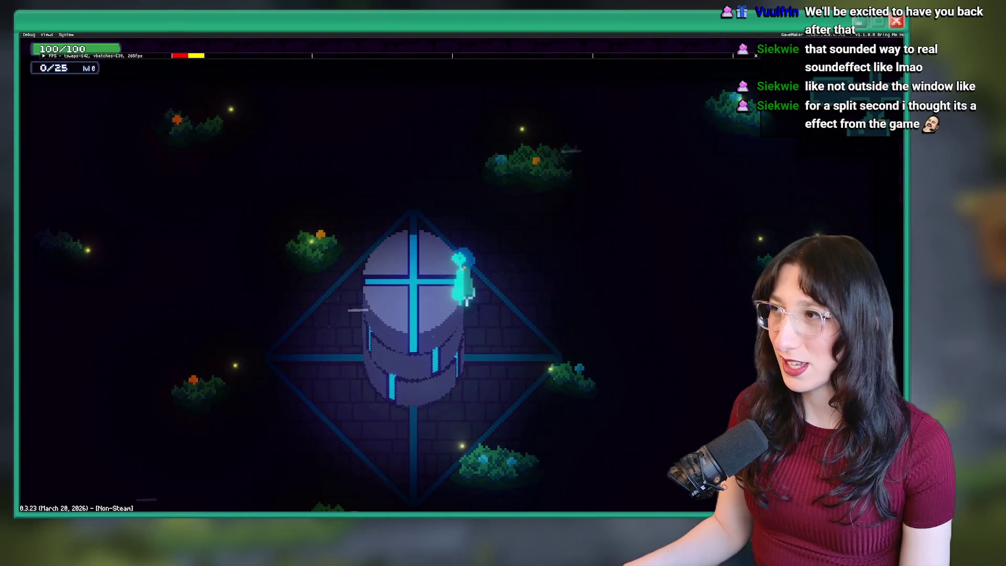
{"action": "key", "text": "Escape"}
Uncomment the quest-scene check in the macro
{"action": "left_click", "coordinate": [546, 141]}
{"action": "key", "text": "Delete"}
{"action": "key", "text": "Delete"}
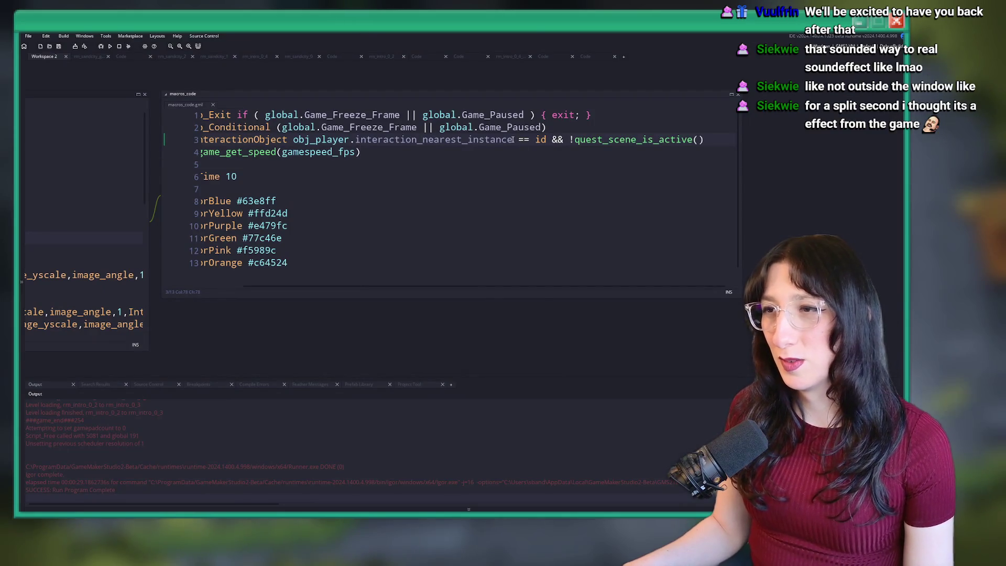
{"action": "left_click", "coordinate": [353, 152]}
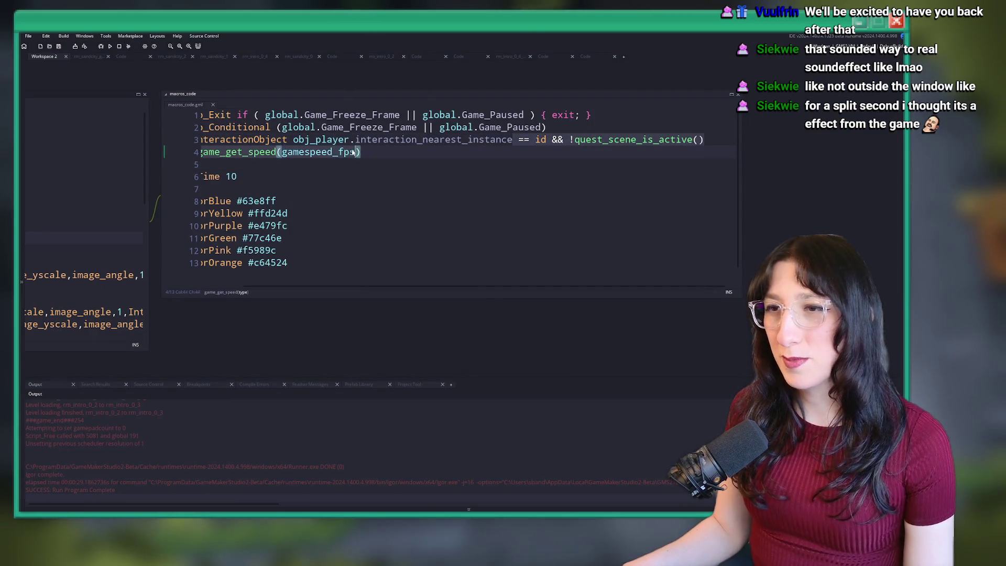
Search the project for interaction_nearest_instance assignments and open the obj_player Step match at line 222
{"action": "double_click", "coordinate": [479, 140]}
{"action": "key", "text": "ctrl+f"}
{"action": "key", "text": "Return"}
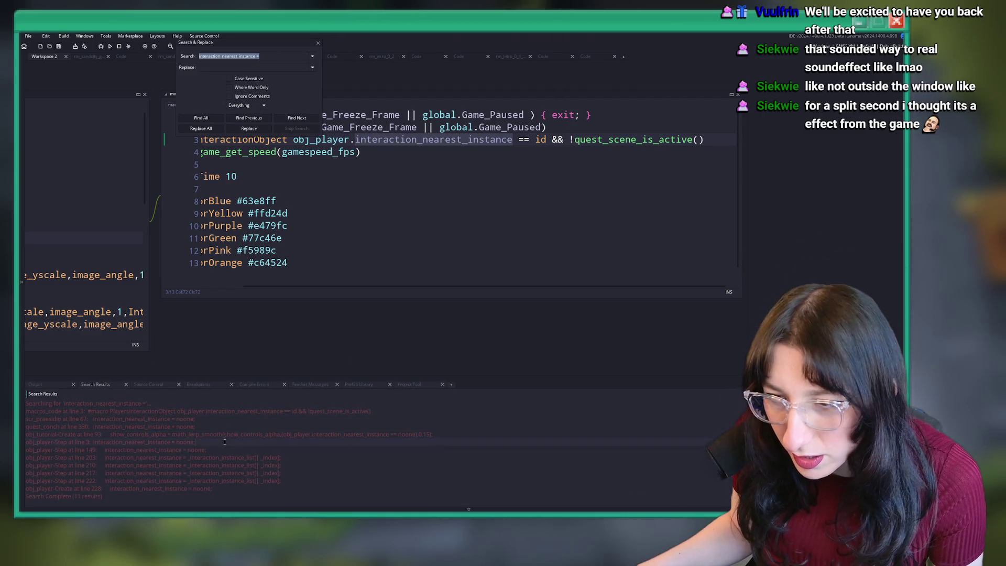
{"action": "double_click", "coordinate": [226, 482]}
{"action": "scroll", "coordinate": [446, 254], "scroll_direction": "up", "scroll_amount": 1}
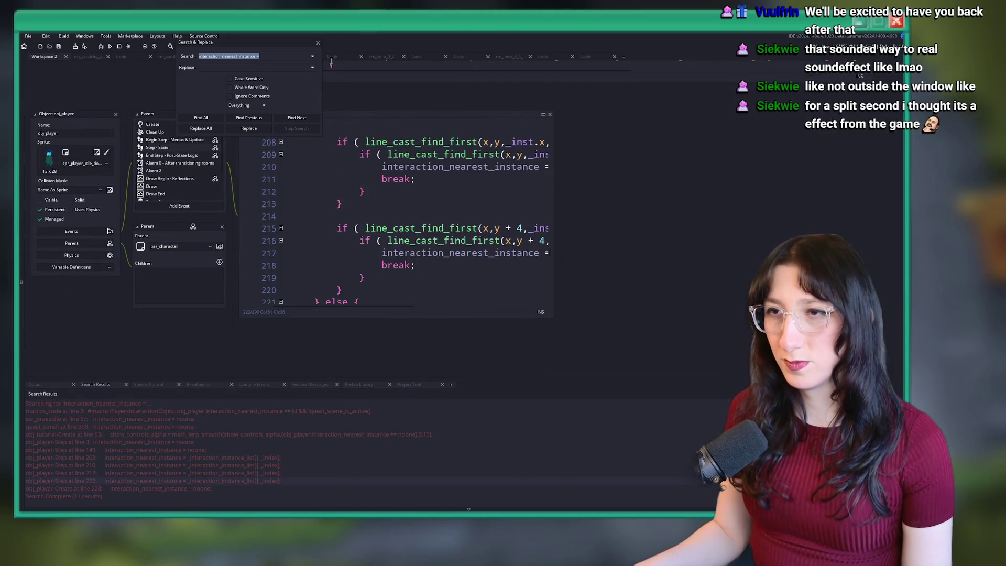
{"action": "left_click", "coordinate": [318, 44]}
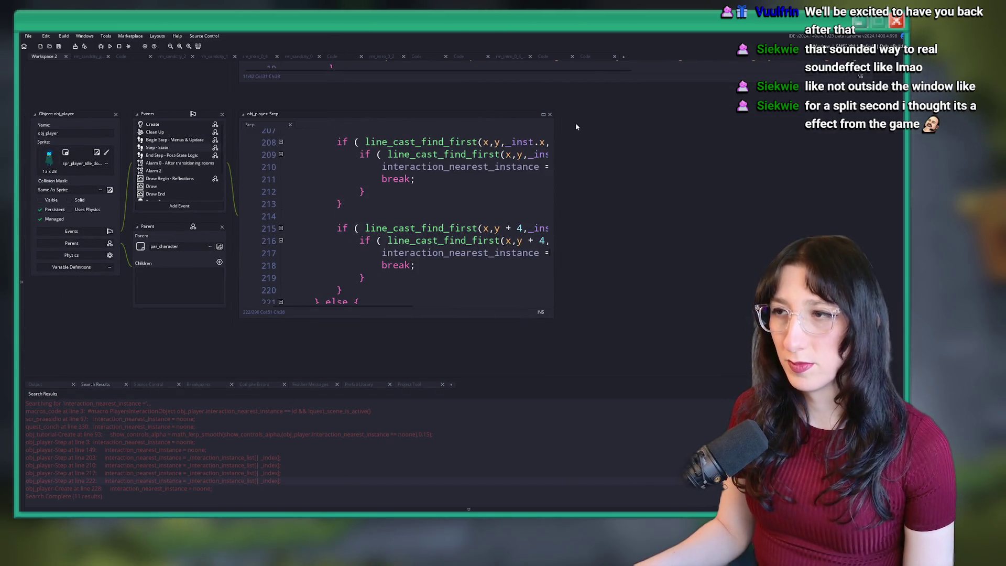
Reopen the obj_player Step match at line 222 and expand that code to full view
{"action": "left_click", "coordinate": [90, 56]}
{"action": "left_click", "coordinate": [674, 56]}
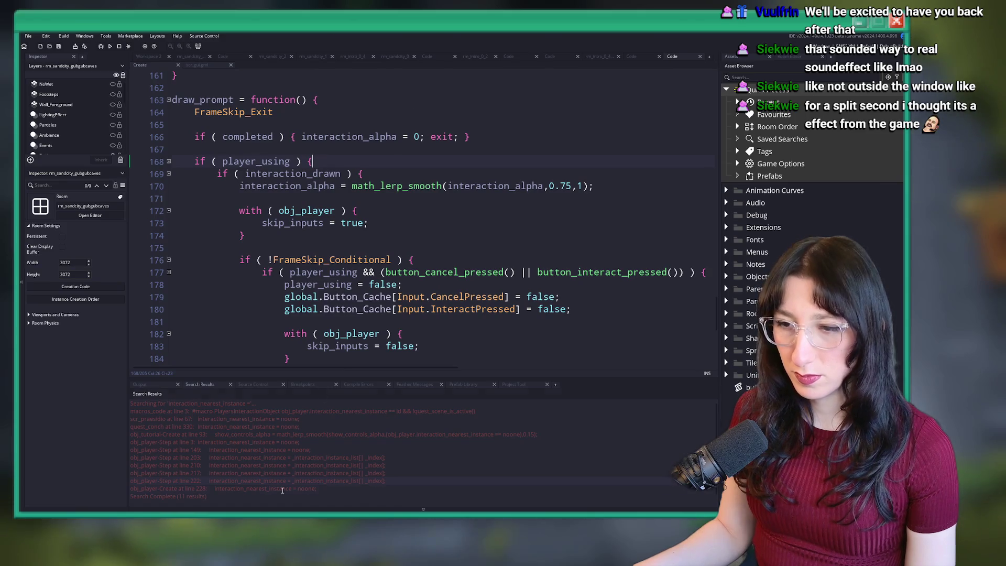
{"action": "double_click", "coordinate": [291, 483]}
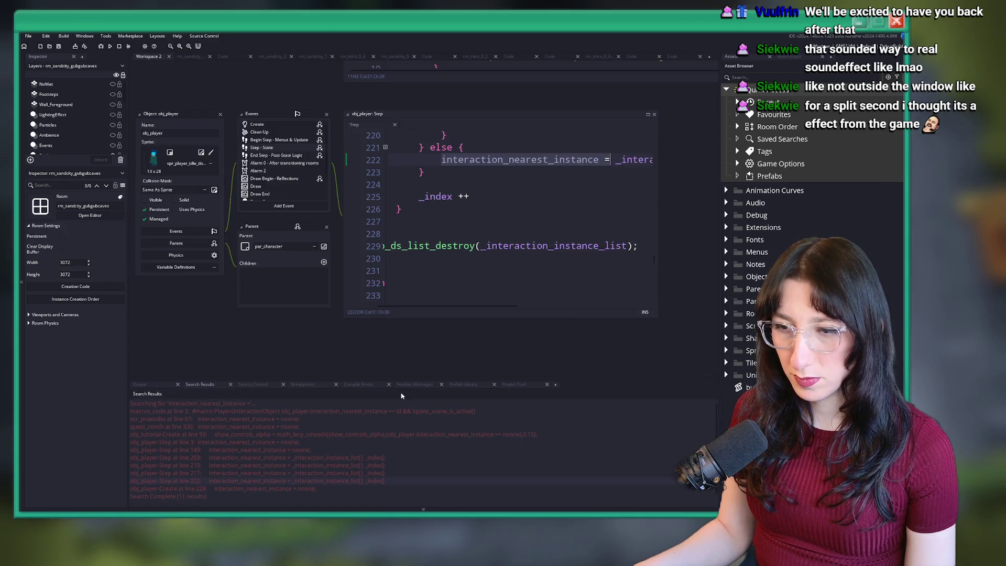
{"action": "left_click", "coordinate": [647, 115]}
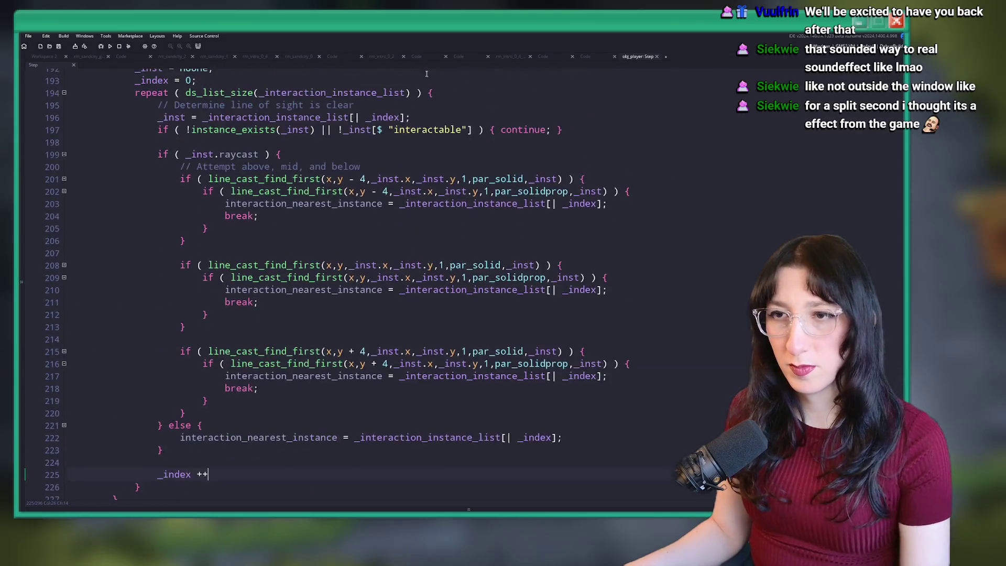
{"action": "scroll", "coordinate": [427, 118], "scroll_direction": "up", "scroll_amount": 5}
{"action": "scroll", "coordinate": [383, 451], "scroll_direction": "down", "scroll_amount": 6}
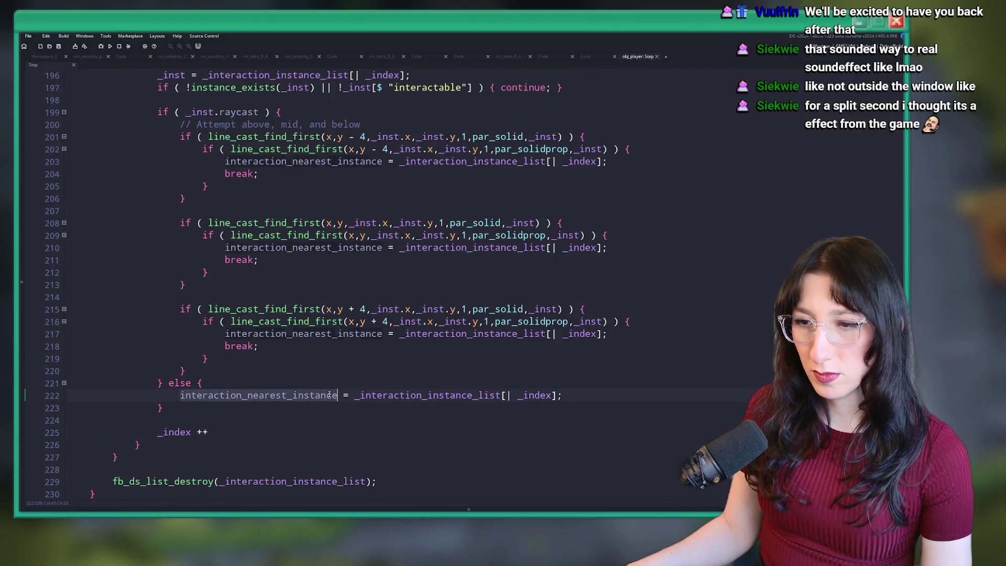
{"action": "scroll", "coordinate": [330, 396], "scroll_direction": "down", "scroll_amount": 3}
{"action": "scroll", "coordinate": [333, 356], "scroll_direction": "up", "scroll_amount": 19}
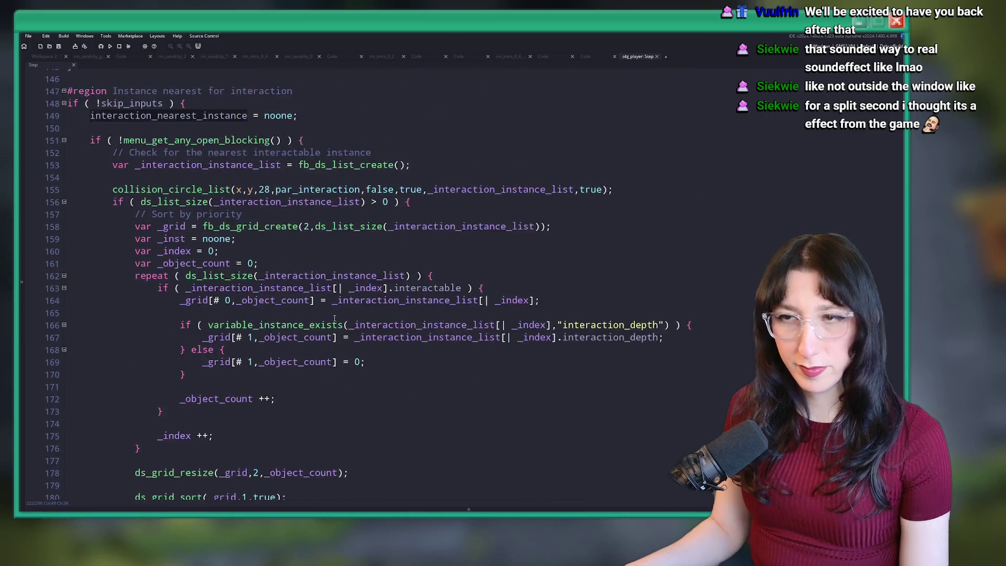
{"action": "scroll", "coordinate": [334, 318], "scroll_direction": "up", "scroll_amount": 3}
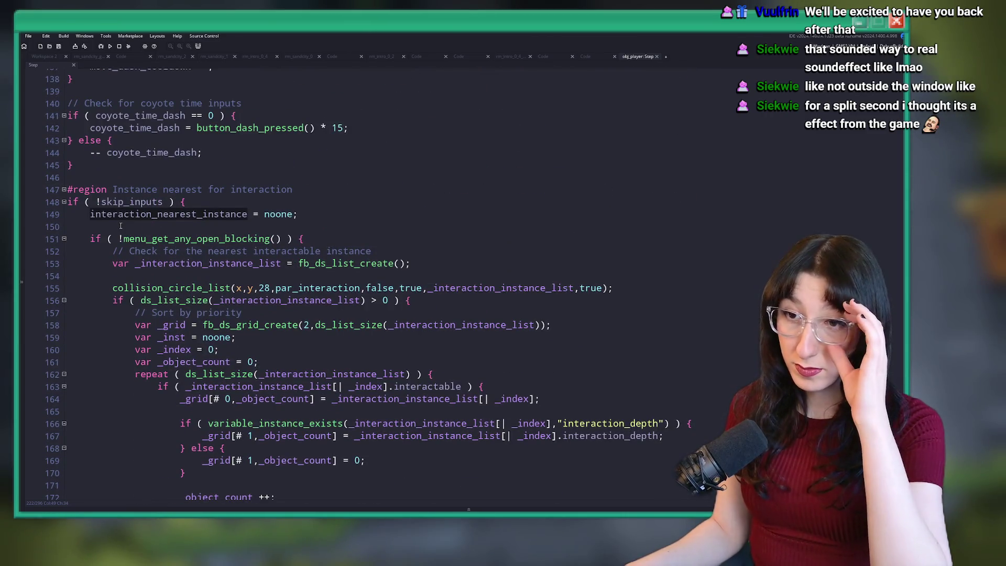
Inspect interaction_nearest_instance and skip_inputs around lines 148-149, then return to the pillar's workspace
{"action": "double_click", "coordinate": [175, 218]}
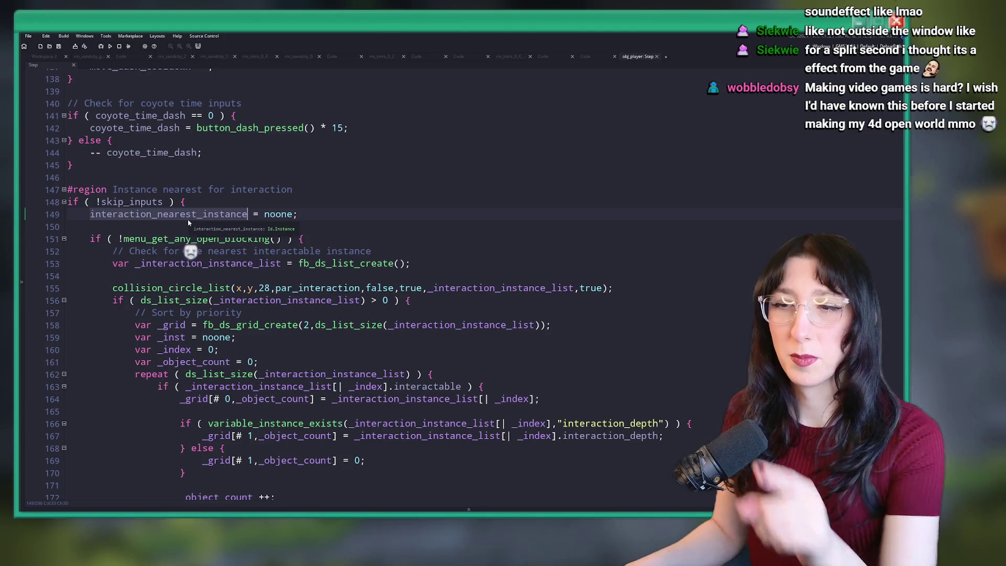
{"action": "double_click", "coordinate": [147, 201]}
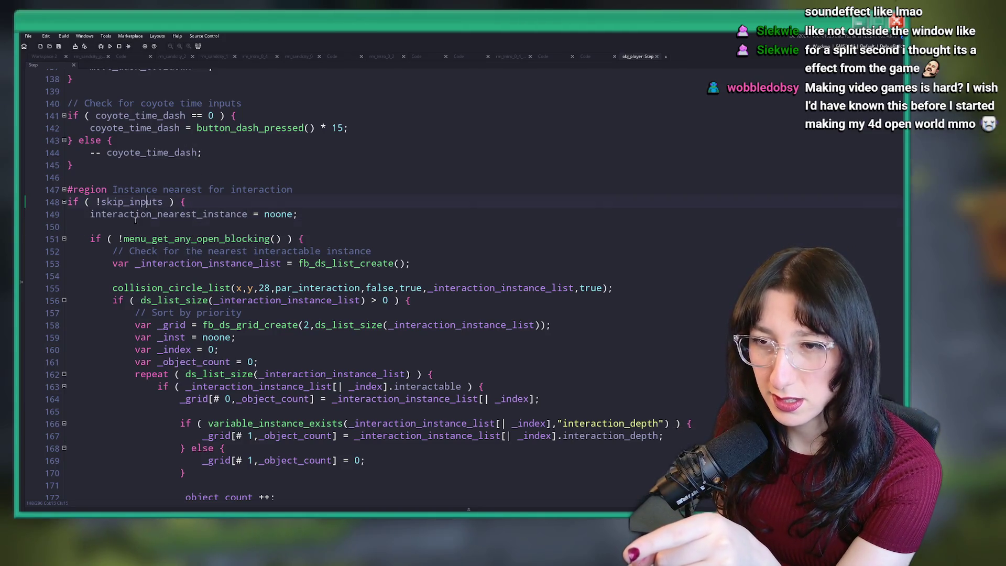
{"action": "double_click", "coordinate": [140, 214]}
{"action": "scroll", "coordinate": [152, 211], "scroll_direction": "down", "scroll_amount": 1}
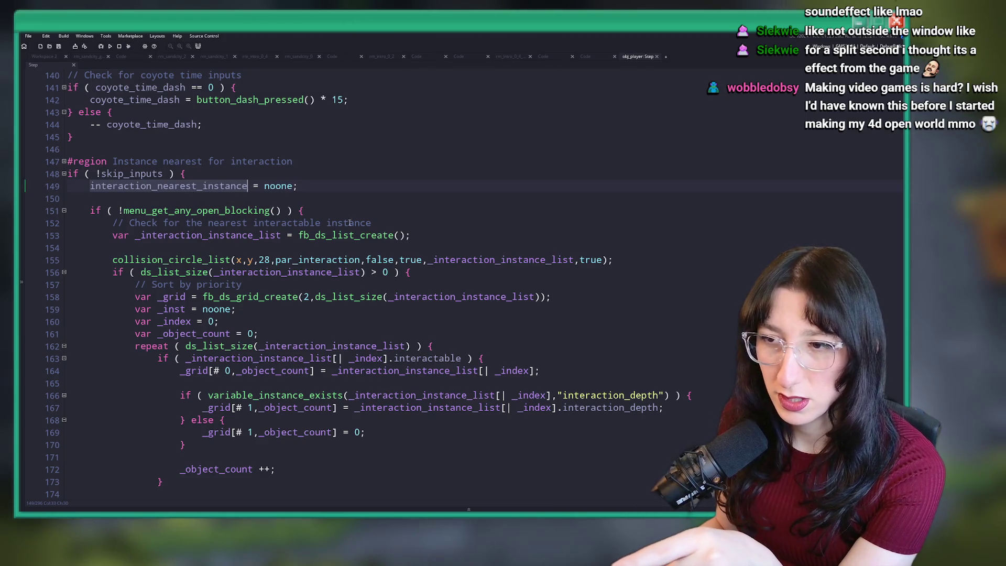
{"action": "scroll", "coordinate": [183, 283], "scroll_direction": "up", "scroll_amount": 2}
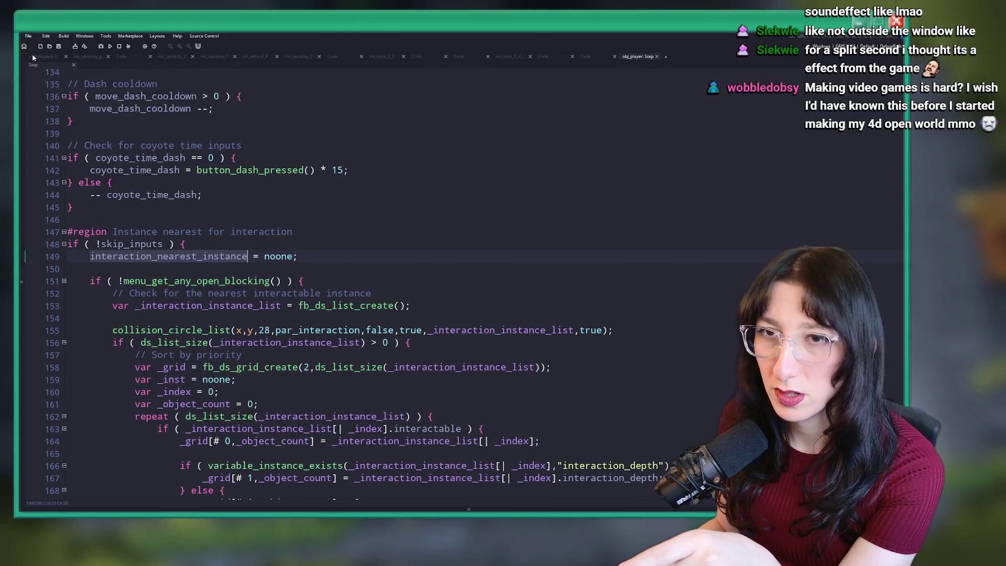
{"action": "left_click", "coordinate": [32, 57]}
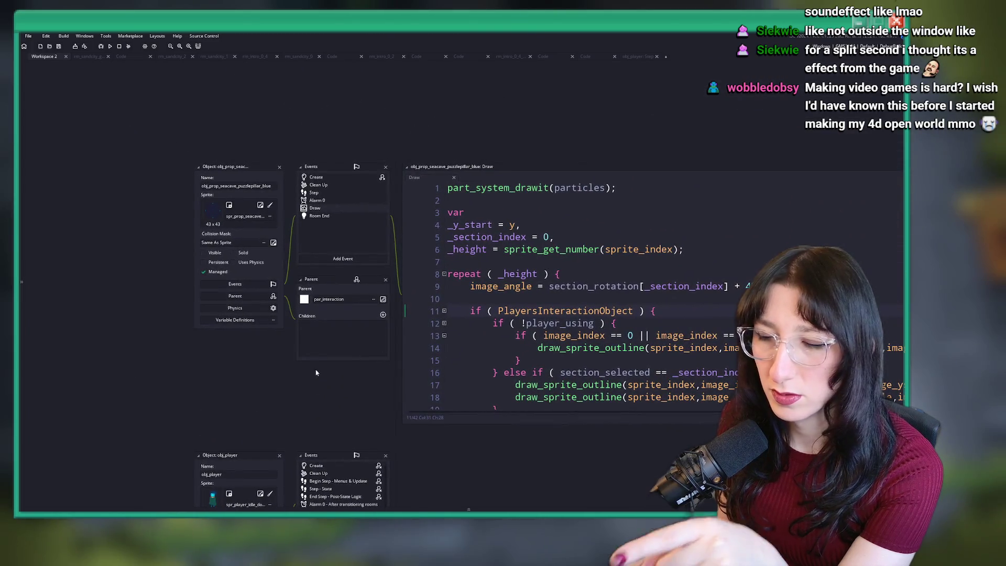
Copy the with(obj_player) skip_inputs block from the pillar's Create event
{"action": "scroll", "coordinate": [316, 348], "scroll_direction": "down", "scroll_amount": 4}
{"action": "mouse_move", "coordinate": [297, 274]}
{"action": "left_mouse_down"}
{"action": "mouse_move", "coordinate": [246, 181]}
{"action": "mouse_move", "coordinate": [314, 164]}
{"action": "mouse_move", "coordinate": [308, 231]}
{"action": "mouse_move", "coordinate": [252, 292]}
{"action": "mouse_move", "coordinate": [283, 287]}
{"action": "left_mouse_up"}
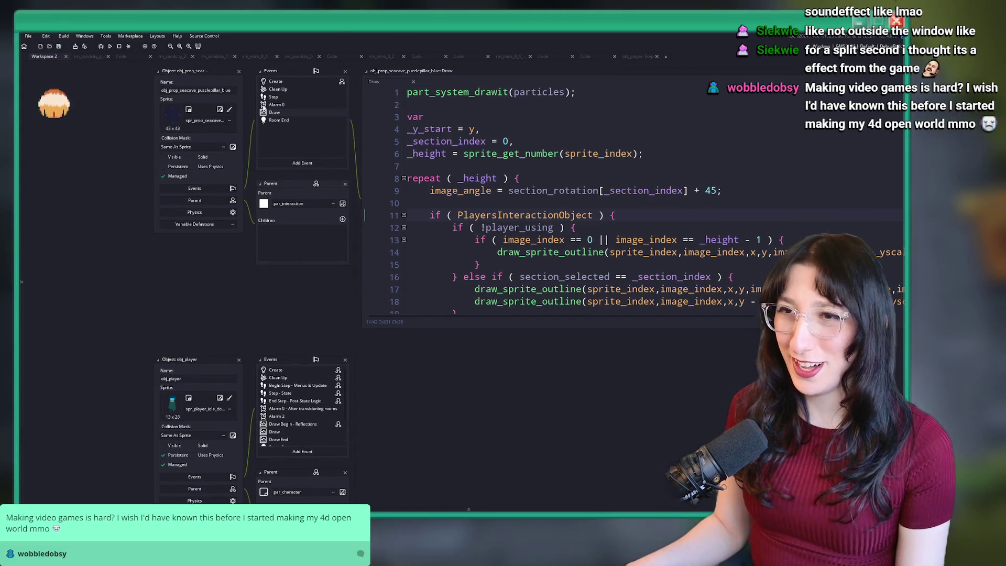
{"action": "left_click", "coordinate": [653, 153]}
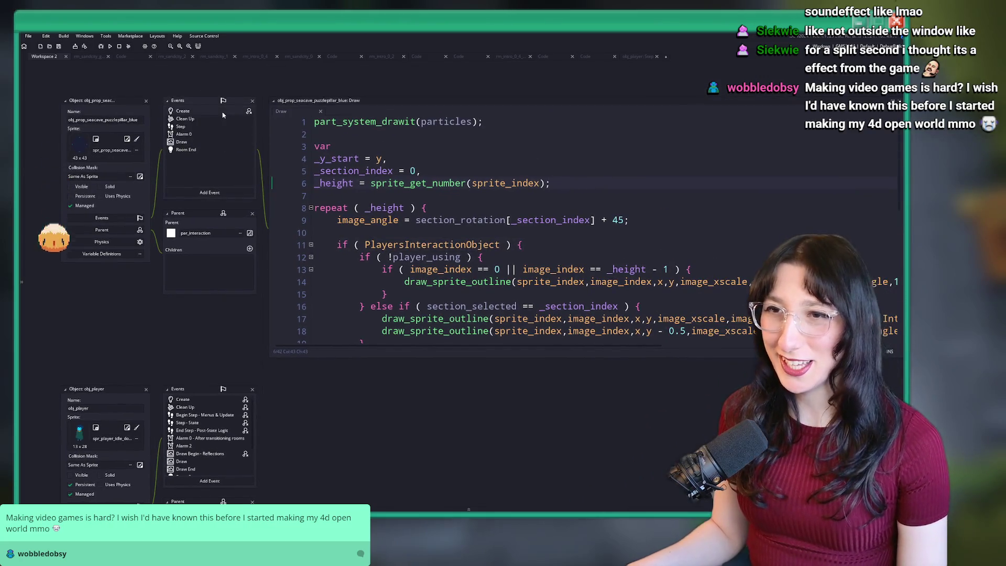
{"action": "double_click", "coordinate": [222, 112]}
{"action": "left_click_drag", "start_coordinate": [266, 224], "coordinate": [127, 214]}
{"action": "key", "text": "ctrl+c"}
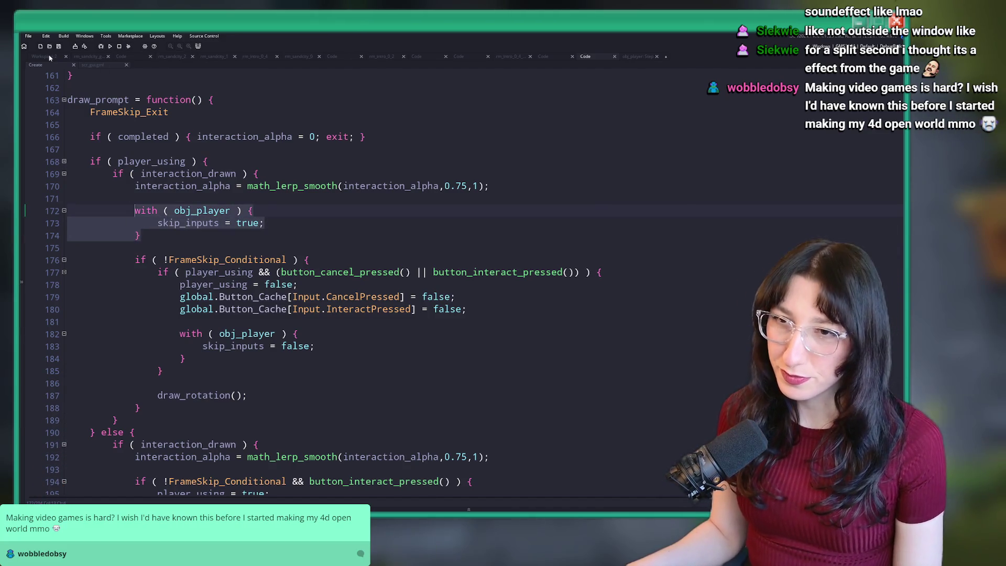
Review the pillar's Step event, then add a Begin Step event to the pillar
{"action": "left_click", "coordinate": [51, 58]}
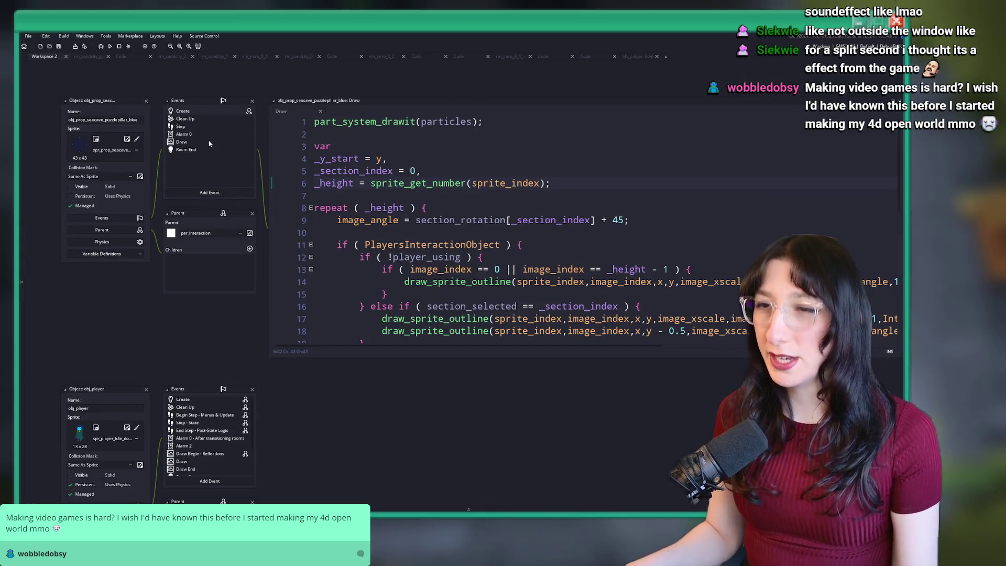
{"action": "left_click", "coordinate": [218, 194]}
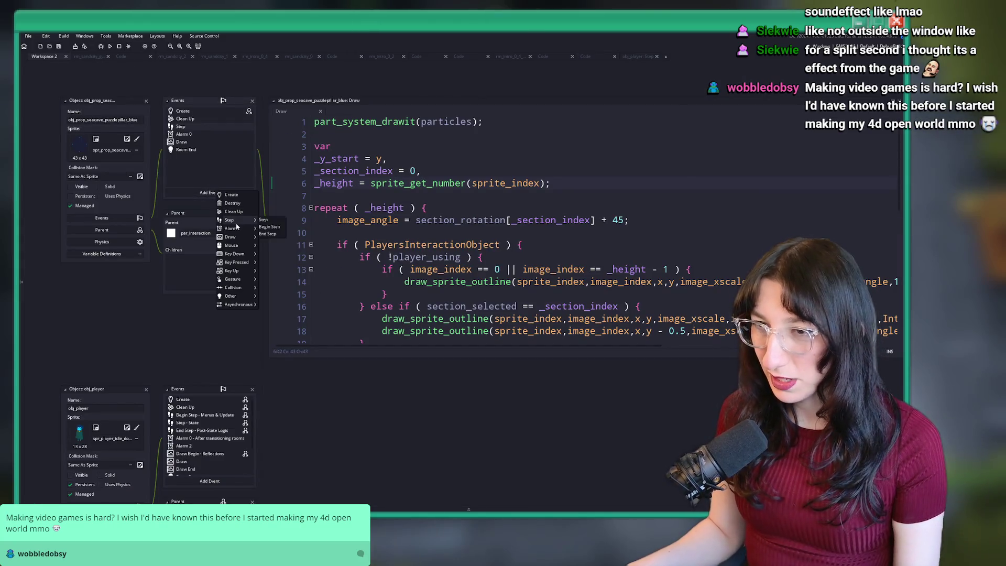
{"action": "double_click", "coordinate": [209, 127]}
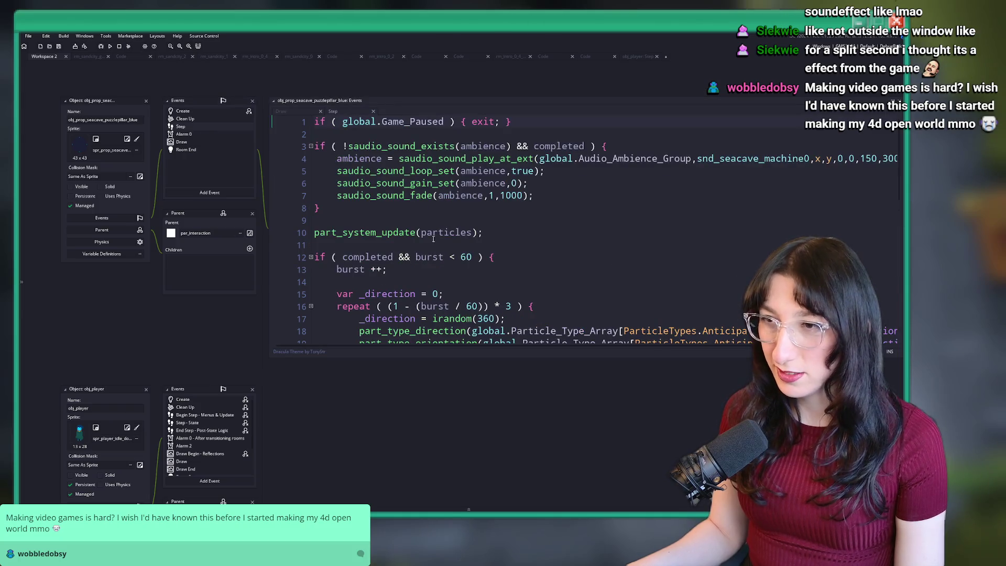
{"action": "scroll", "coordinate": [507, 284], "scroll_direction": "down", "scroll_amount": 10}
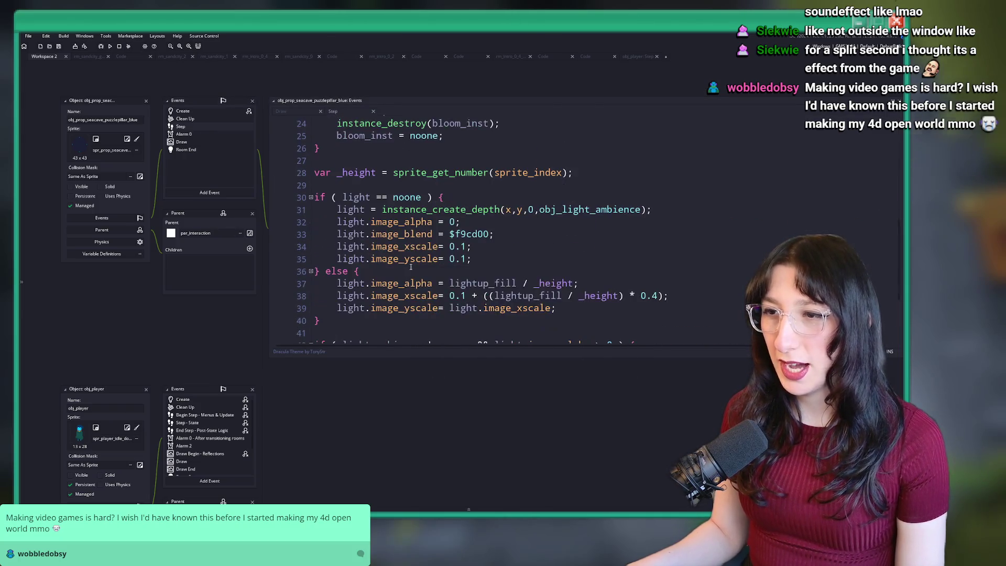
{"action": "left_click", "coordinate": [219, 193]}
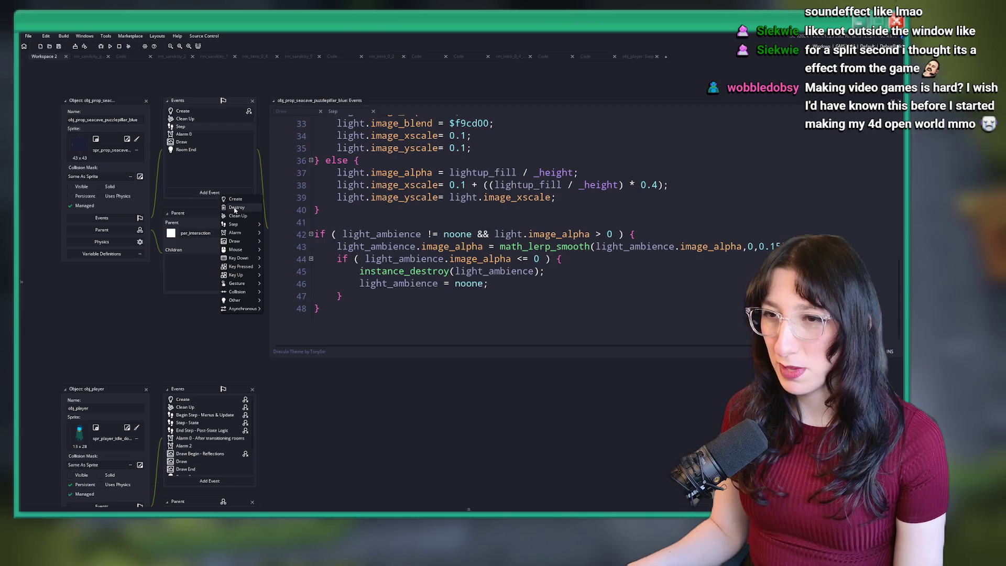
{"action": "left_click", "coordinate": [273, 231]}
Write Begin Step as 'if ( player_using ) {' wrapping the pasted skip_inputs block, then run with F5
{"action": "key", "text": "ctrl+a"}
{"action": "key", "text": "BackSpace"}
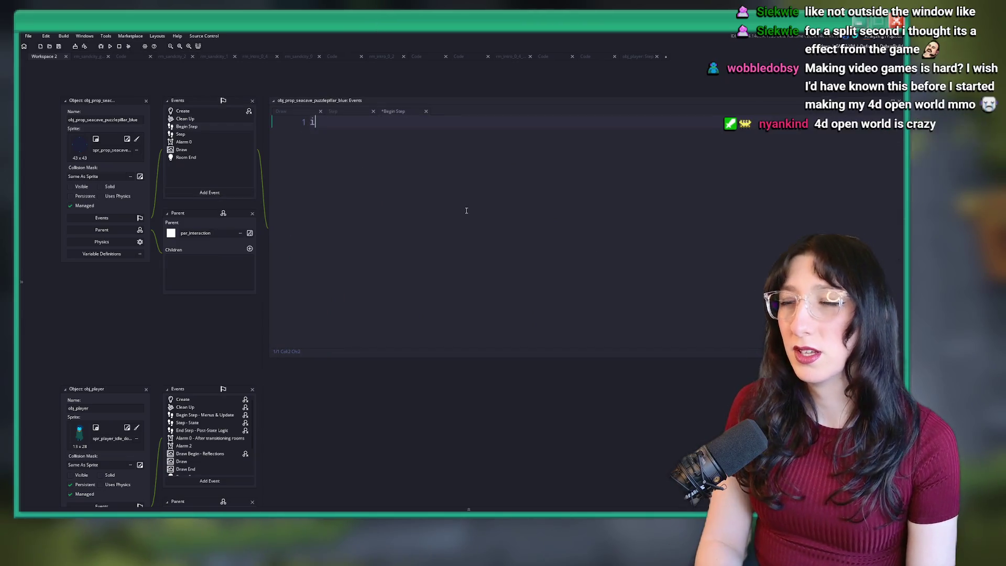
{"action": "type", "text": "if ( player_using ) {"}
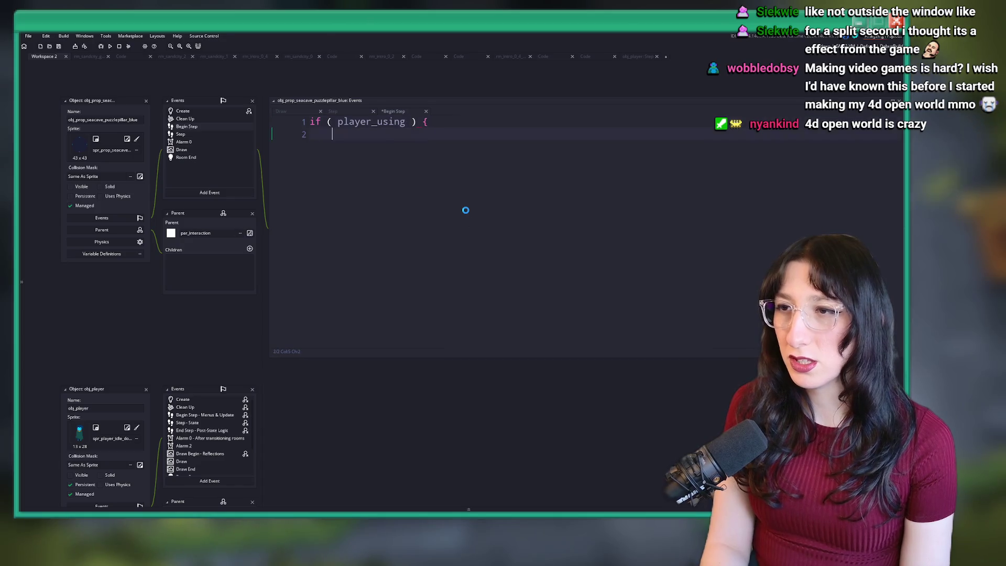
{"action": "key", "text": "Return"}
{"action": "key", "text": "ctrl+v"}
{"action": "left_click_drag", "start_coordinate": [401, 138], "coordinate": [385, 159]}
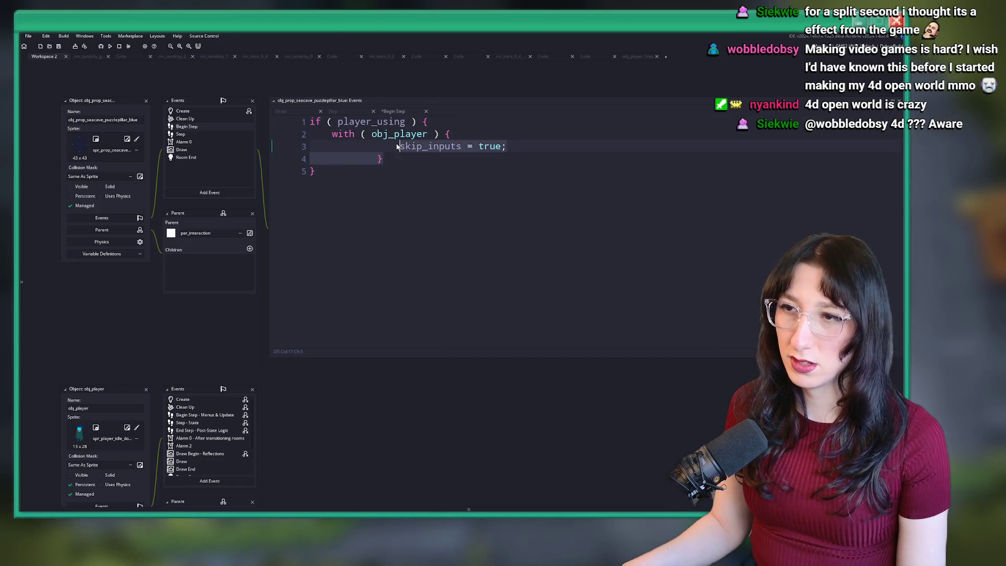
{"action": "key", "text": "shift+Tab"}
{"action": "key", "text": "shift+Tab"}
{"action": "left_click", "coordinate": [516, 146]}
{"action": "key", "text": "F5"}
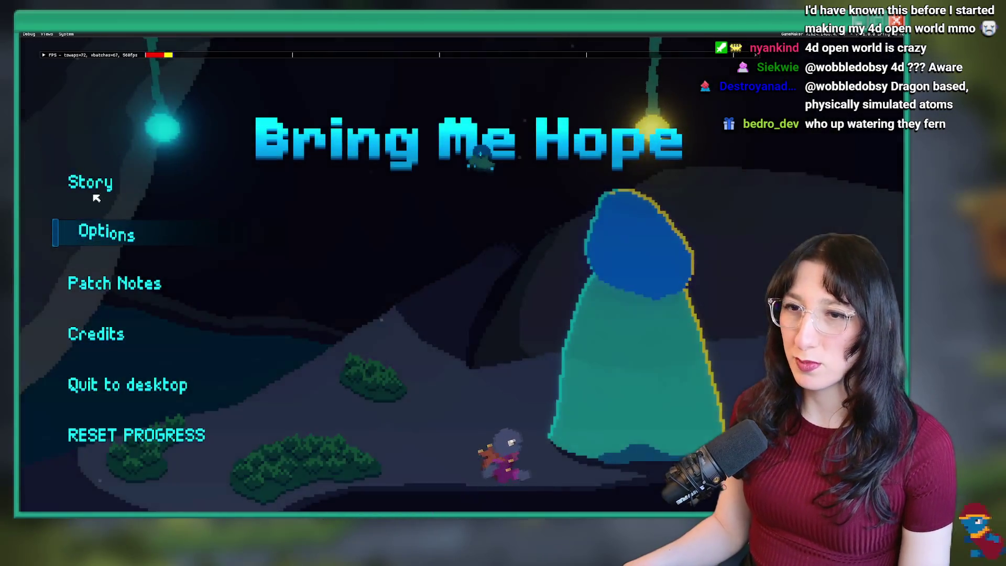
Play Story mode to the glowing pillar shrine, close the game, and select the Begin Step code
{"action": "left_click", "coordinate": [102, 194]}
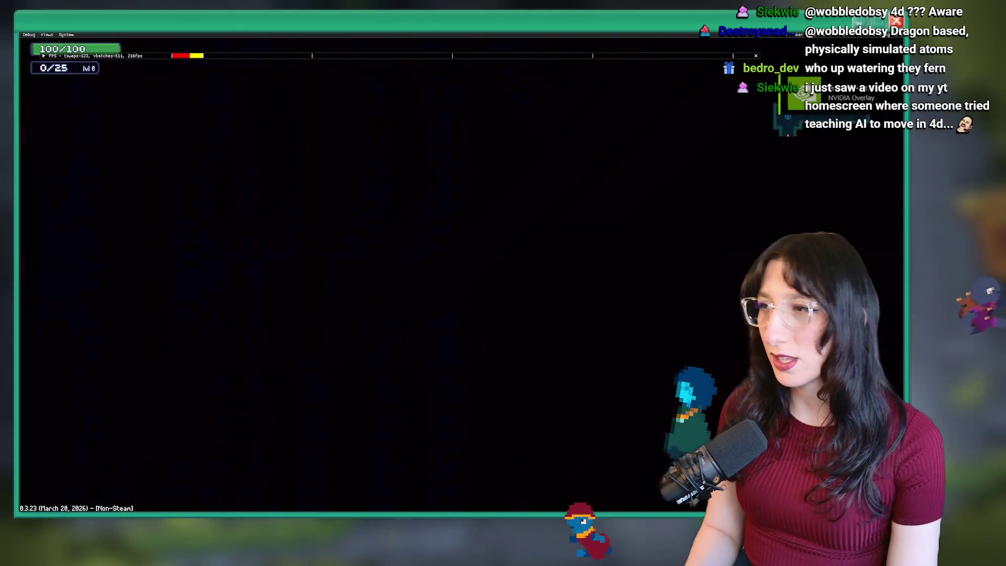
{"action": "key", "text": "a"}
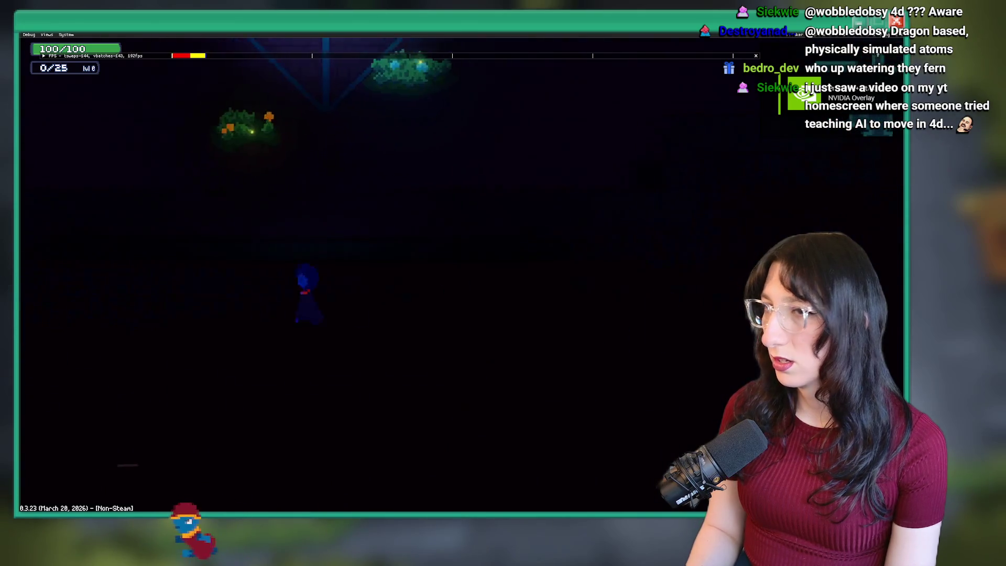
{"action": "key", "text": "s"}
{"action": "key", "text": "d"}
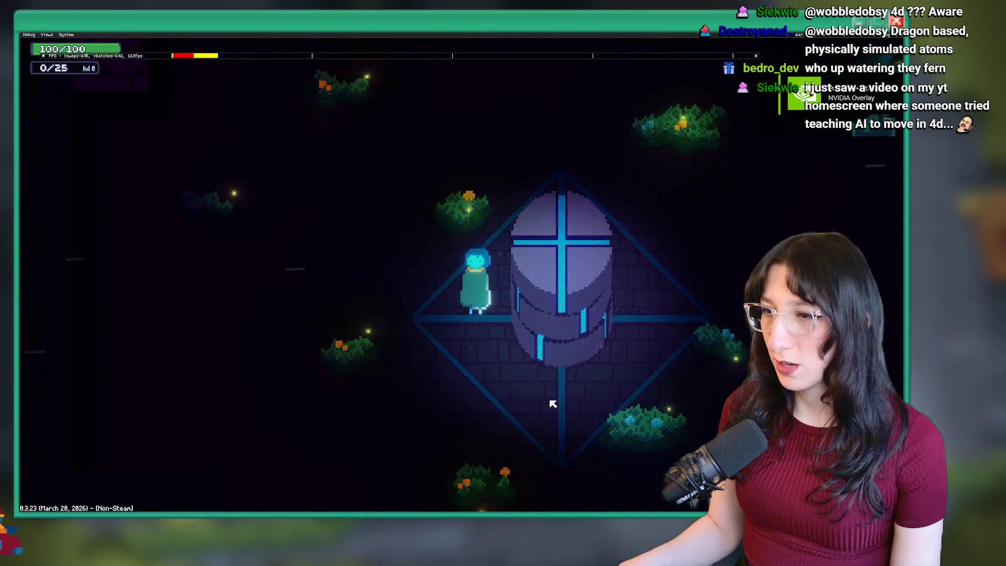
{"action": "key", "text": "Escape"}
{"action": "key", "text": "ctrl+a"}
{"action": "key", "text": "ctrl+c"}
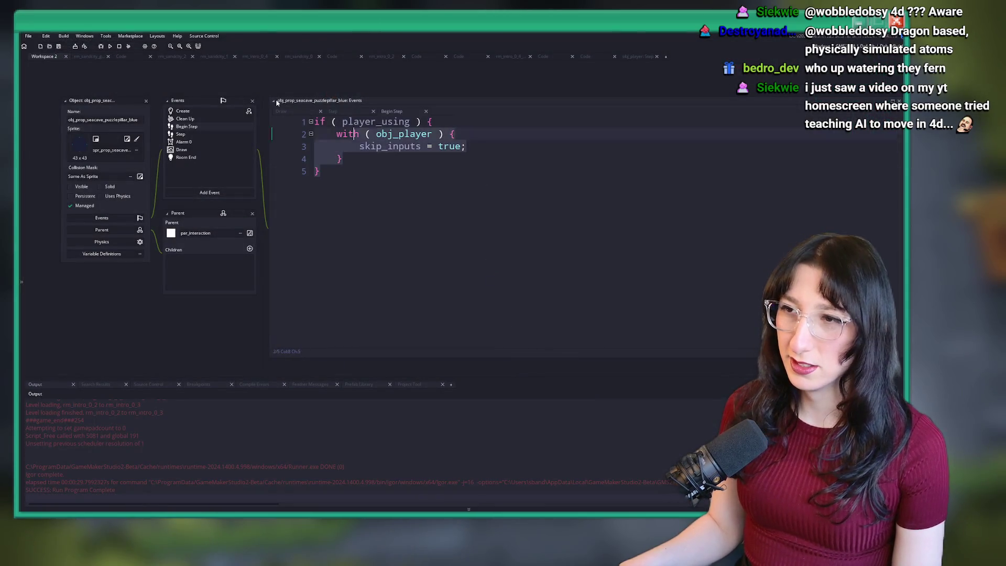
Delete the Begin Step event and paste its player_using block into Step after line 1
{"action": "right_click", "coordinate": [188, 128]}
{"action": "left_click", "coordinate": [221, 199]}
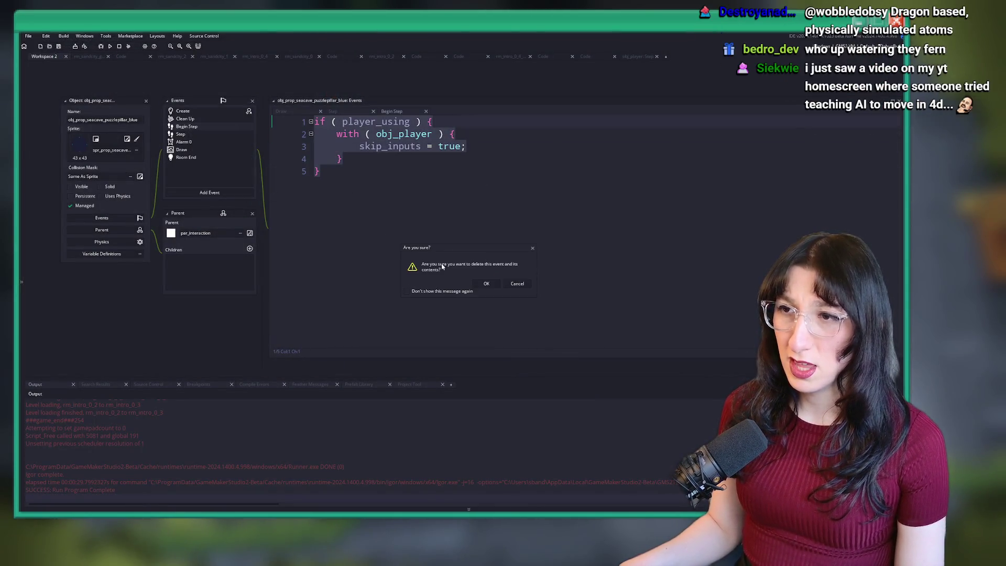
{"action": "key", "text": "Return"}
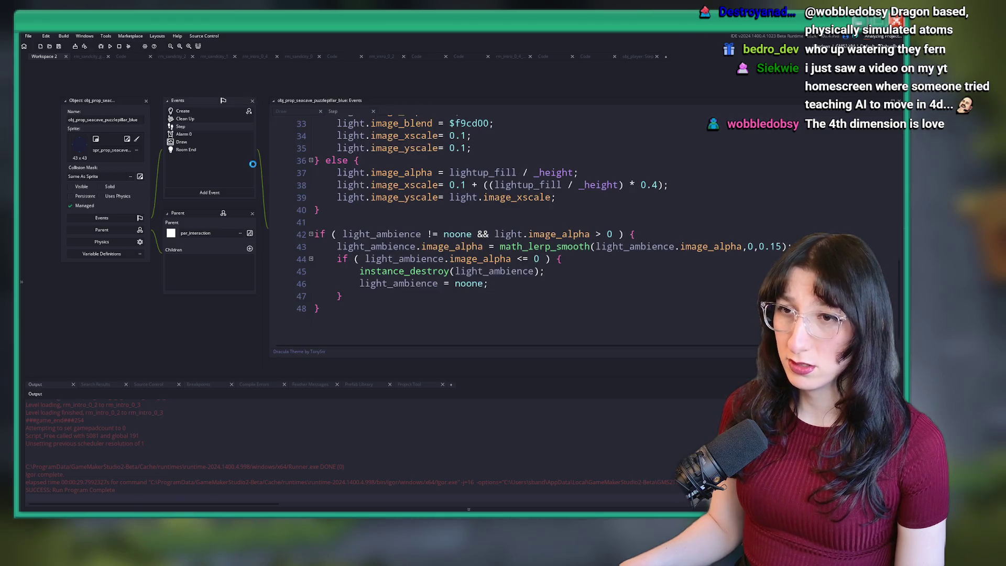
{"action": "scroll", "coordinate": [455, 218], "scroll_direction": "up", "scroll_amount": 10}
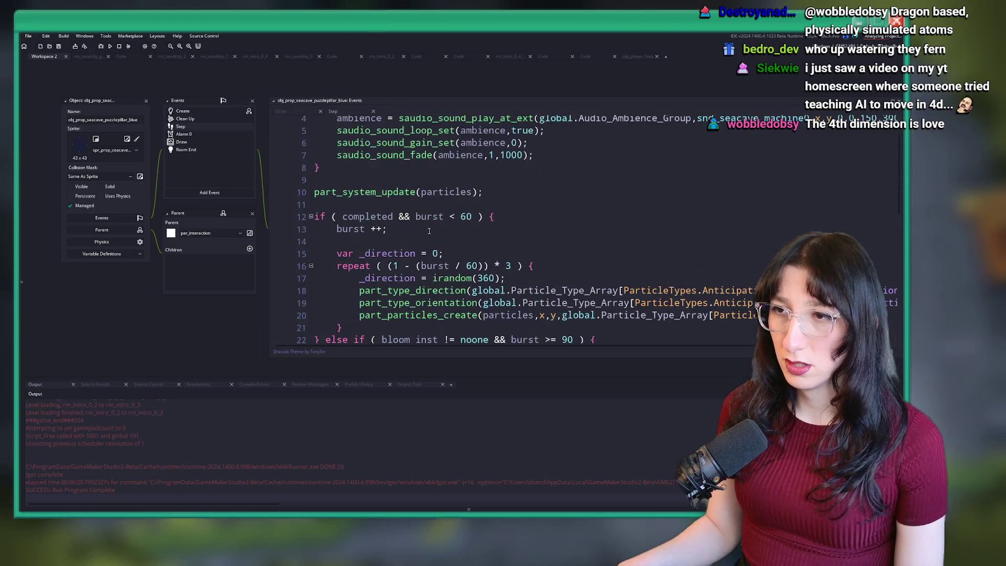
{"action": "key", "text": "ctrl+v"}
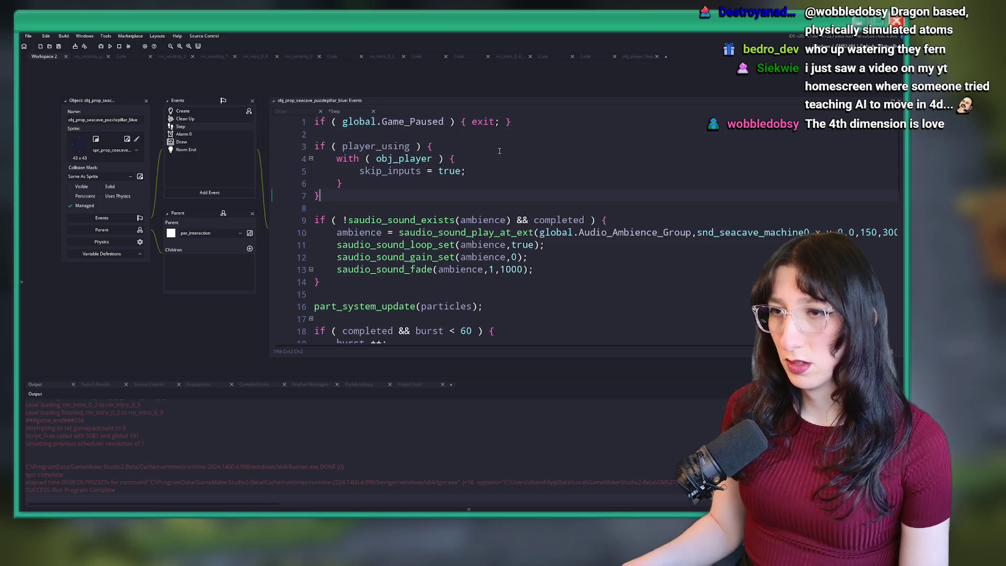
{"action": "left_click", "coordinate": [459, 164]}
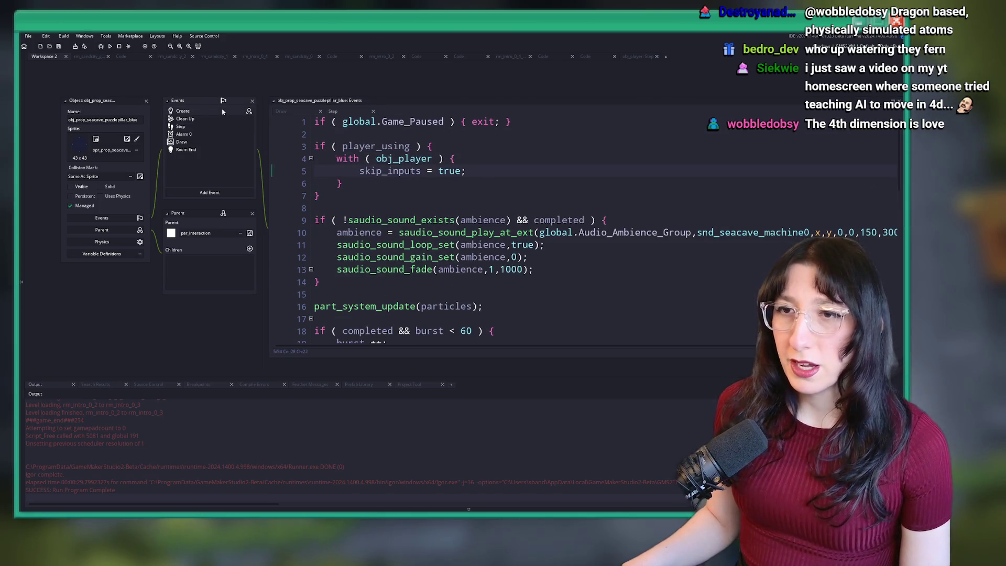
Open the pillar's Create event code
{"action": "double_click", "coordinate": [223, 112]}
{"action": "left_click", "coordinate": [295, 159]}
{"action": "scroll", "coordinate": [299, 159], "scroll_direction": "down", "scroll_amount": 7}
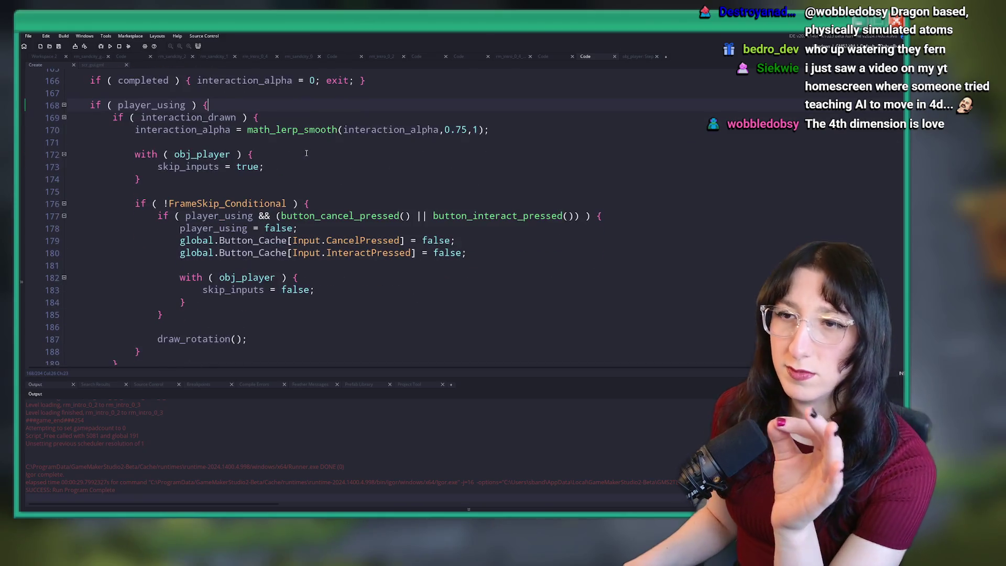
Scroll the pillar's Create code up to draw_rotation, then down to draw_prompt at line 163
{"action": "scroll", "coordinate": [304, 160], "scroll_direction": "up", "scroll_amount": 20}
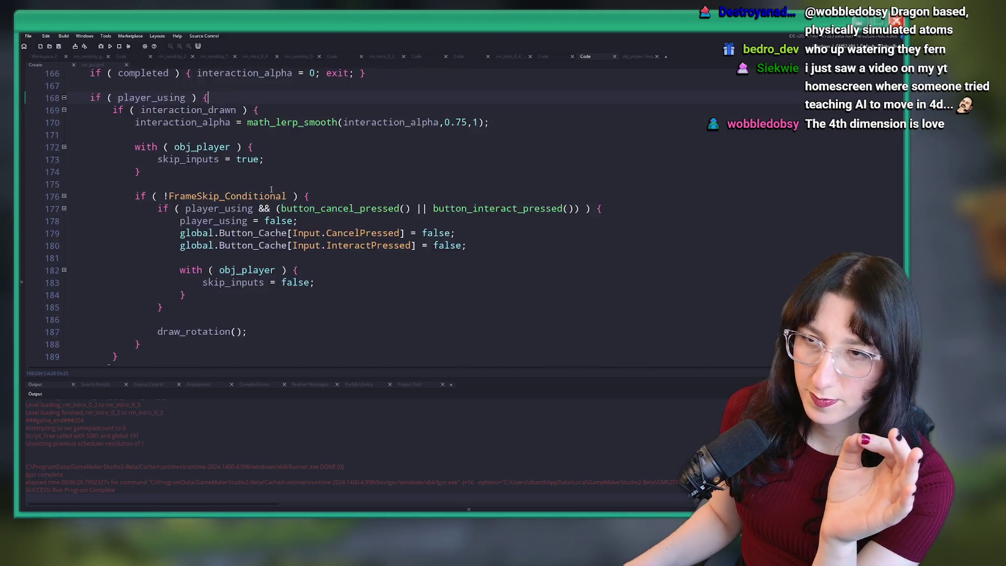
{"action": "scroll", "coordinate": [237, 196], "scroll_direction": "up", "scroll_amount": 5}
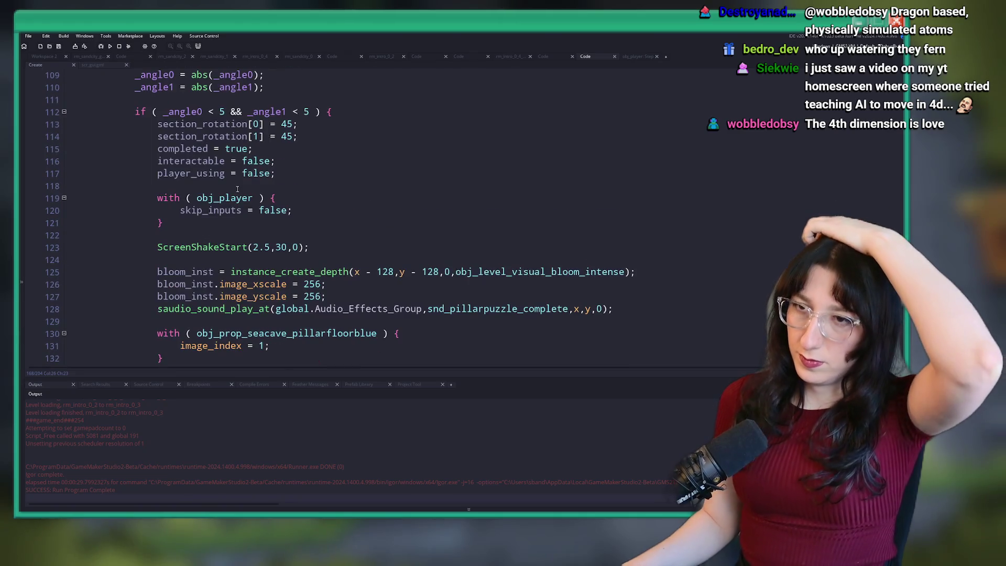
{"action": "scroll", "coordinate": [237, 189], "scroll_direction": "up", "scroll_amount": 19}
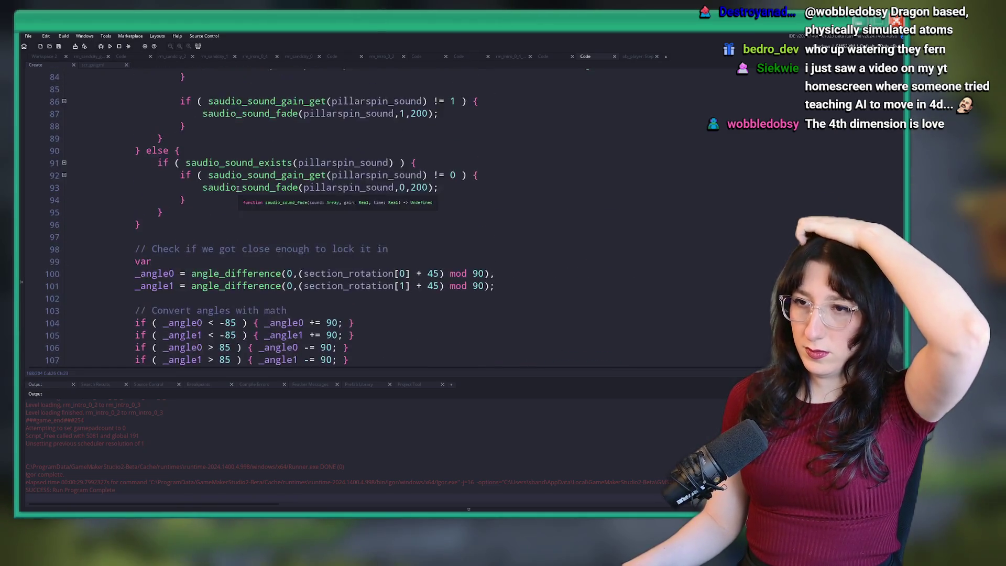
{"action": "scroll", "coordinate": [236, 186], "scroll_direction": "up", "scroll_amount": 2}
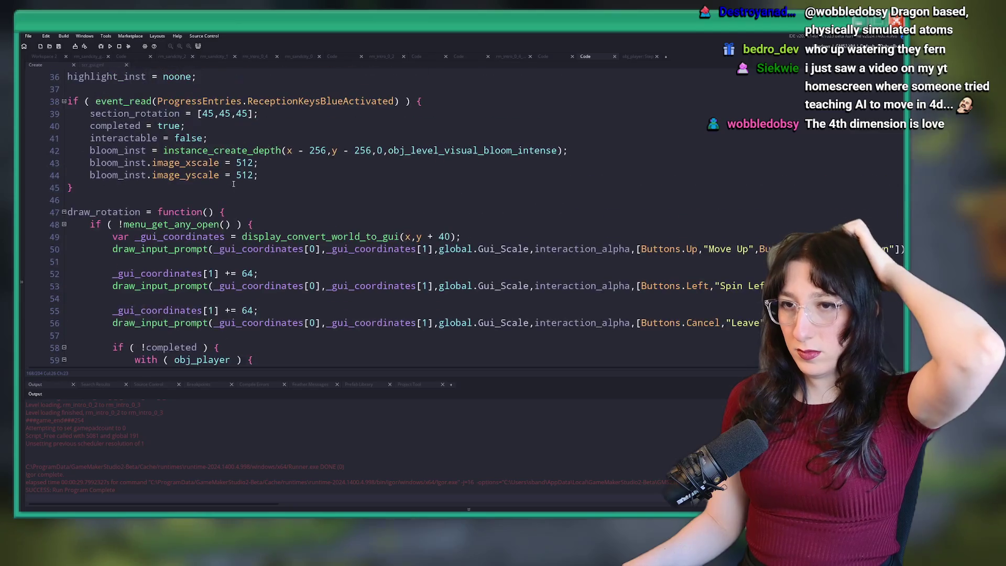
{"action": "scroll", "coordinate": [231, 187], "scroll_direction": "down", "scroll_amount": 7}
{"action": "scroll", "coordinate": [225, 188], "scroll_direction": "up", "scroll_amount": 3}
{"action": "scroll", "coordinate": [225, 187], "scroll_direction": "up", "scroll_amount": 2}
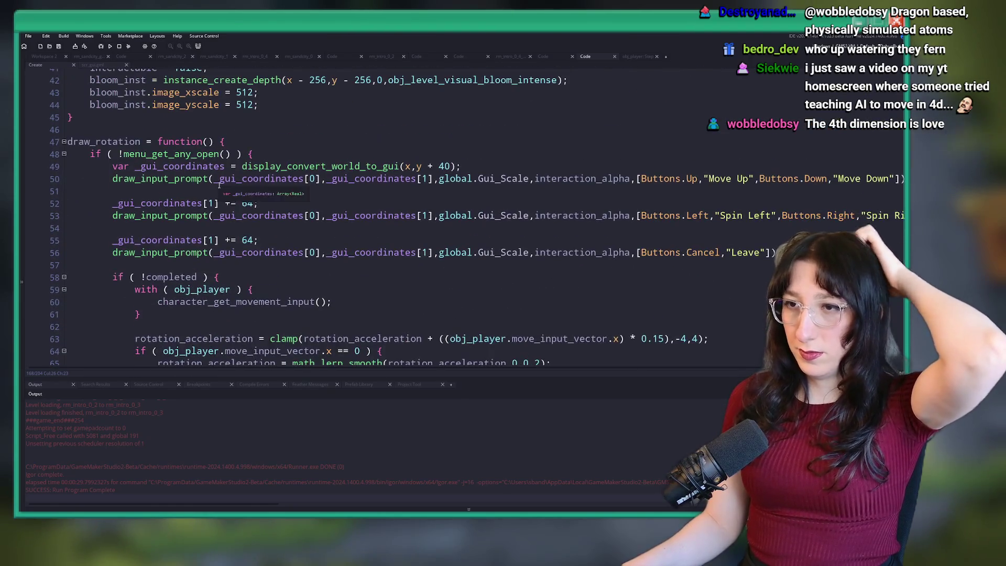
{"action": "double_click", "coordinate": [142, 148]}
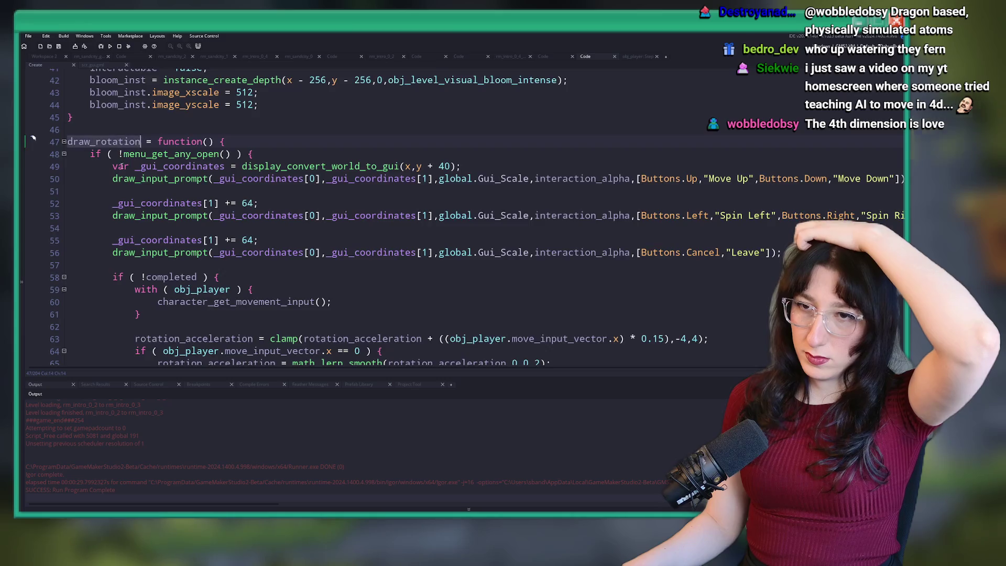
{"action": "scroll", "coordinate": [152, 236], "scroll_direction": "down", "scroll_amount": 20}
{"action": "scroll", "coordinate": [154, 237], "scroll_direction": "down", "scroll_amount": 15}
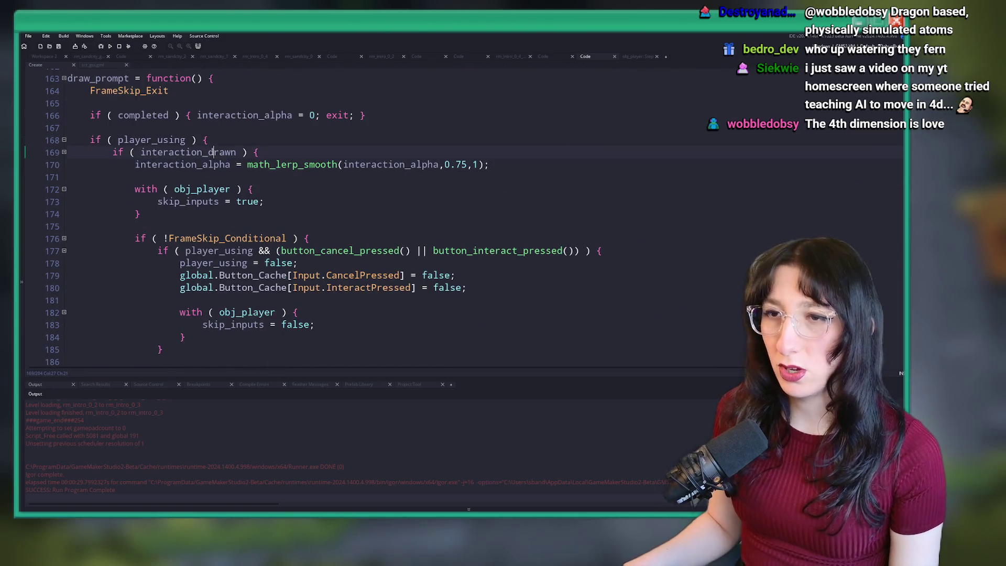
Find all 'interaction_drawn =' assignments and check the scr_gui matches at lines 116 and 31
{"action": "type", "text": "="}
{"action": "key", "text": "Return"}
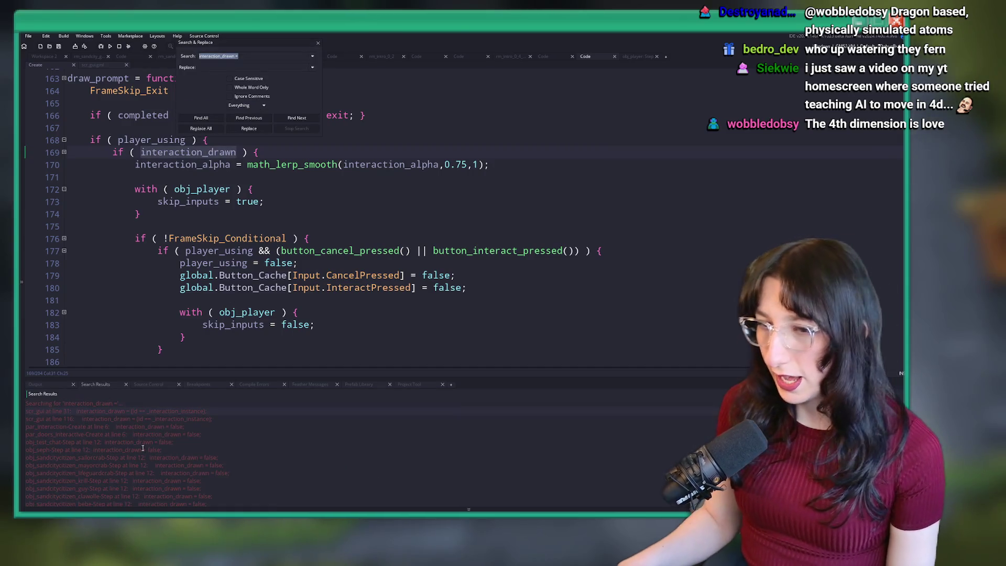
{"action": "scroll", "coordinate": [168, 454], "scroll_direction": "up", "scroll_amount": 2}
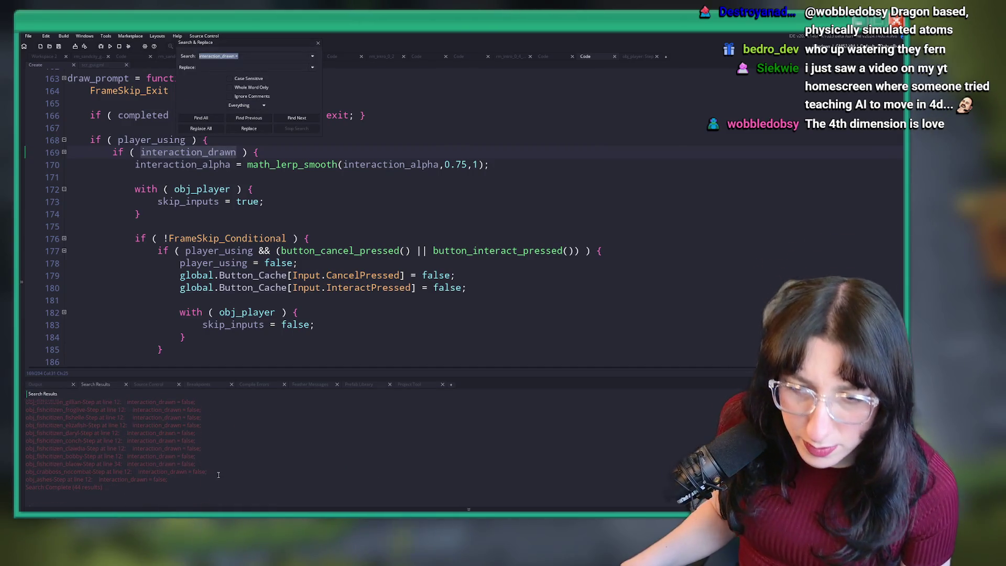
{"action": "double_click", "coordinate": [103, 419]}
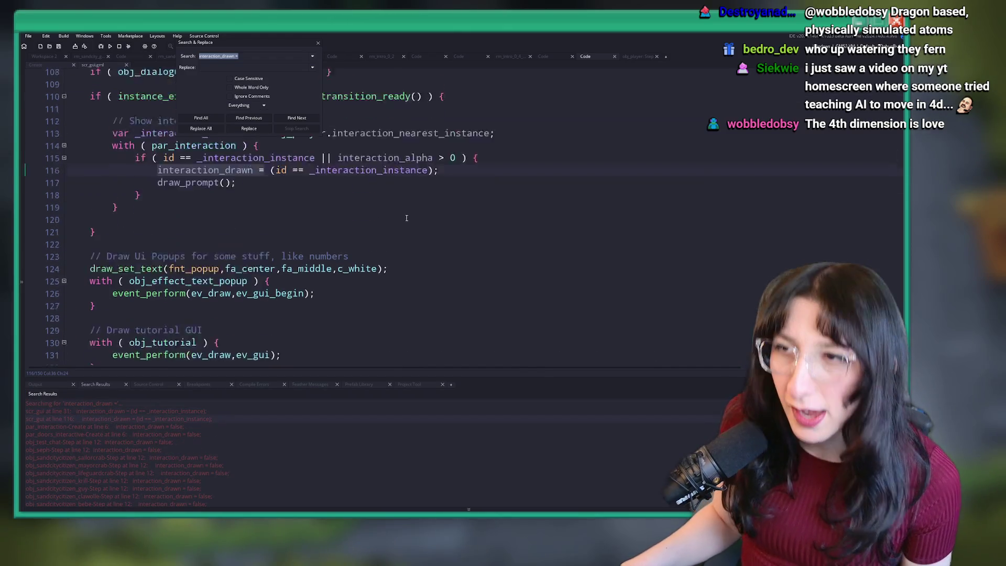
{"action": "double_click", "coordinate": [197, 412]}
{"action": "scroll", "coordinate": [239, 265], "scroll_direction": "up", "scroll_amount": 10}
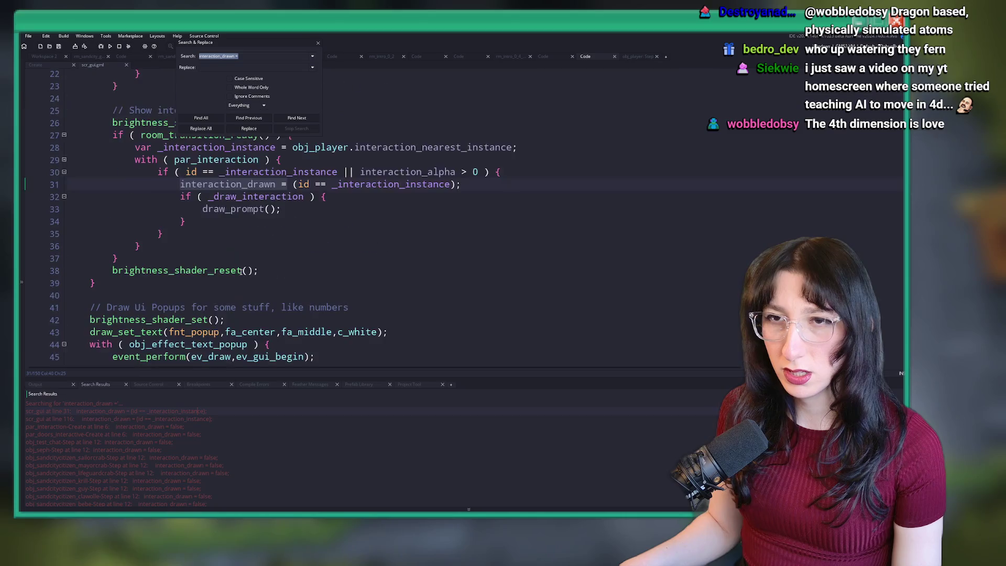
{"action": "left_click", "coordinate": [318, 42]}
Jump to scr_gui line 31 and insert an empty line after line 29
{"action": "double_click", "coordinate": [205, 425]}
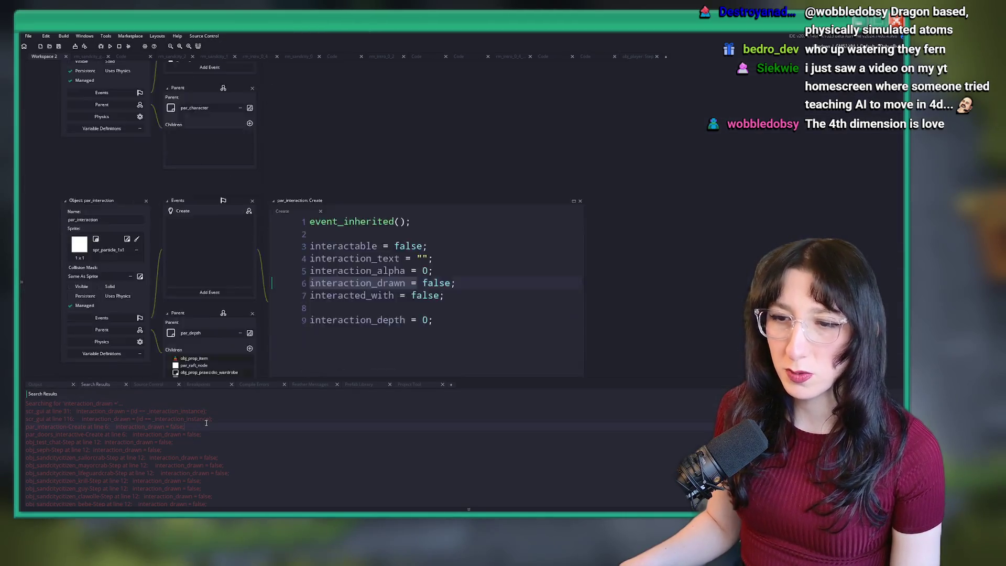
{"action": "double_click", "coordinate": [120, 418]}
{"action": "scroll", "coordinate": [264, 304], "scroll_direction": "up", "scroll_amount": 6}
{"action": "scroll", "coordinate": [264, 304], "scroll_direction": "up", "scroll_amount": 3}
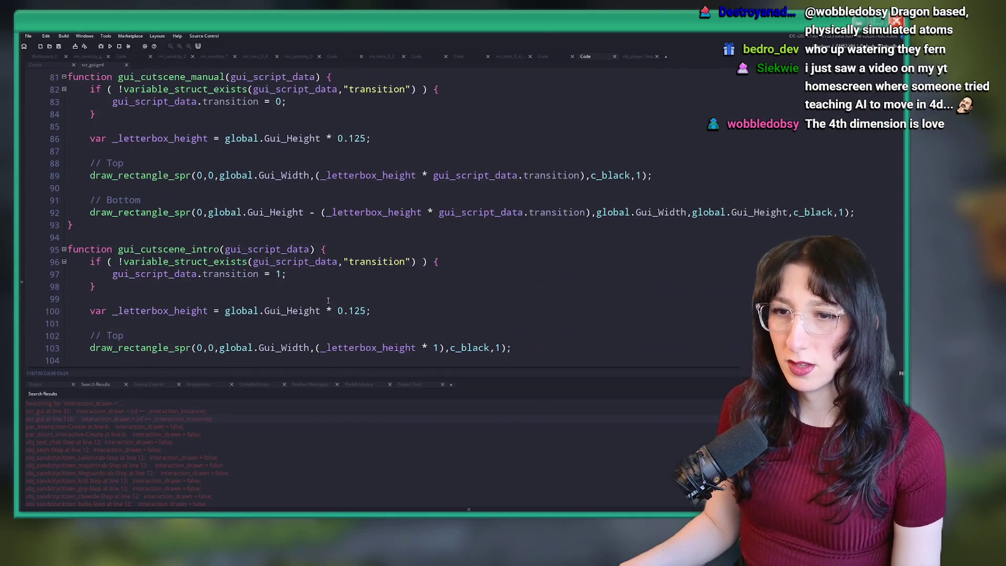
{"action": "double_click", "coordinate": [195, 413]}
{"action": "scroll", "coordinate": [239, 165], "scroll_direction": "up", "scroll_amount": 3}
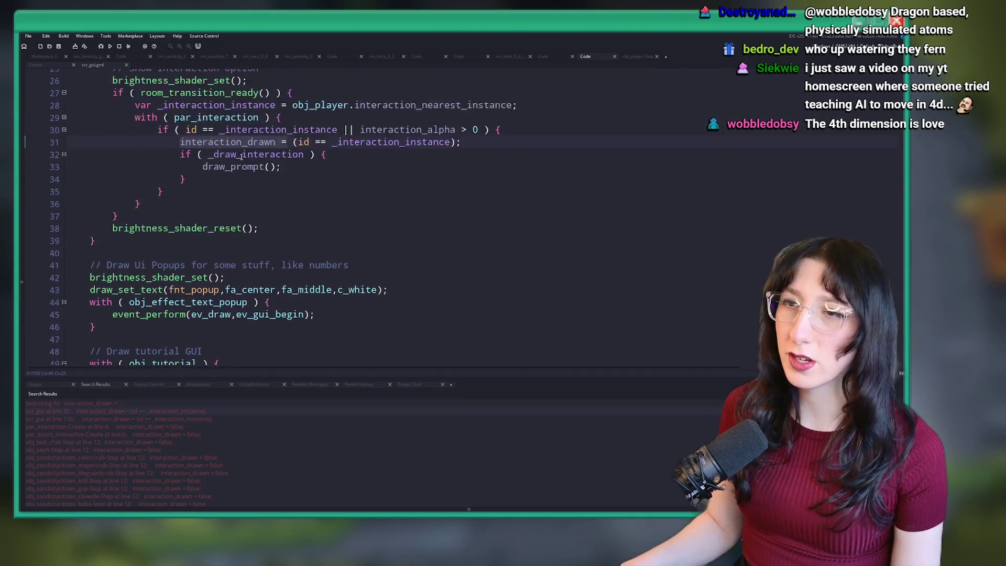
{"action": "left_click", "coordinate": [447, 212]}
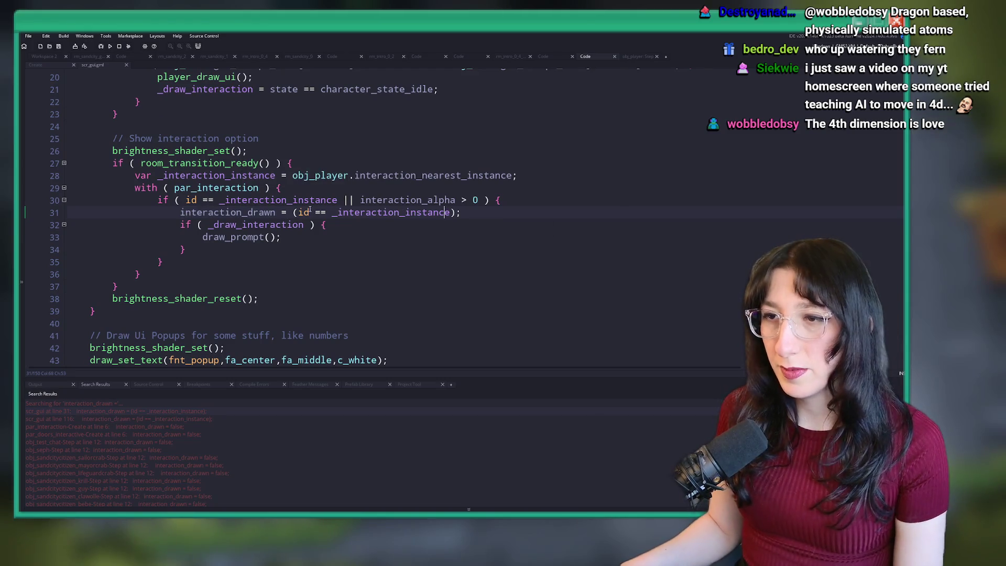
{"action": "left_click", "coordinate": [558, 189]}
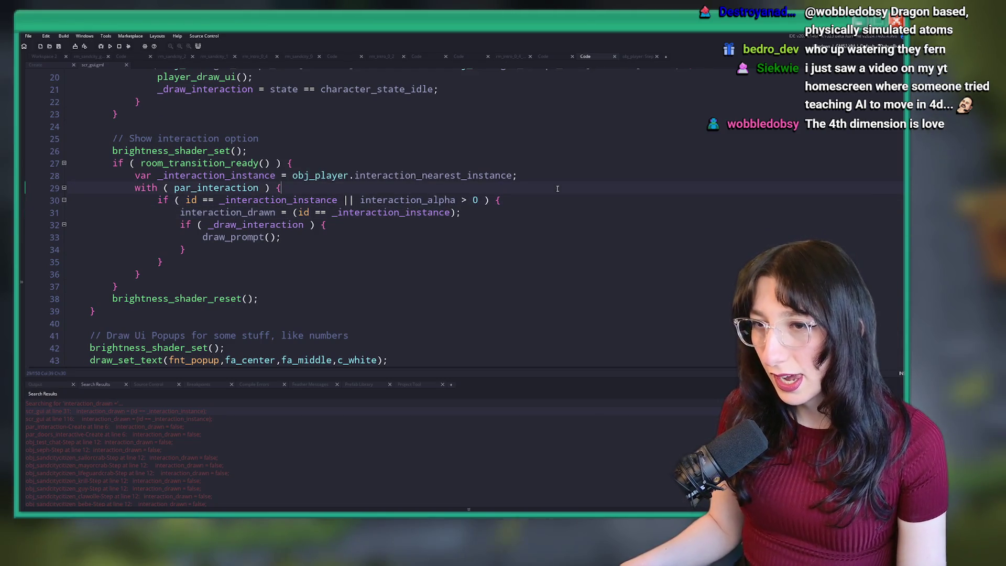
{"action": "key", "text": "Return"}
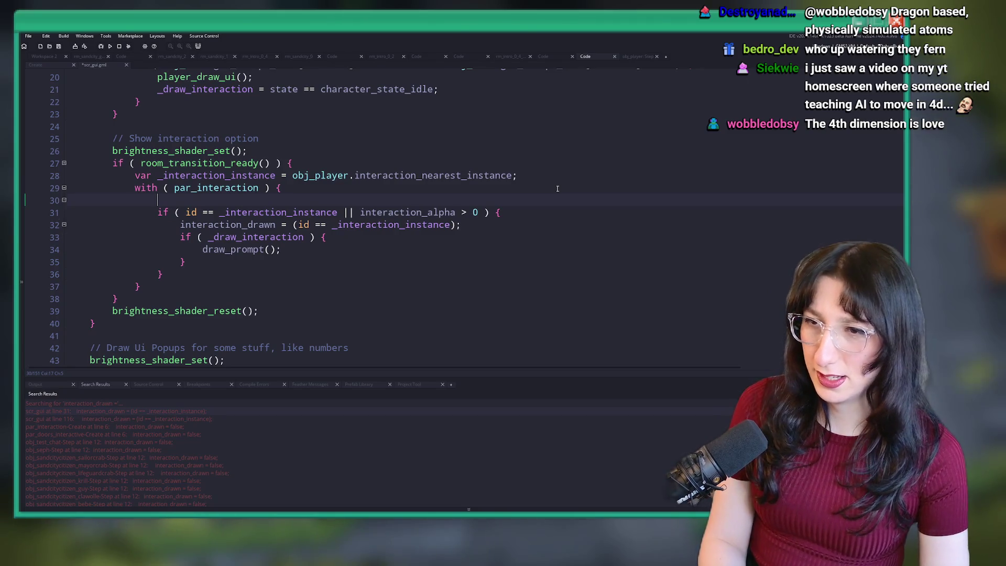
Add log(_interaction_instance) after the nearest-instance line and log(interaction_alpha) in the if block, then run
{"action": "key", "text": "ctrl+z"}
{"action": "key", "text": "Return"}
{"action": "type", "text": "log"}
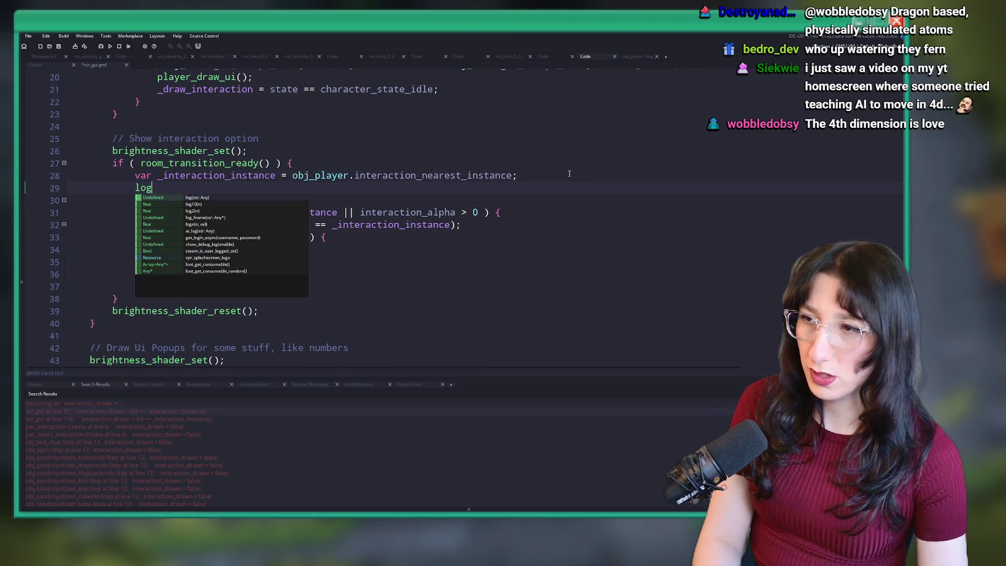
{"action": "type", "text": "(kintera"}
{"action": "key", "text": "Return"}
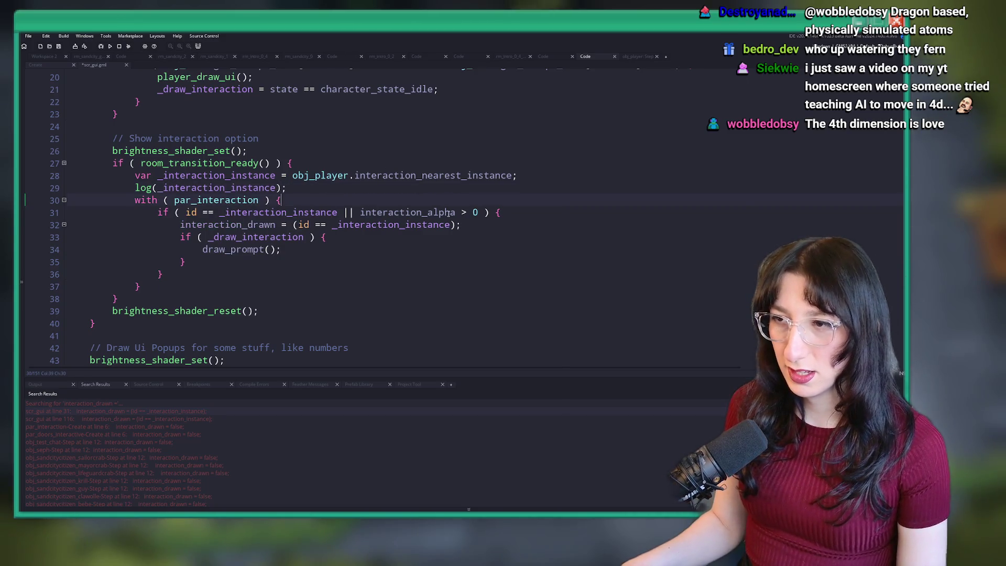
{"action": "key", "text": "Return"}
{"action": "type", "text": "log(_"}
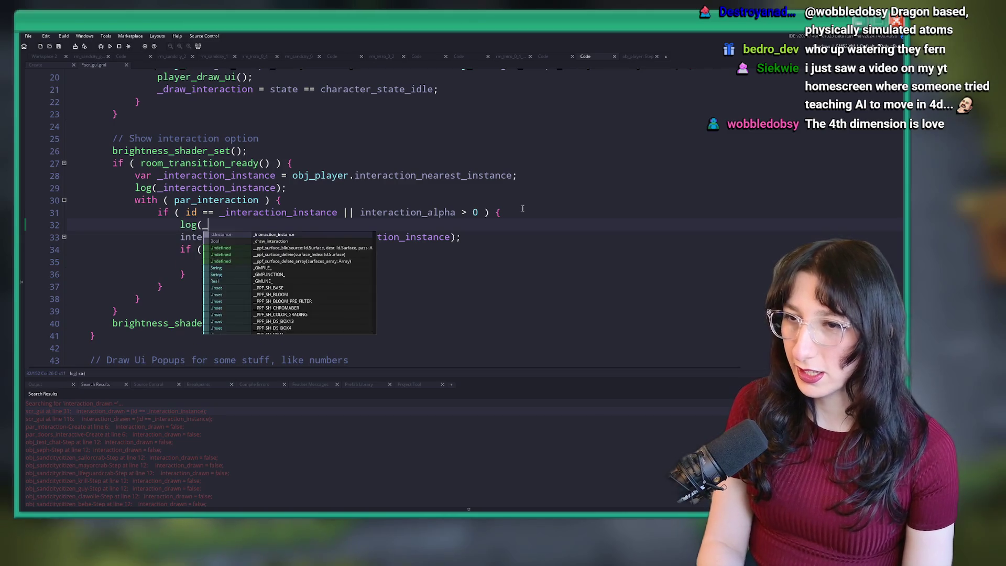
{"action": "key", "text": "BackSpace"}
{"action": "type", "text": "interaction_alpha);"}
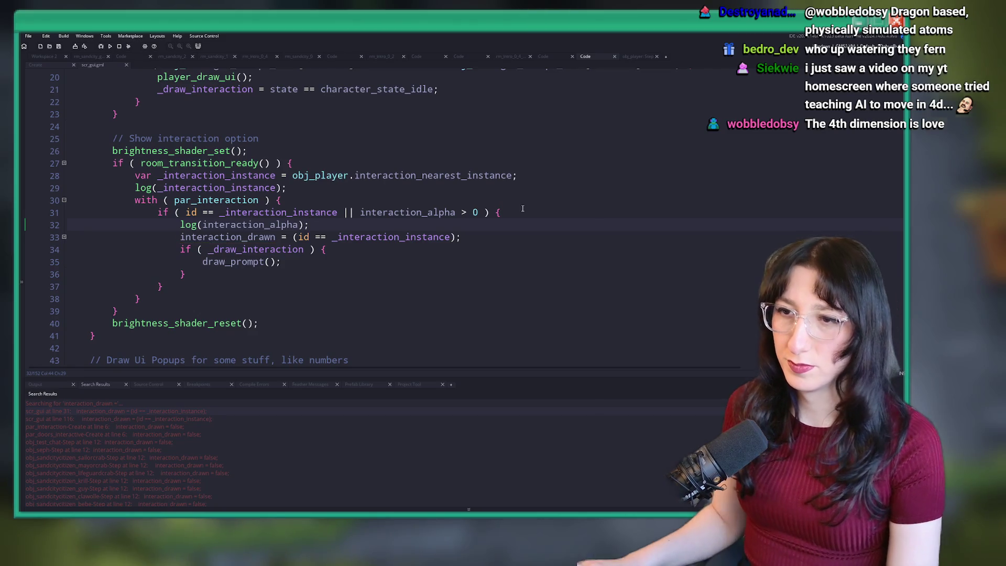
{"action": "key", "text": "F5"}
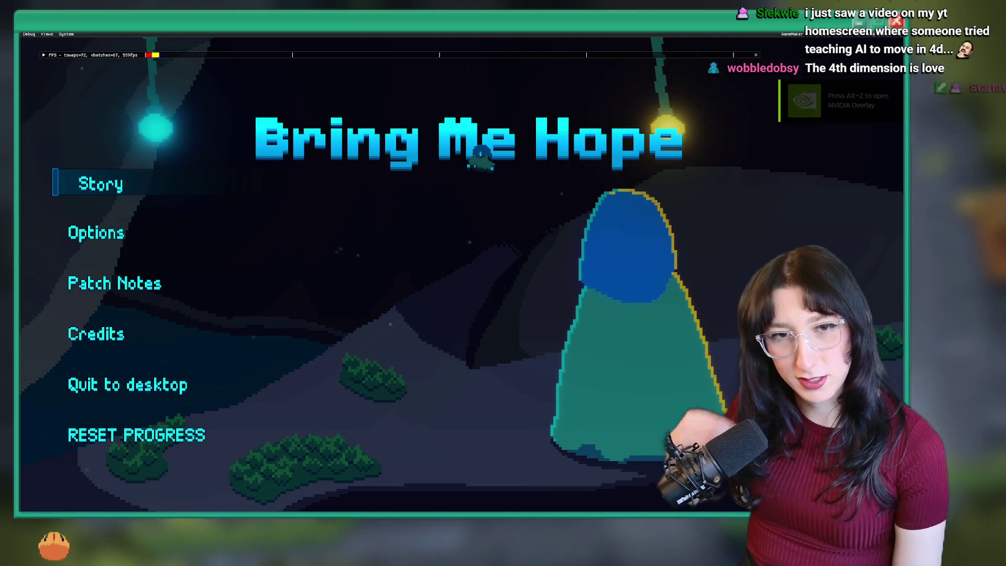
Start Story mode and walk the player through the glowing portal to the next room
{"action": "left_click", "coordinate": [150, 190]}
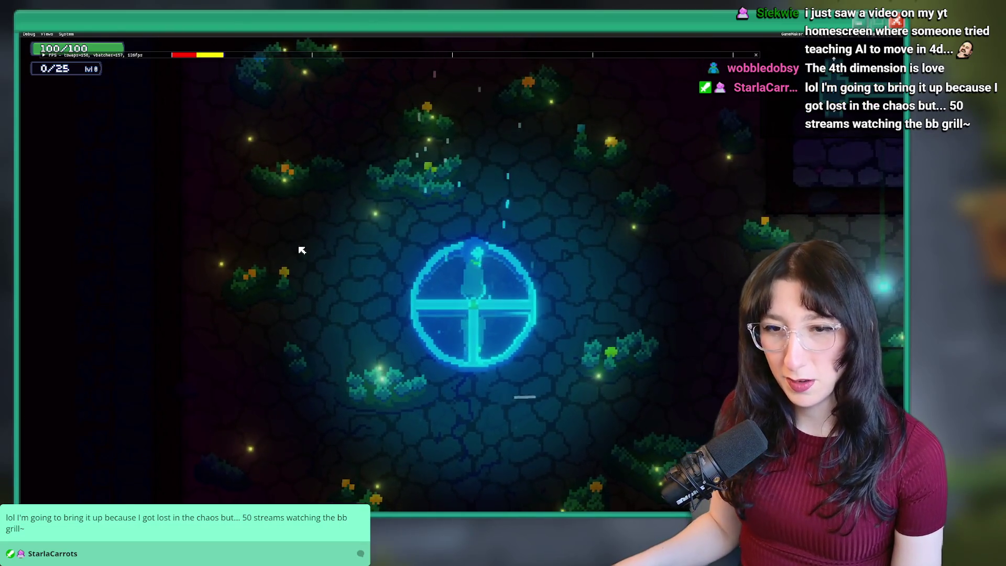
{"action": "key", "text": "w"}
{"action": "key", "text": "s"}
{"action": "key", "text": "a"}
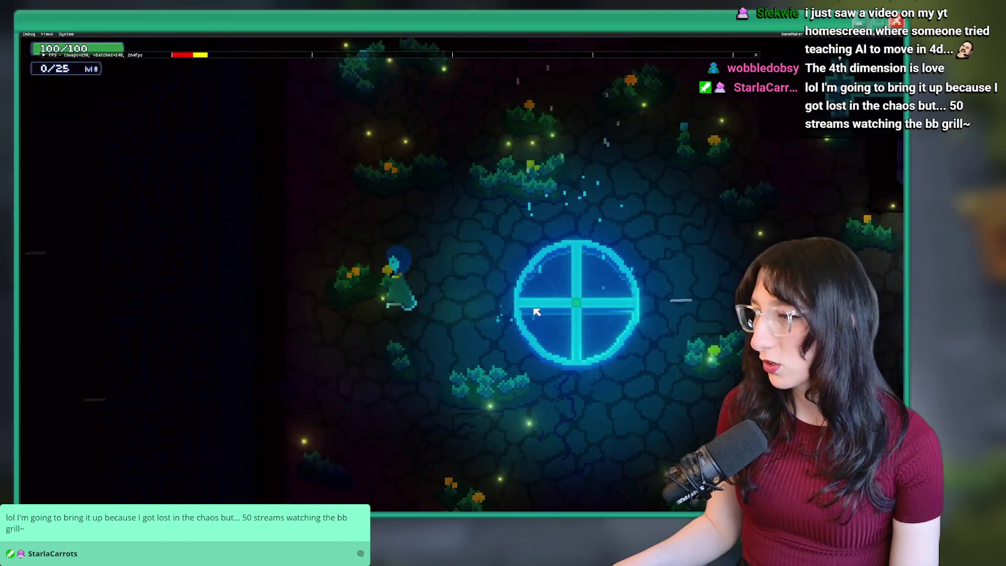
{"action": "key", "text": "w"}
{"action": "key", "text": "d"}
{"action": "key", "text": "s"}
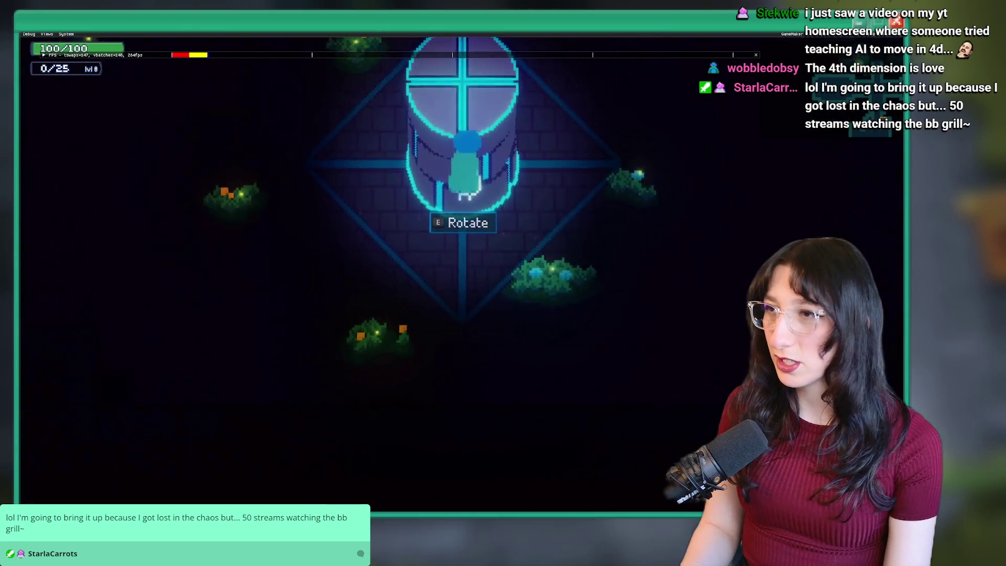
Walk to the pillar, rotate it with E, pause, and stop the game
{"action": "key", "text": "s"}
{"action": "key", "text": "a"}
{"action": "key", "text": "d"}
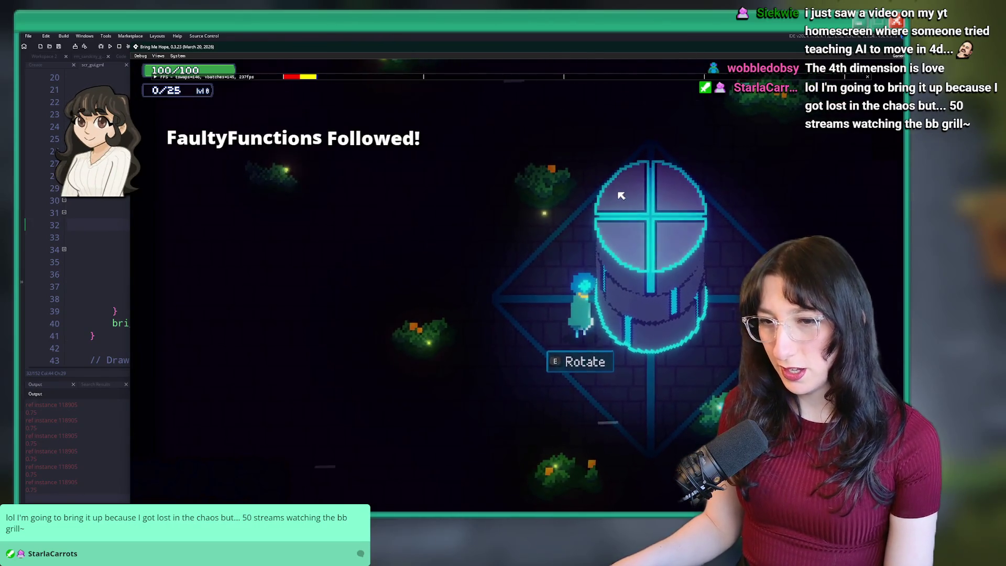
{"action": "key", "text": "e"}
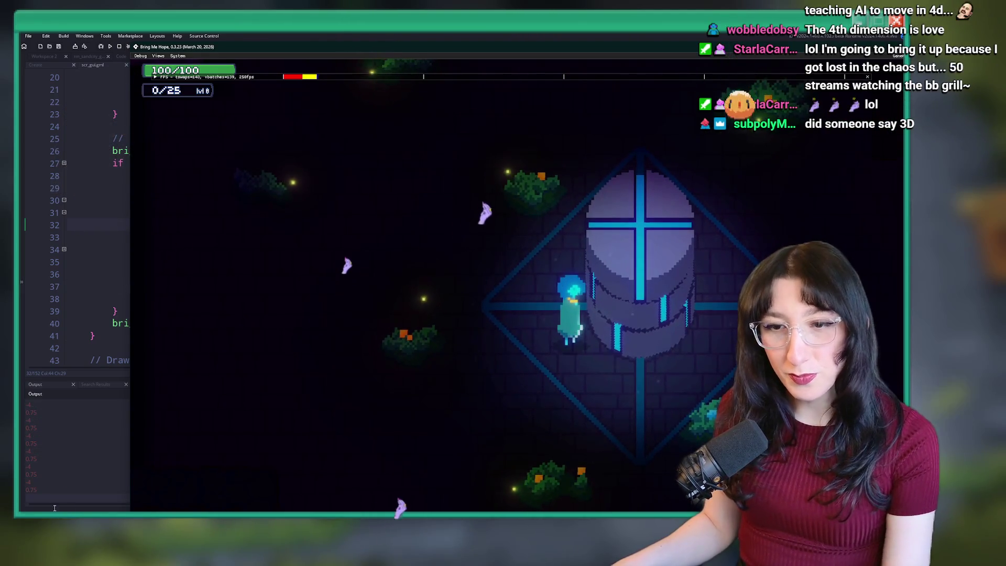
{"action": "key", "text": "Escape"}
{"action": "key", "text": "Escape"}
{"action": "left_click", "coordinate": [118, 47]}
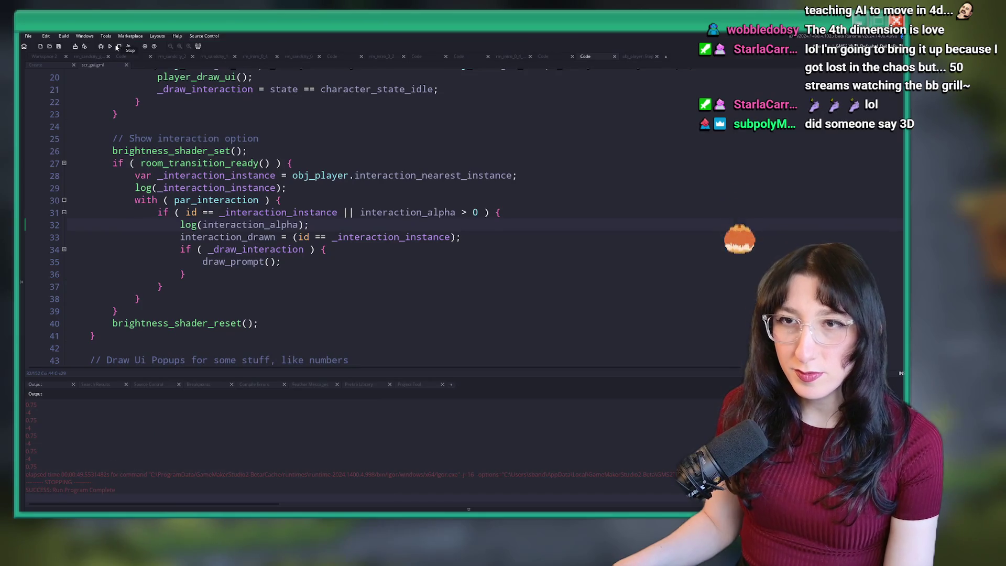
Remove the two debug log lines from scr_gui
{"action": "left_click", "coordinate": [90, 225]}
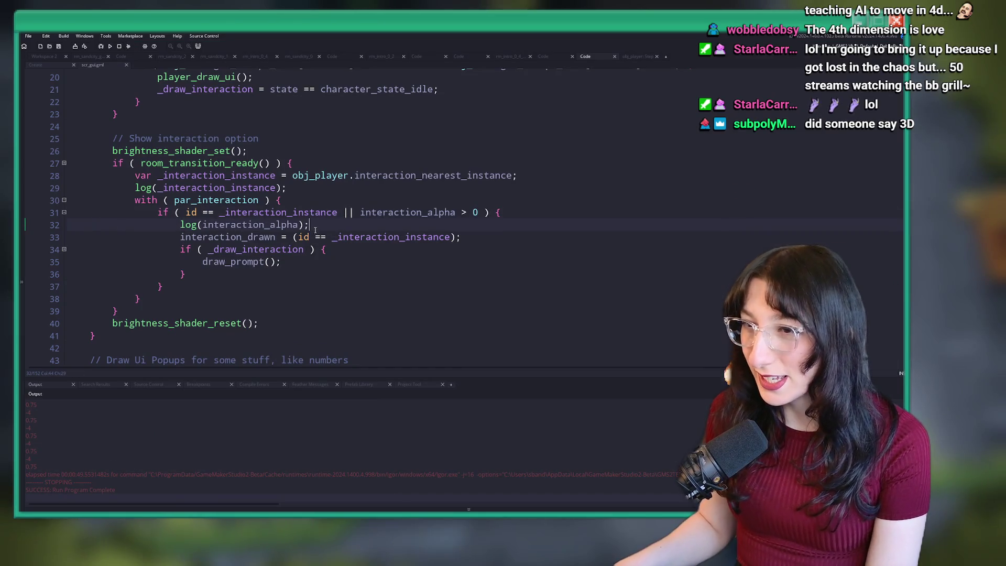
{"action": "key", "text": "BackSpace"}
{"action": "key", "text": "BackSpace"}
{"action": "left_click_drag", "start_coordinate": [302, 182], "coordinate": [62, 195]}
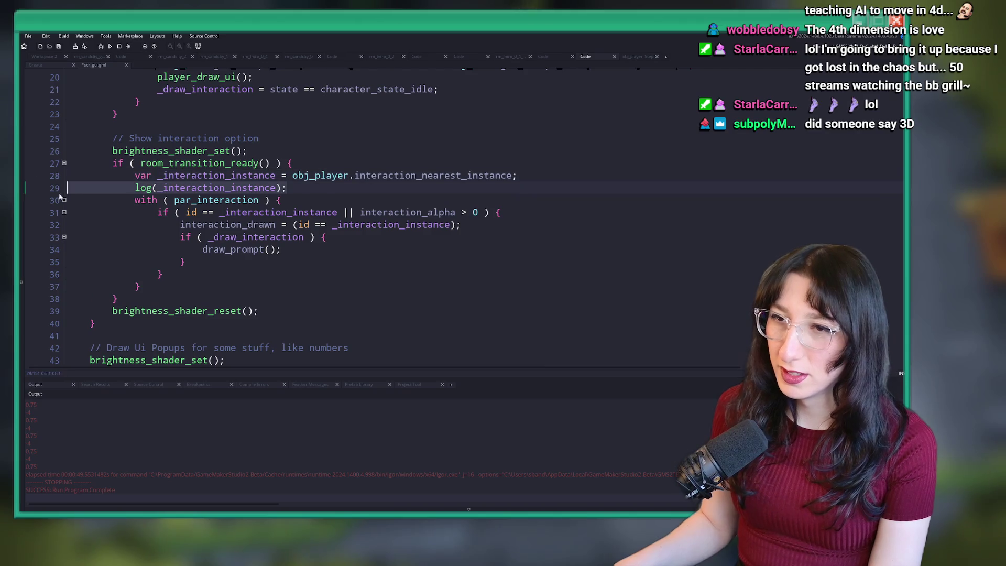
{"action": "key", "text": "ctrl+z"}
{"action": "key", "text": "ctrl+z"}
{"action": "key", "text": "ctrl+z"}
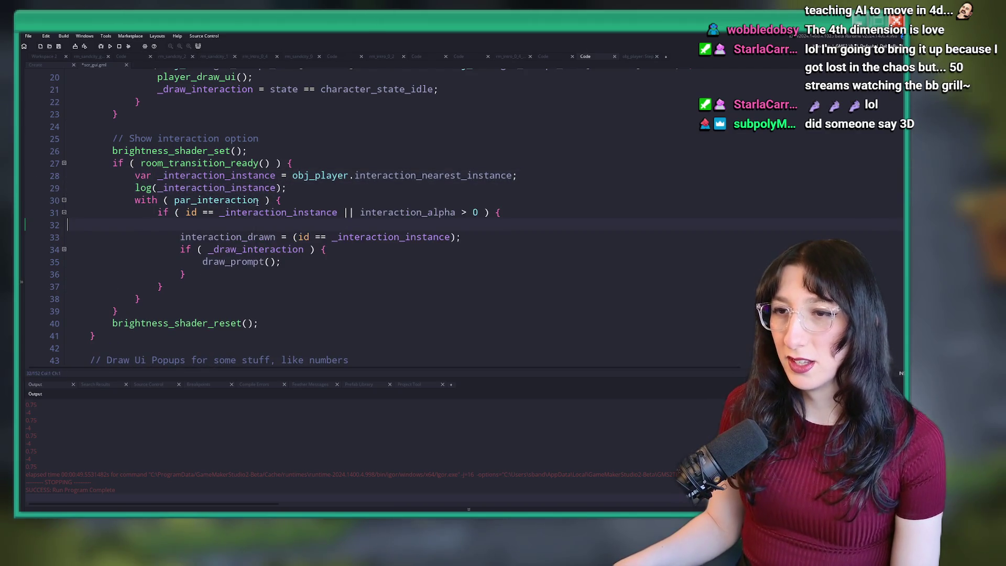
{"action": "key", "text": "Escape"}
{"action": "key", "text": "ctrl+y"}
{"action": "key", "text": "ctrl+y"}
{"action": "key", "text": "ctrl+y"}
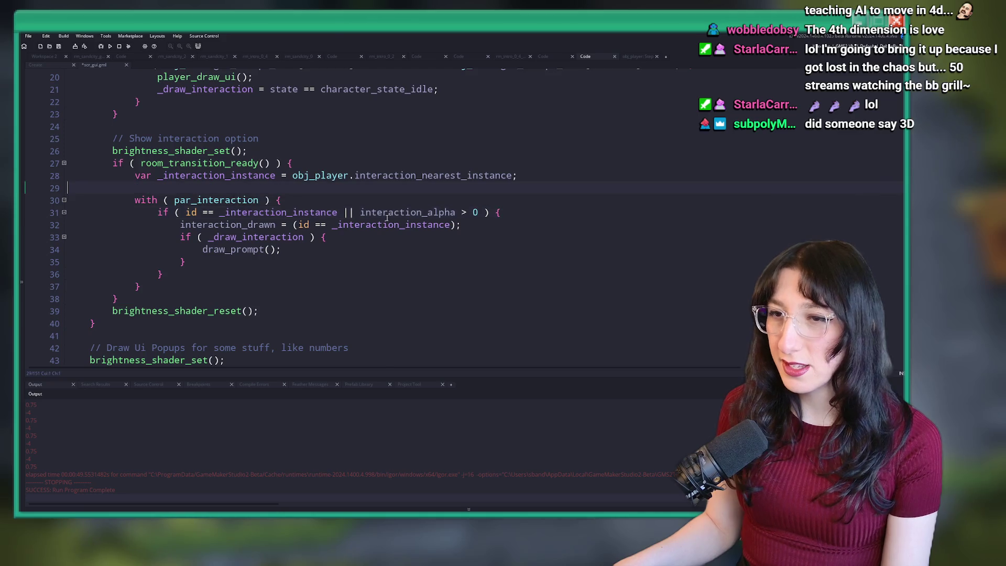
{"action": "scroll", "coordinate": [447, 212], "scroll_direction": "up", "scroll_amount": 5}
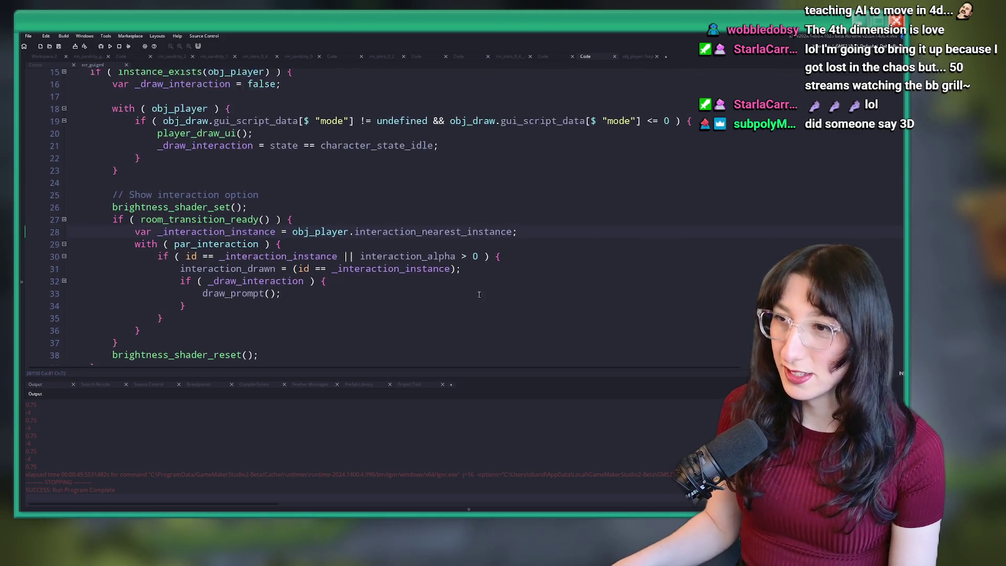
{"action": "scroll", "coordinate": [463, 283], "scroll_direction": "down", "scroll_amount": 2}
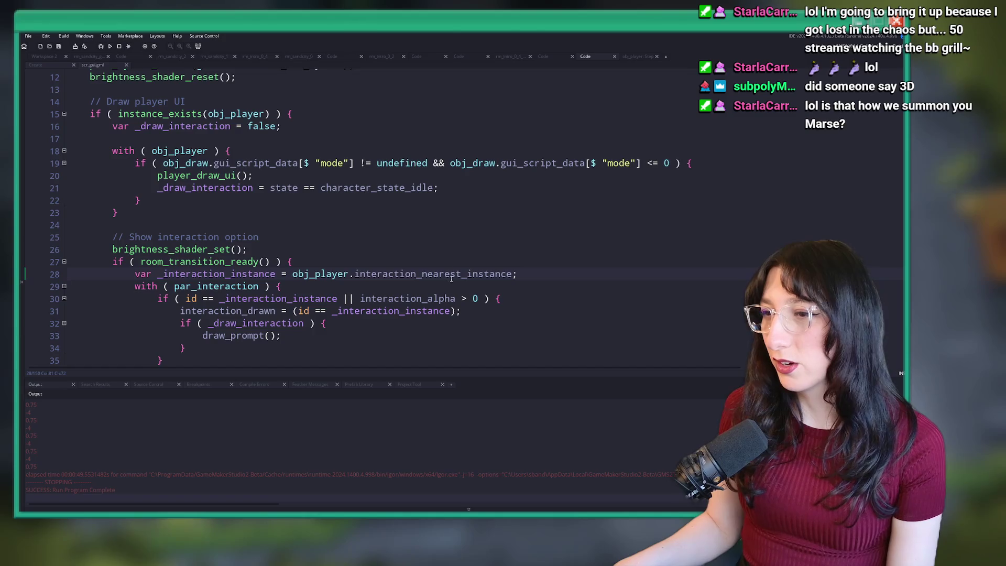
{"action": "scroll", "coordinate": [457, 268], "scroll_direction": "down", "scroll_amount": 2}
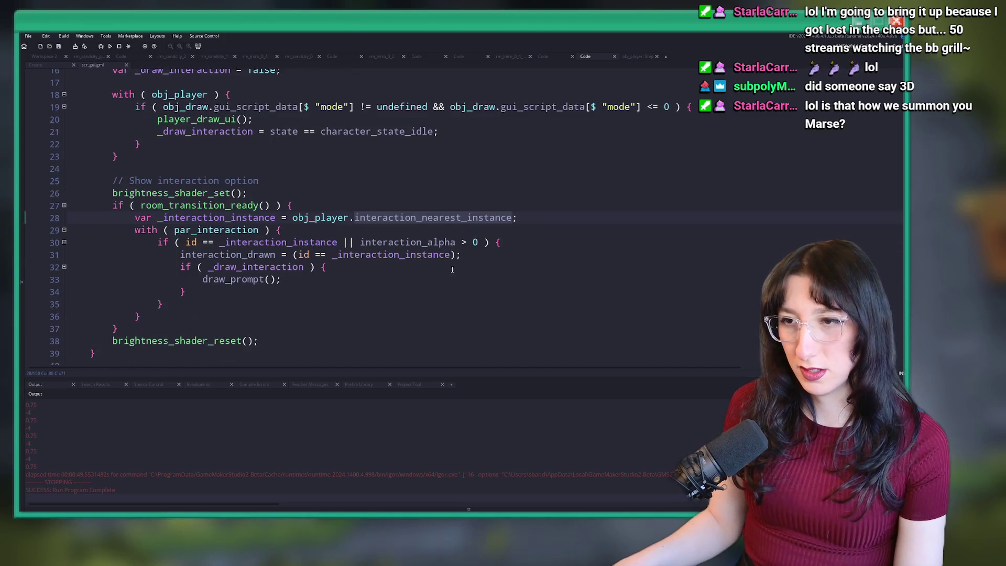
Find all 'interaction_nearest_instance =' assignments and inspect the obj_player reference in the pillar's Step code
{"action": "key", "text": "ctrl+f"}
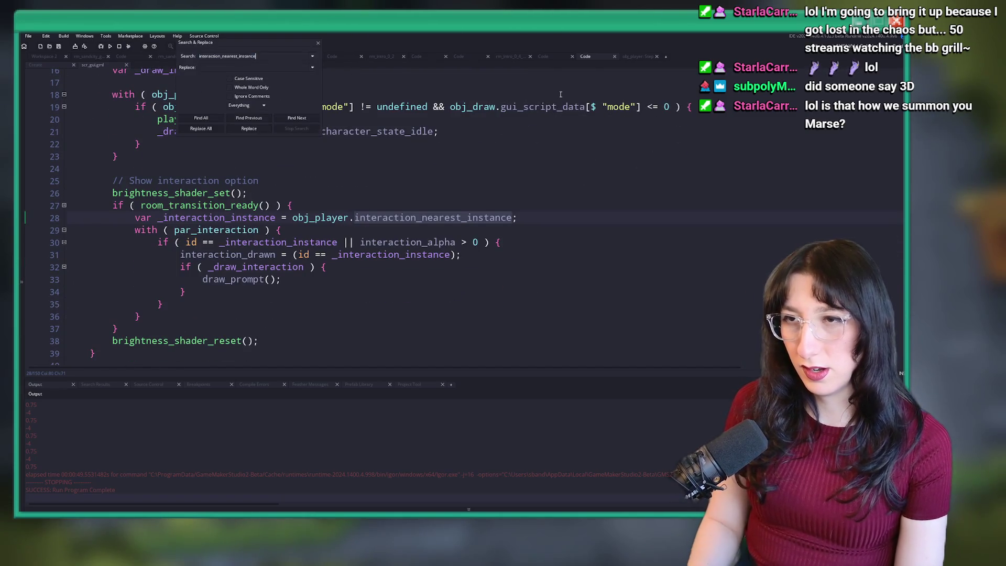
{"action": "type", "text": " ="}
{"action": "key", "text": "Return"}
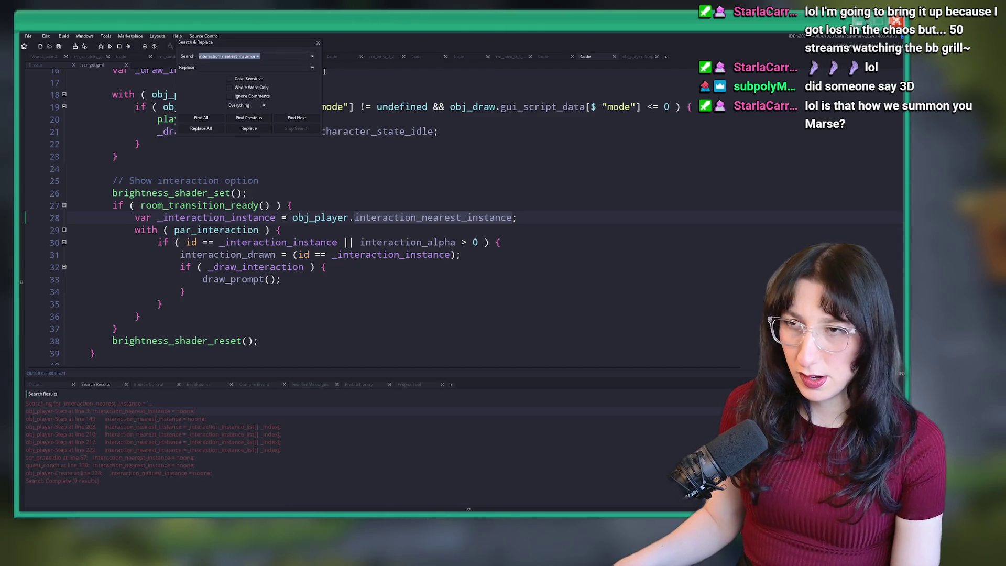
{"action": "left_click", "coordinate": [318, 43]}
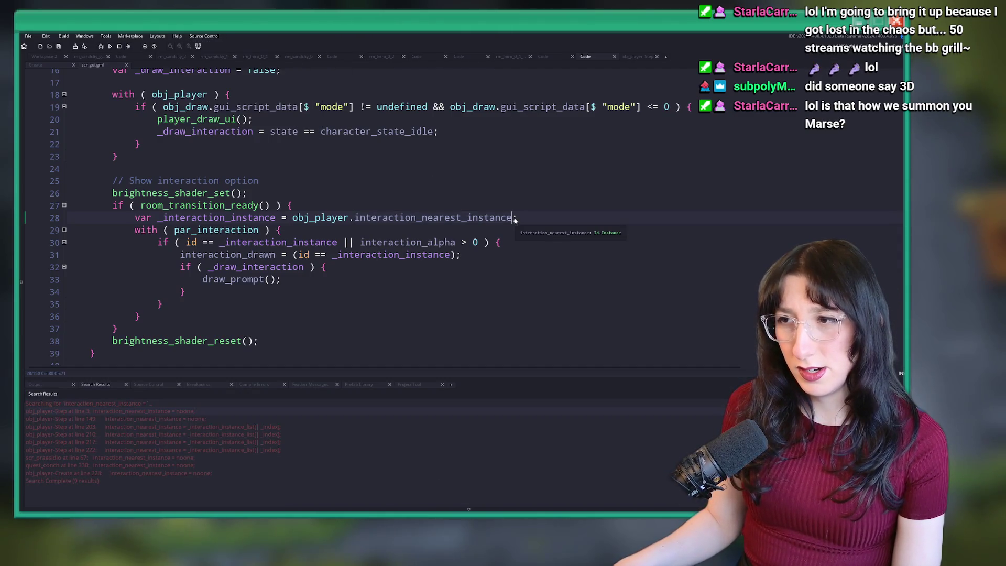
{"action": "left_click_drag", "start_coordinate": [514, 220], "coordinate": [292, 220]}
{"action": "key", "text": "ctrl+c"}
{"action": "left_click", "coordinate": [293, 220]}
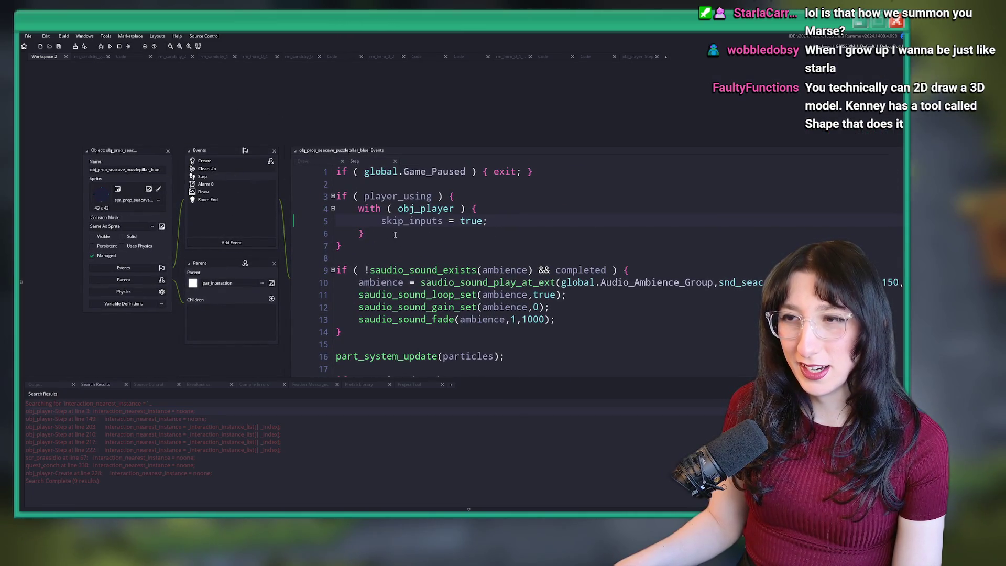
Replace the skip_inputs = true assignment with interaction_nearest_instance = id; in the pillar's Step code
{"action": "left_click_drag", "start_coordinate": [396, 235], "coordinate": [360, 211]}
{"action": "left_click", "coordinate": [506, 224]}
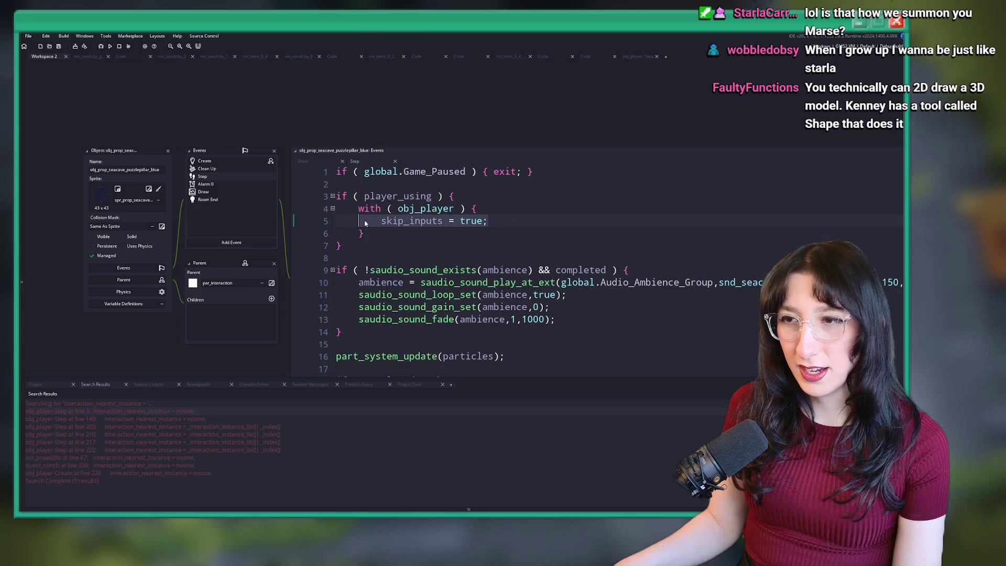
{"action": "key", "text": "shift+End"}
{"action": "key", "text": "ctrl+v"}
{"action": "type", "text": "= id;"}
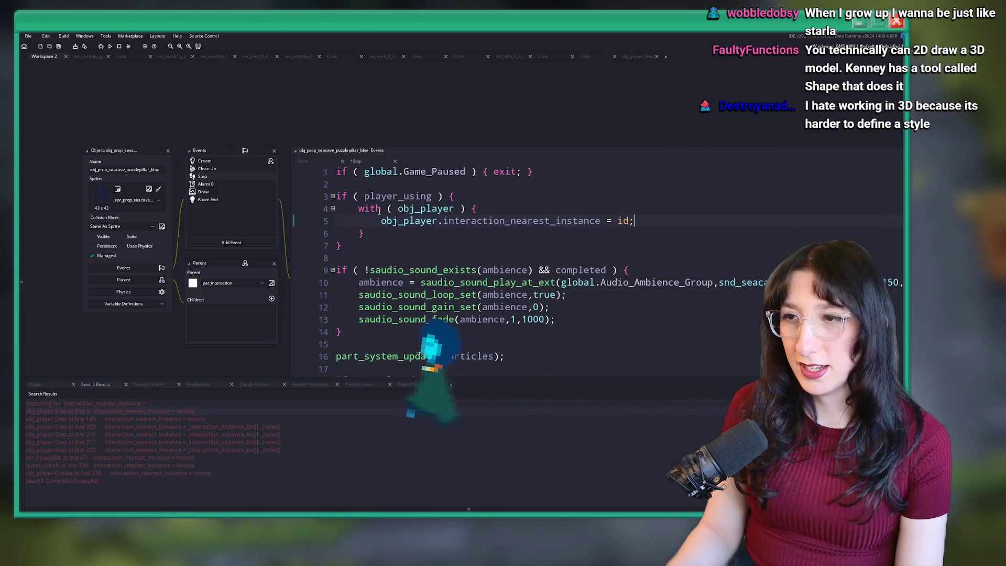
Drop the with block so the line reads obj_player.interaction_nearest_instance = id;, then run the game
{"action": "left_click_drag", "start_coordinate": [381, 221], "coordinate": [444, 221]}
{"action": "key", "text": "BackSpace"}
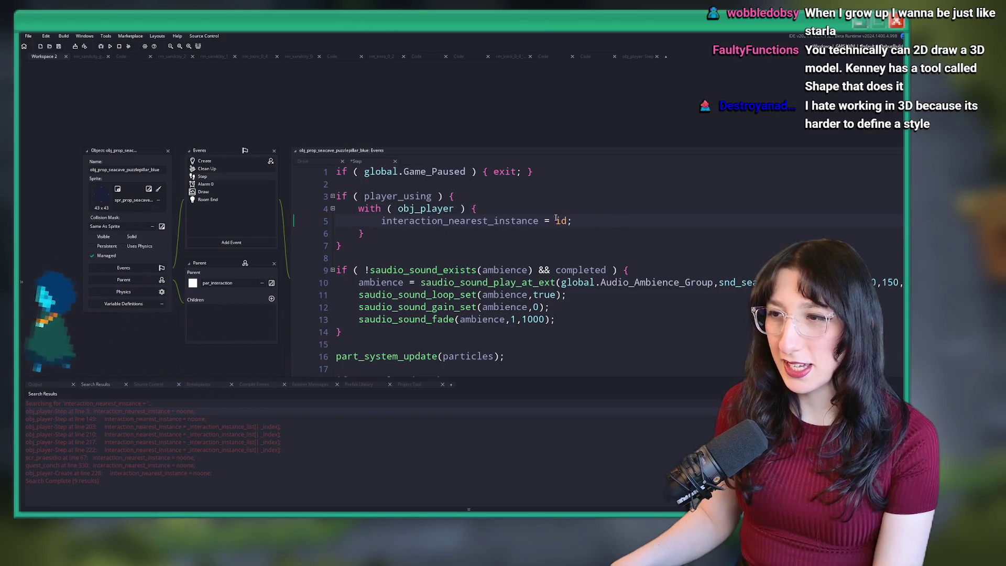
{"action": "left_click", "coordinate": [381, 221]}
{"action": "type", "text": "obj_player.interaction_nearest_instance"}
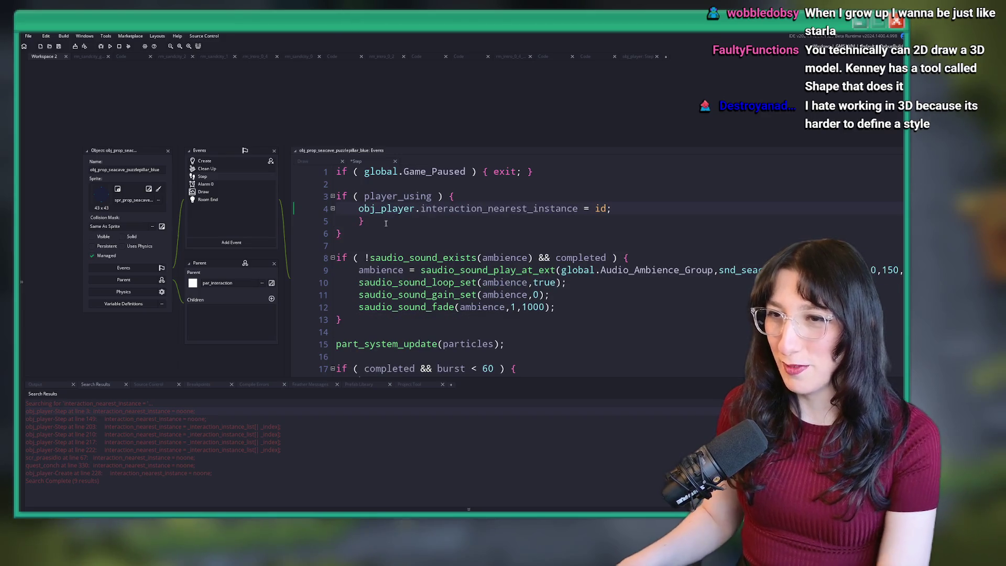
{"action": "key", "text": "BackSpace"}
{"action": "key", "text": "BackSpace"}
{"action": "left_click_drag", "start_coordinate": [357, 223], "coordinate": [329, 202]}
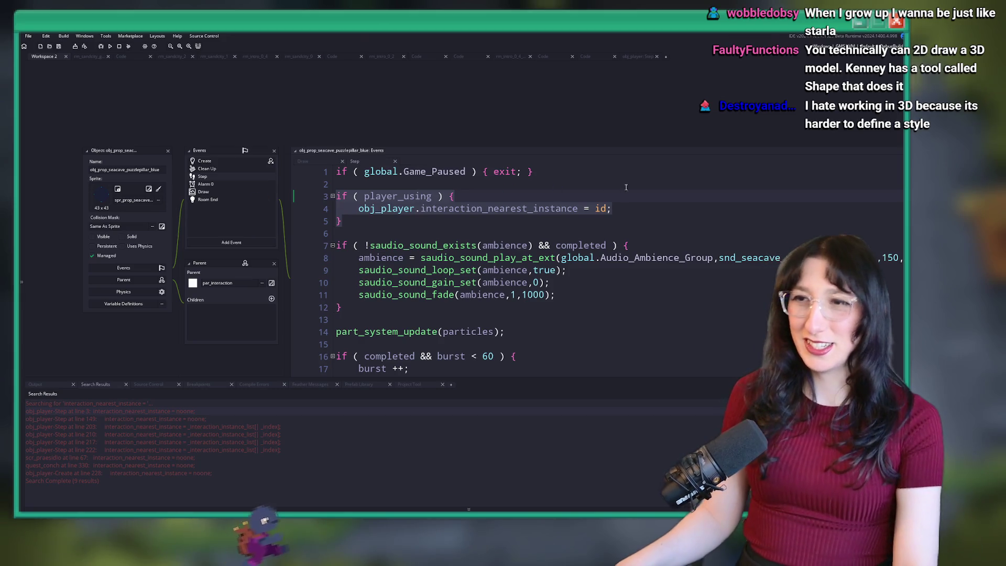
{"action": "left_click", "coordinate": [615, 209]}
{"action": "key", "text": "F5"}
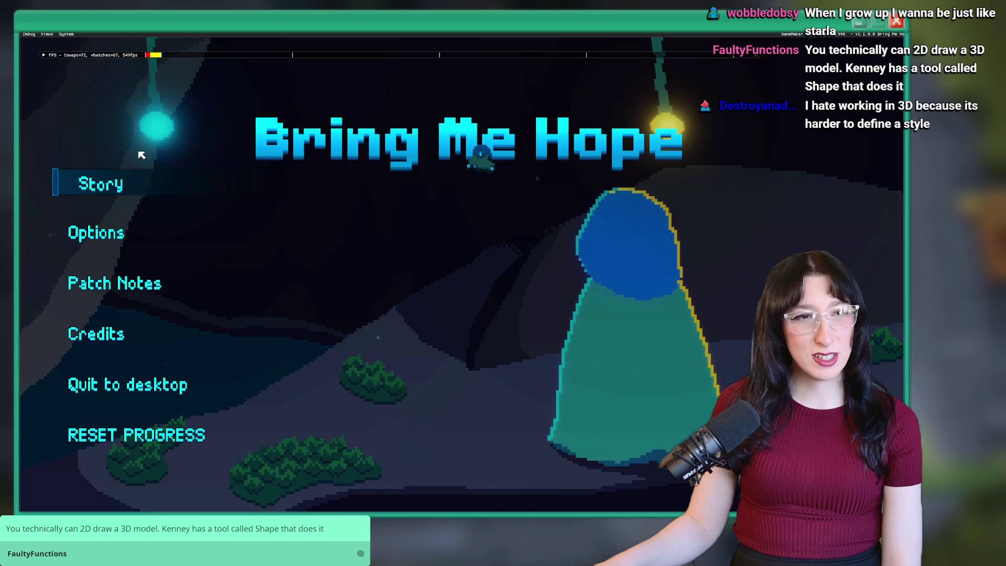
Start a Story run and walk past the shrine to hit the Hit Me sign
{"action": "left_click", "coordinate": [87, 186]}
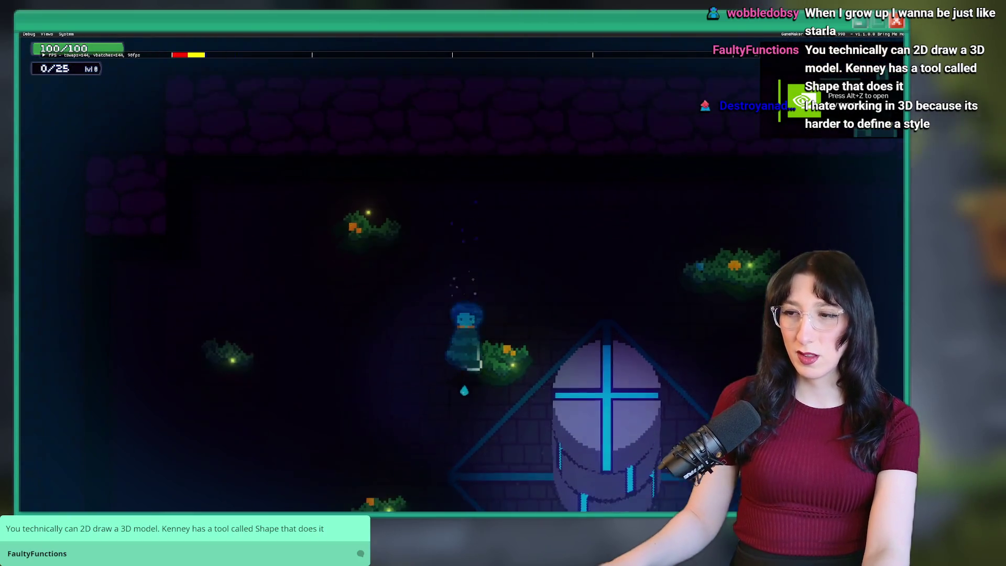
{"action": "key", "text": "Down"}
{"action": "key", "text": "e"}
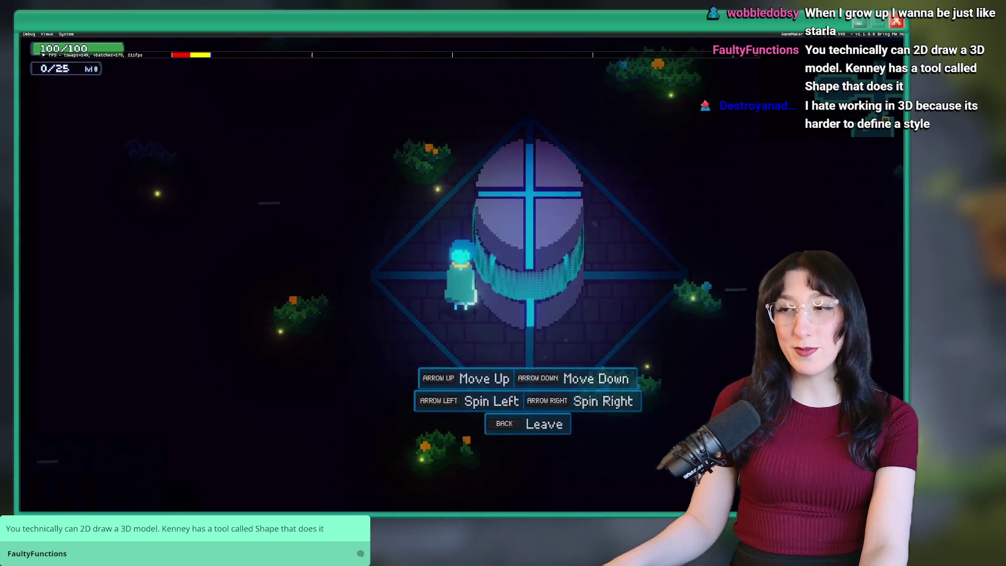
{"action": "key", "text": "Down"}
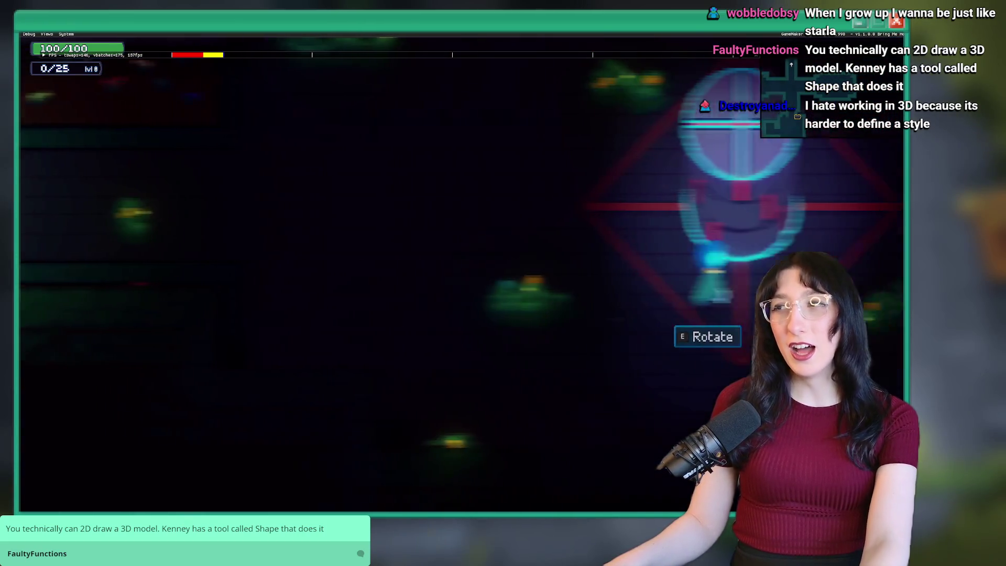
{"action": "key", "text": "Tab"}
{"action": "key", "text": "Tab"}
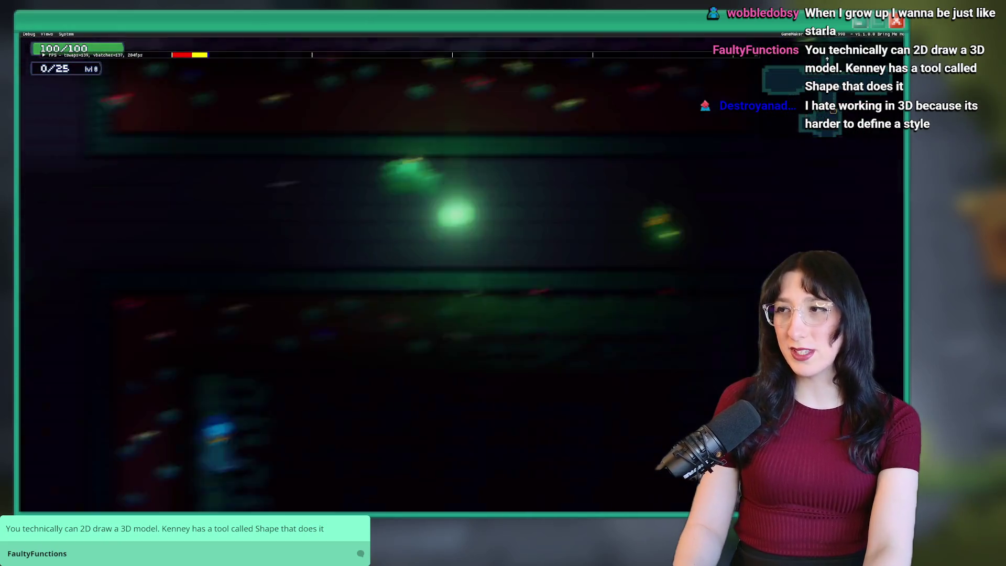
{"action": "key", "text": "Up"}
{"action": "key", "text": "e"}
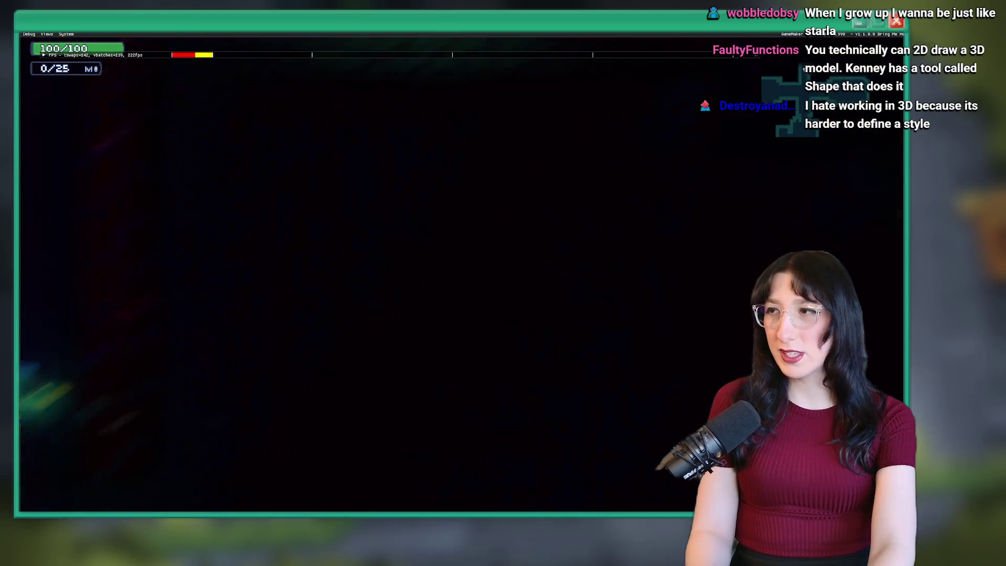
Walk to and from the striped tower to check the Rotate prompt, then close the game
{"action": "key", "text": "Left"}
{"action": "key", "text": "Down"}
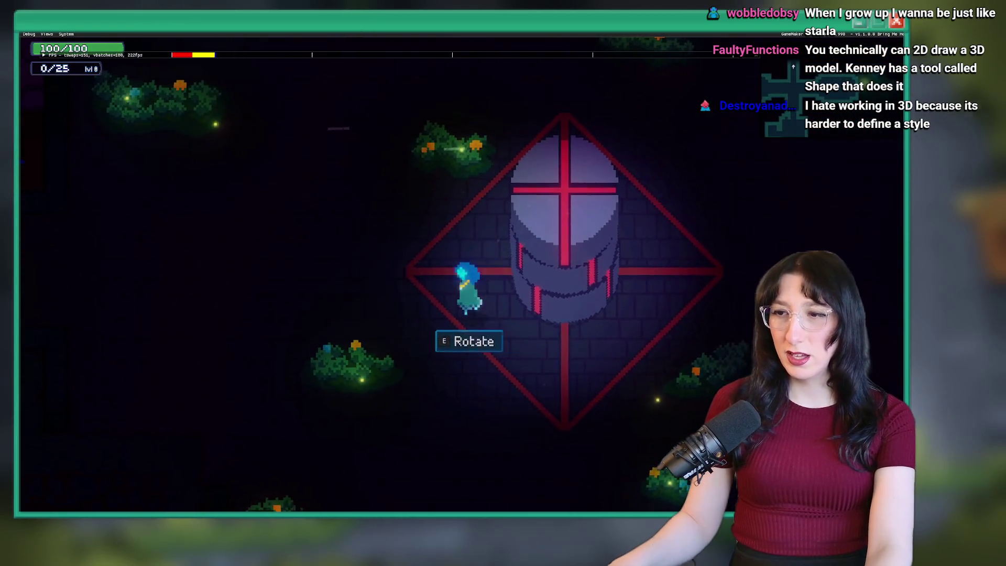
{"action": "key", "text": "Left"}
{"action": "key", "text": "Right"}
{"action": "key", "text": "Left"}
{"action": "key", "text": "Right"}
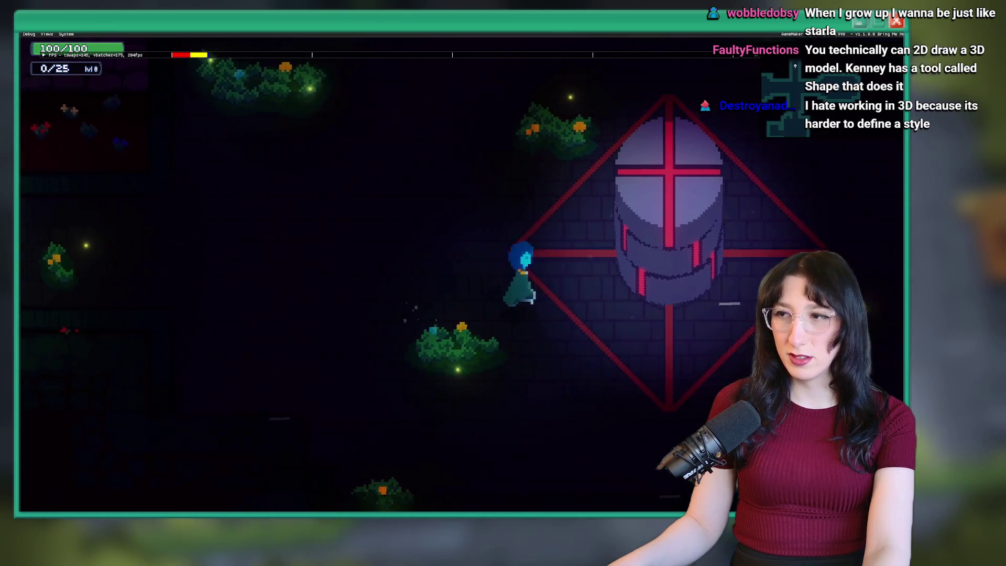
{"action": "key", "text": "Right"}
{"action": "key", "text": "grave"}
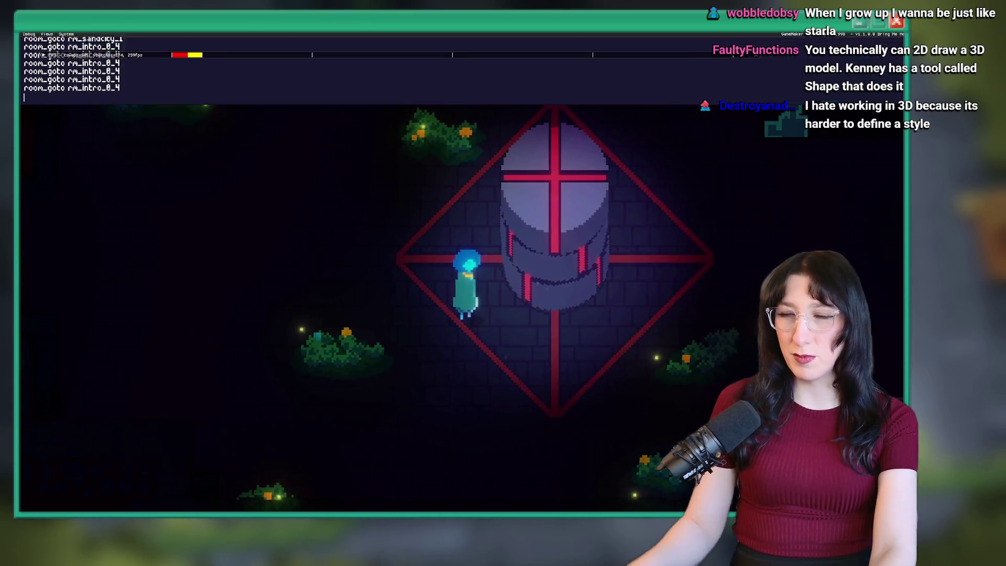
{"action": "key", "text": "grave"}
{"action": "key", "text": "Escape"}
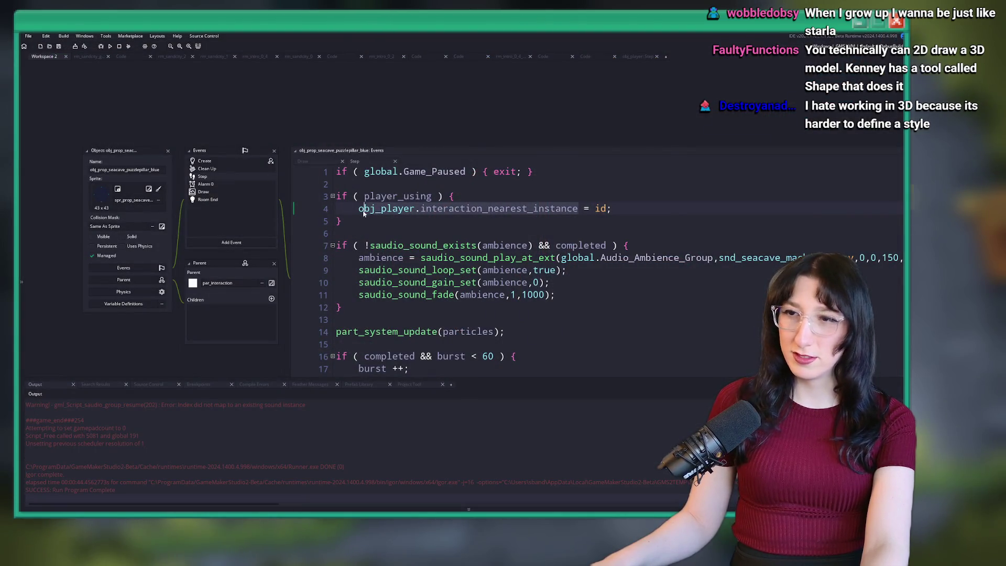
Rebuild Bring Me Hope with the pillar fix and start a new Story run
{"action": "double_click", "coordinate": [381, 198]}
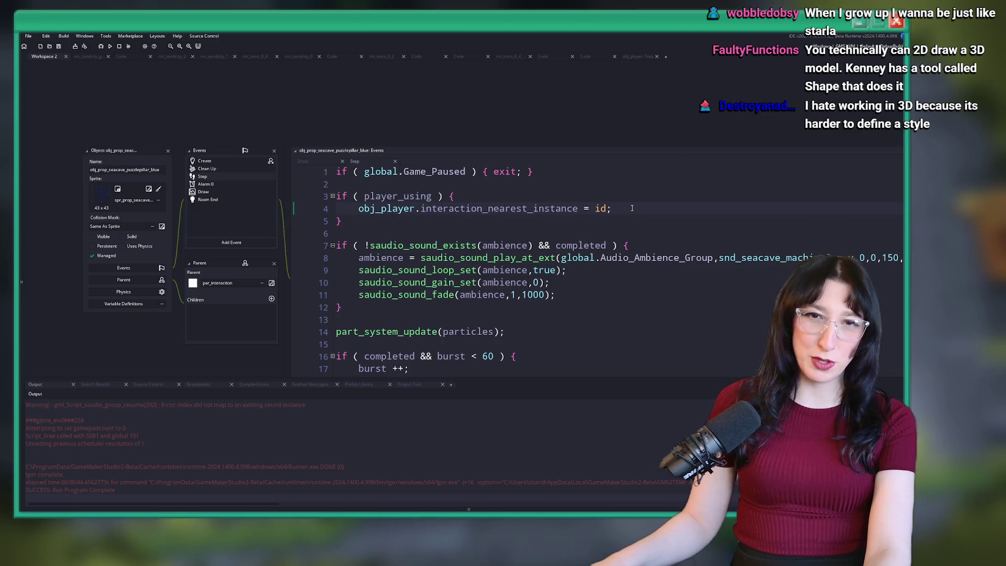
{"action": "key", "text": "F5"}
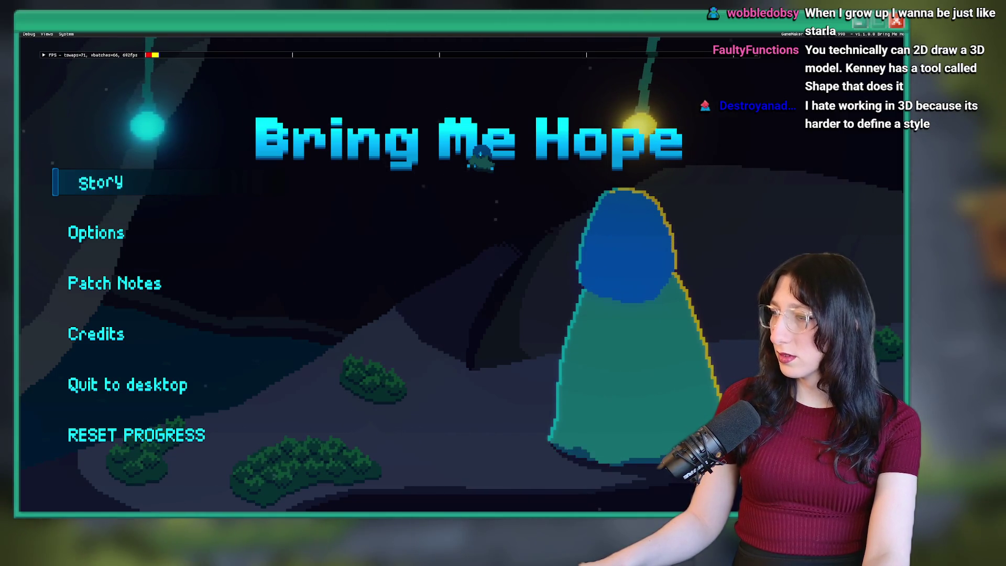
{"action": "left_click", "coordinate": [103, 180]}
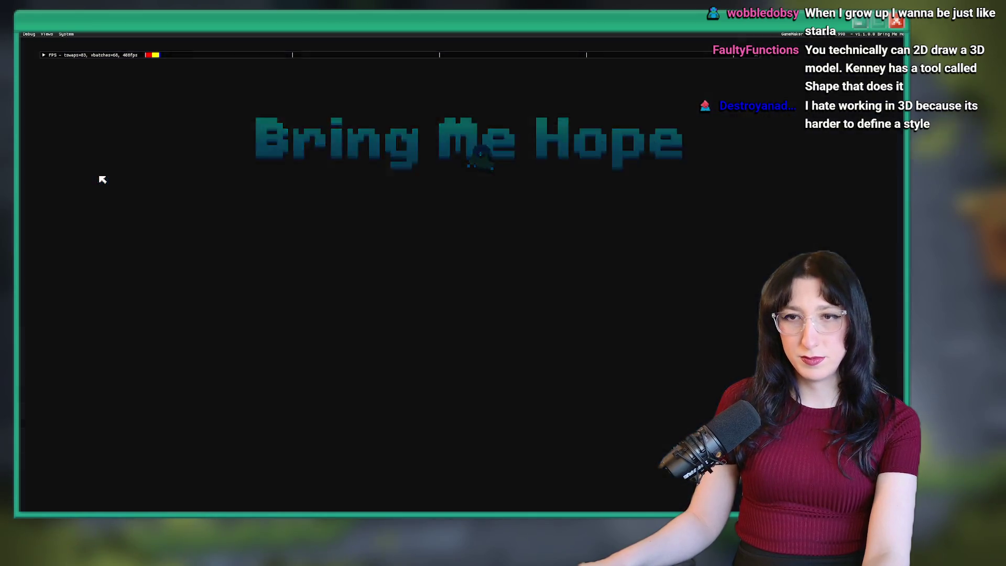
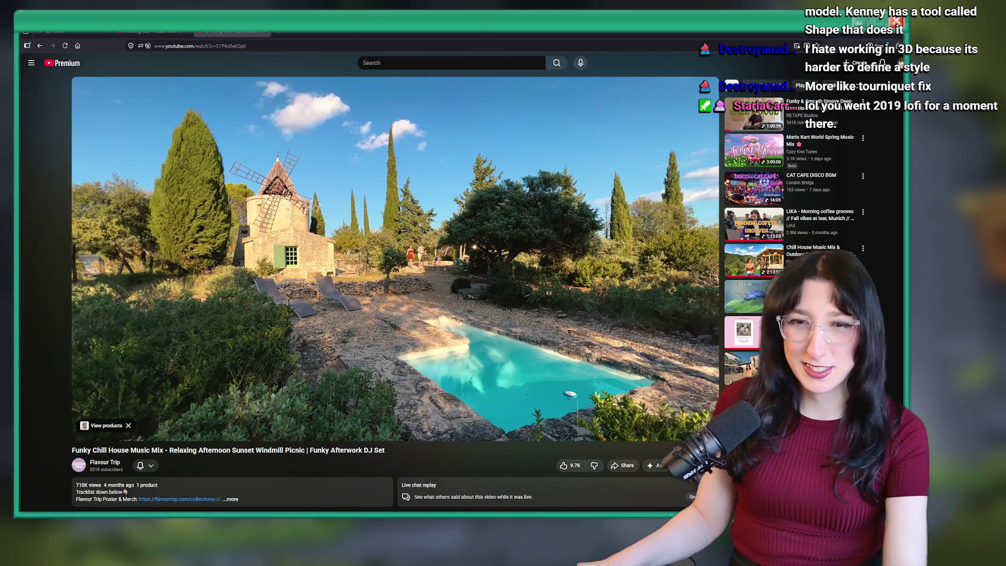
Switch from the chill house YouTube video to the running game window with Alt+Tab
{"action": "key", "text": "alt+Tab"}
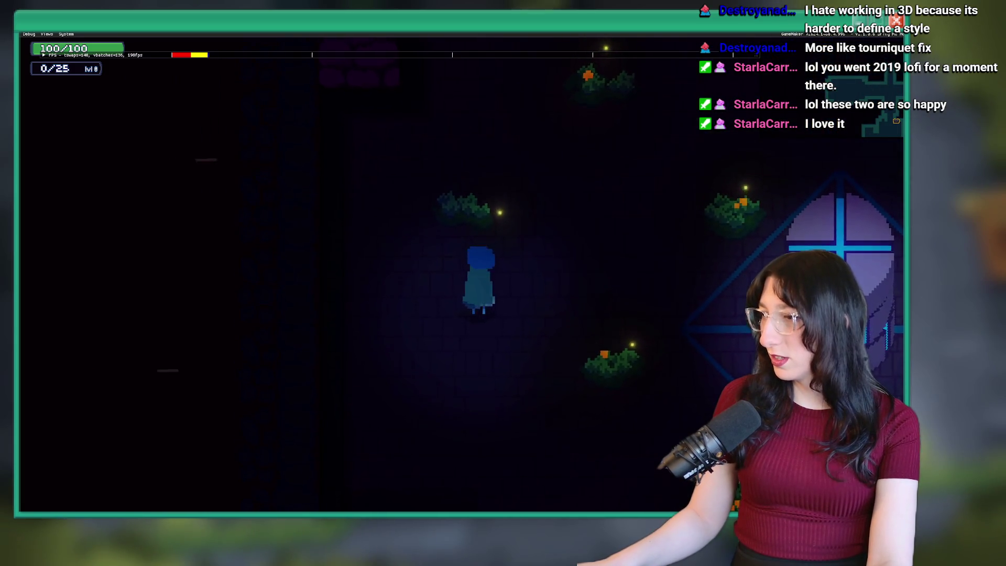
Walk to the glowing pillar, open and leave its Rotate menu, then toggle the inventory screen
{"action": "key", "text": "d"}
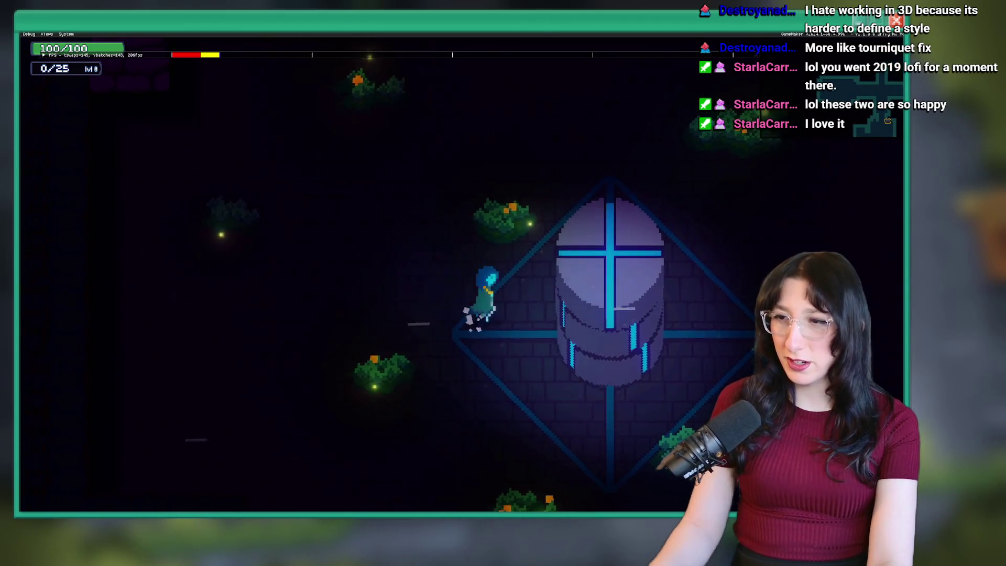
{"action": "key", "text": "e"}
{"action": "key", "text": "Escape"}
{"action": "key", "text": "Tab"}
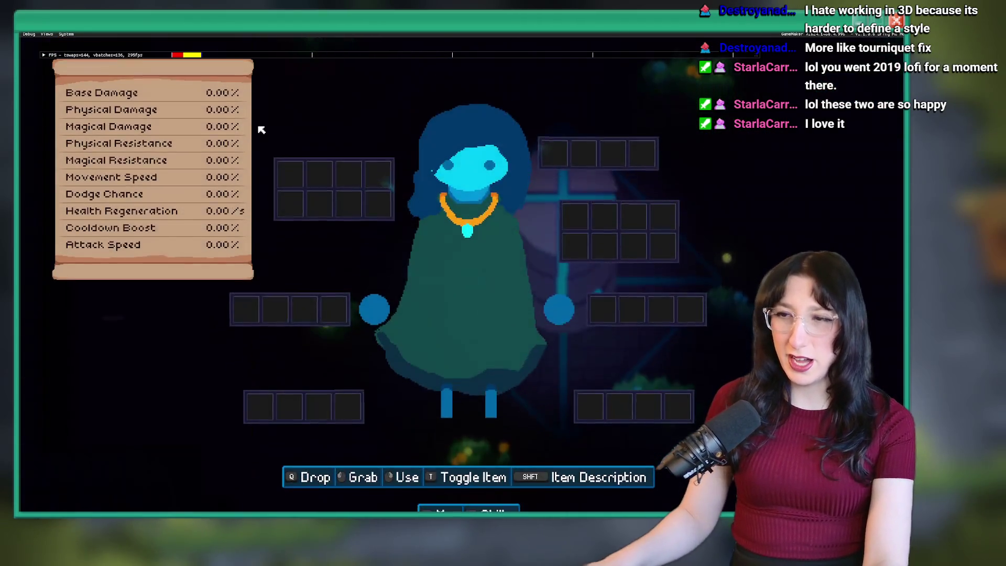
{"action": "key", "text": "Tab"}
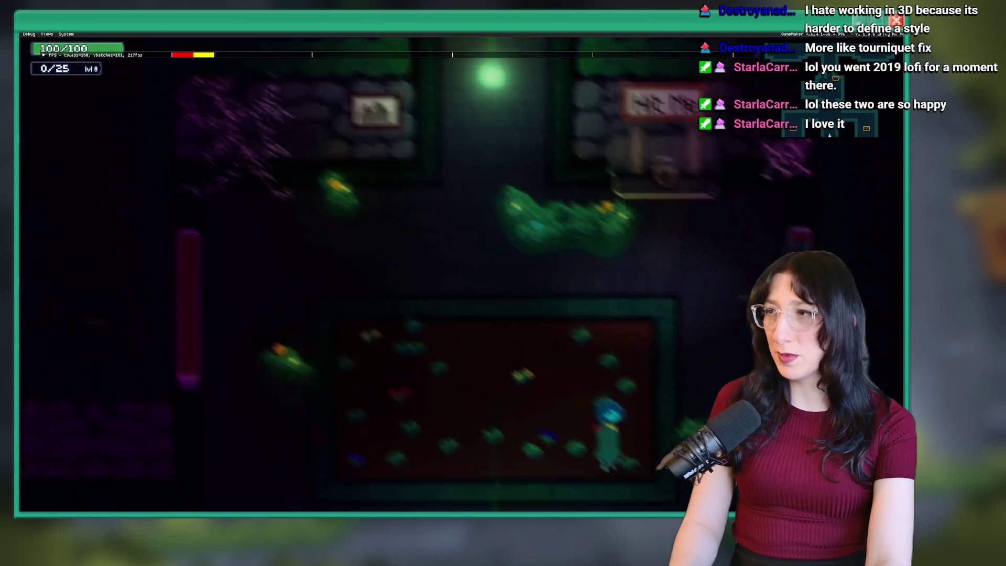
Hit the Hit Me sign, walk down to the pillar's Rotate prompt, and toggle the inventory again
{"action": "key", "text": "w"}
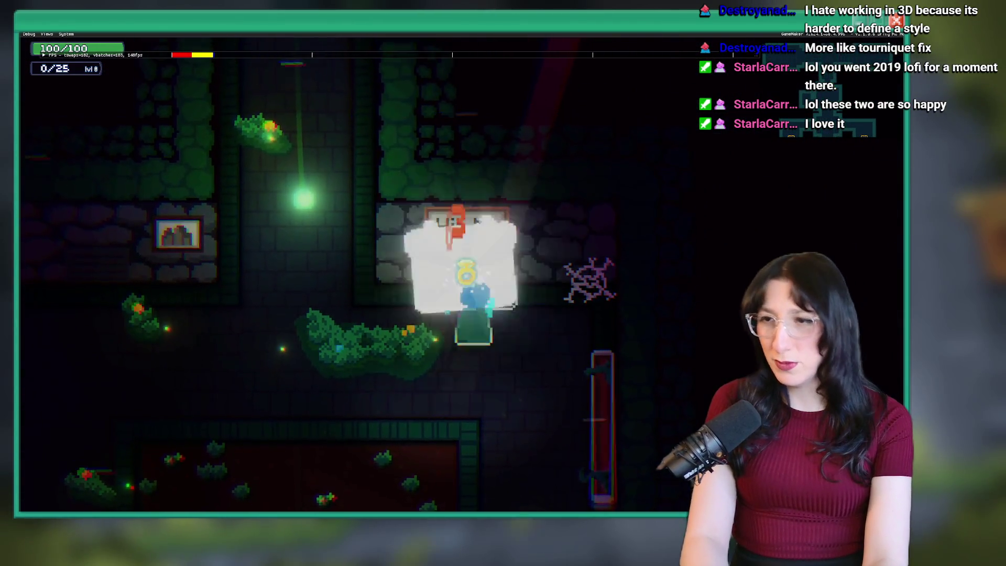
{"action": "key", "text": "a"}
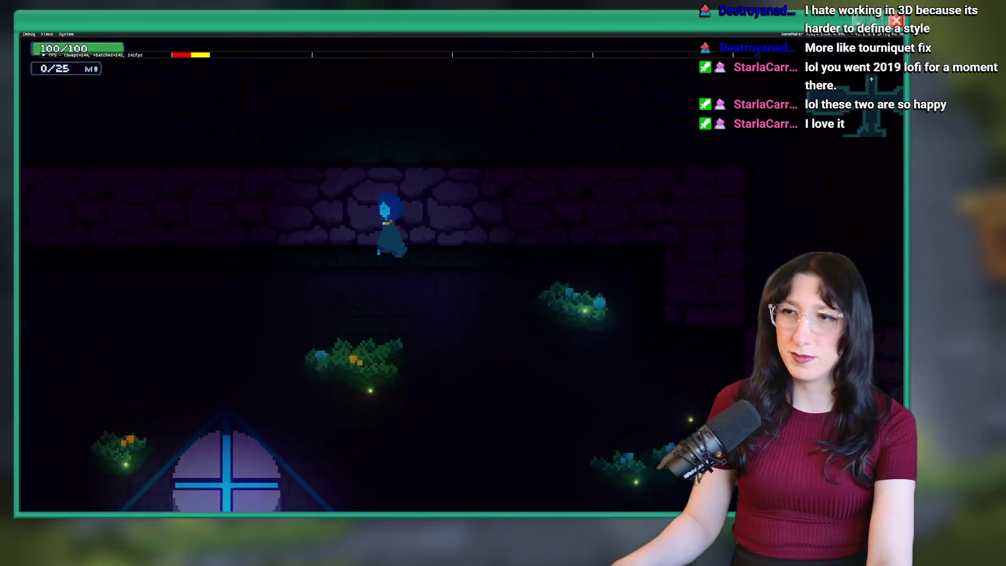
{"action": "key", "text": "s"}
{"action": "key", "text": "Tab"}
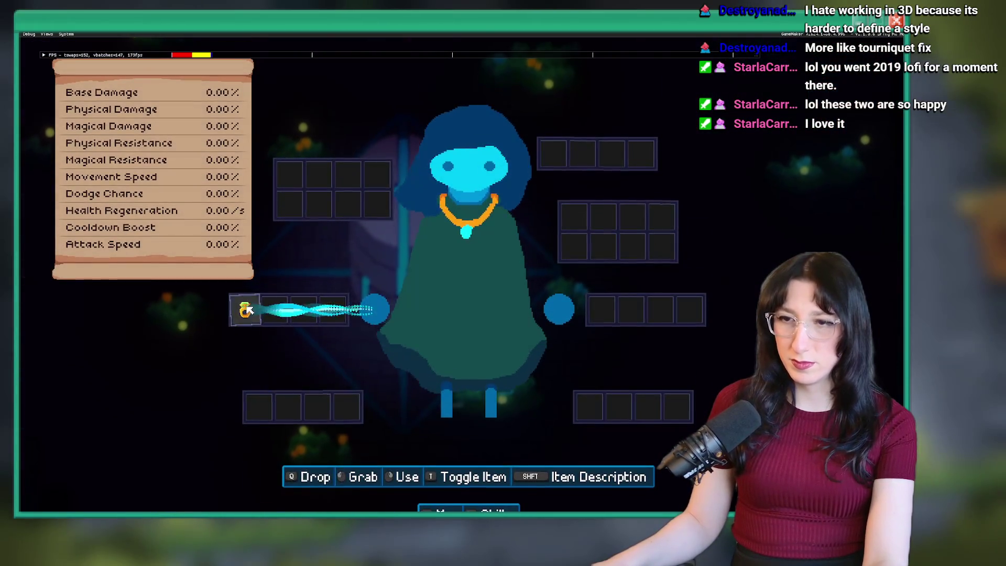
{"action": "key", "text": "Tab"}
Walk over the dropped Loot Ring, reopen and leave the pillar's Rotate menu, then stop the game
{"action": "key", "text": "w"}
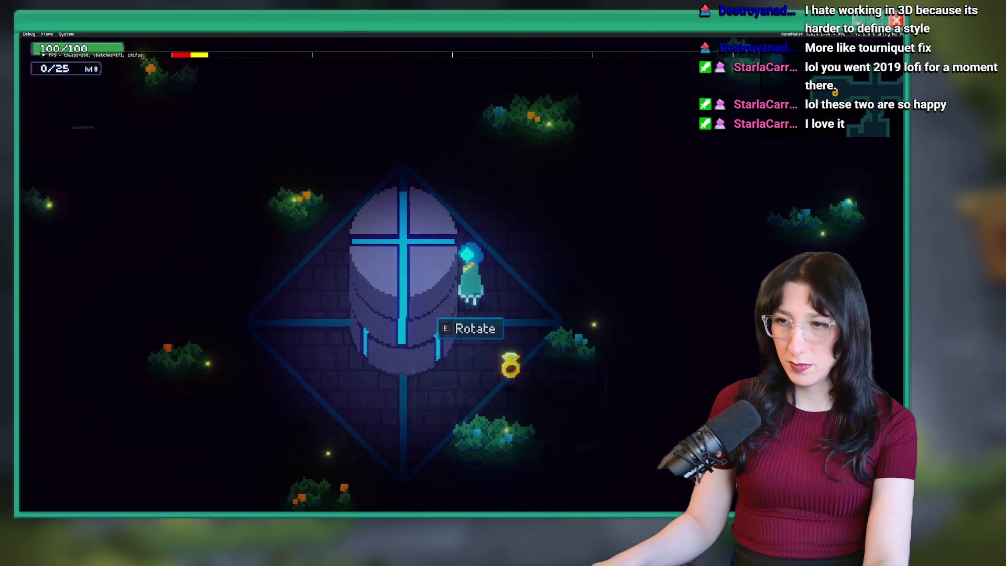
{"action": "key", "text": "e"}
{"action": "key", "text": "Escape"}
{"action": "key", "text": "s"}
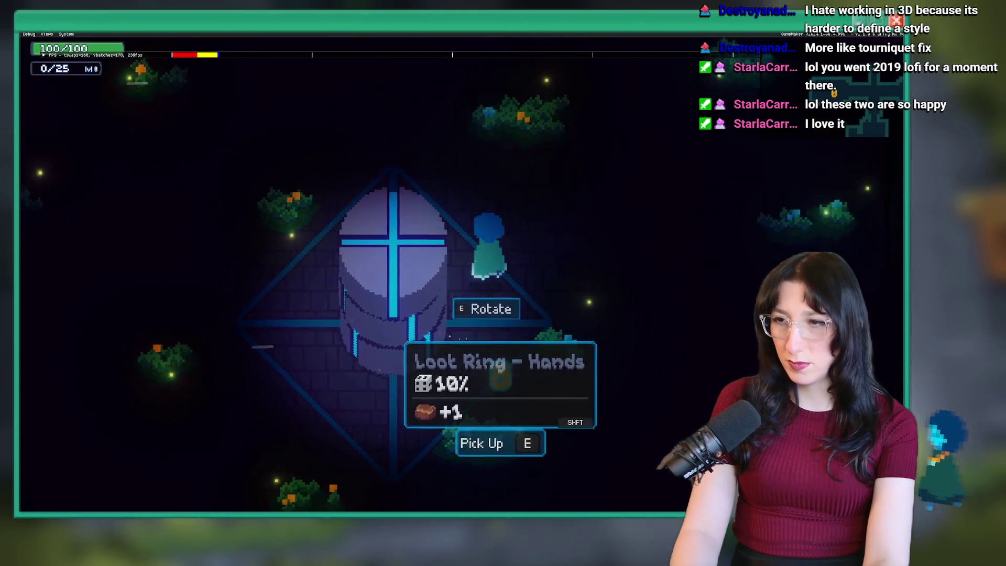
{"action": "key", "text": "w"}
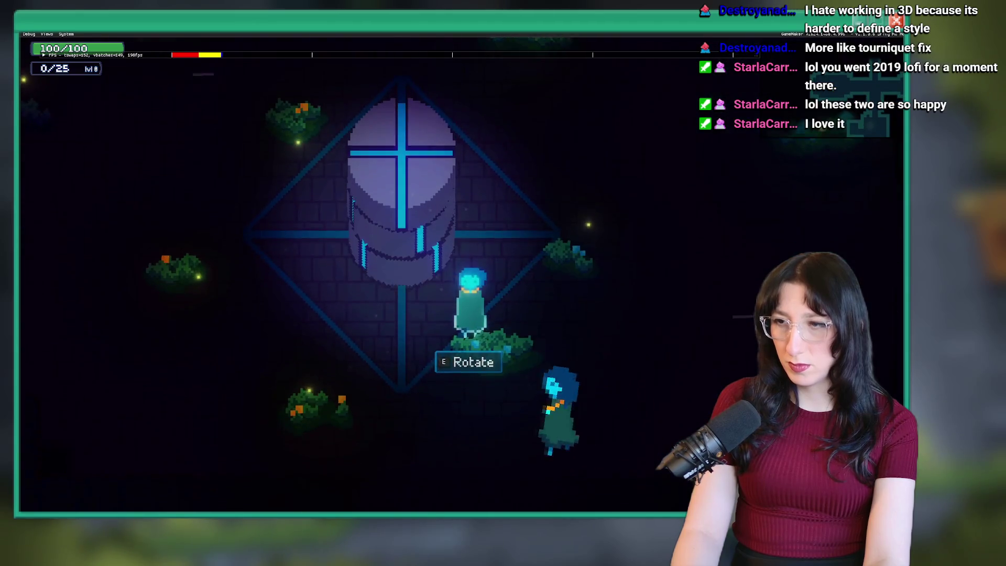
{"action": "key", "text": "e"}
{"action": "key", "text": "Escape"}
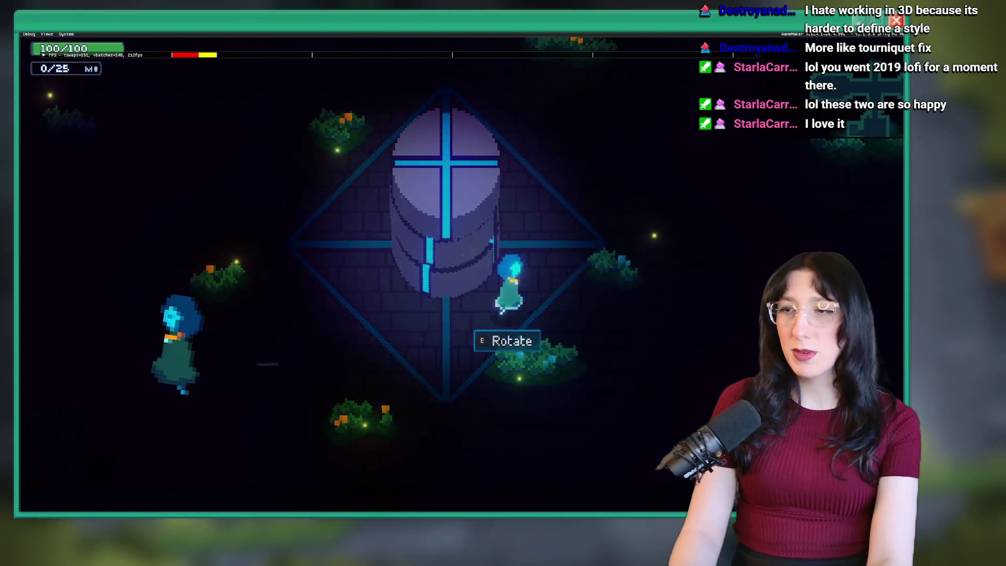
{"action": "key", "text": "e"}
{"action": "left_click", "coordinate": [897, 21]}
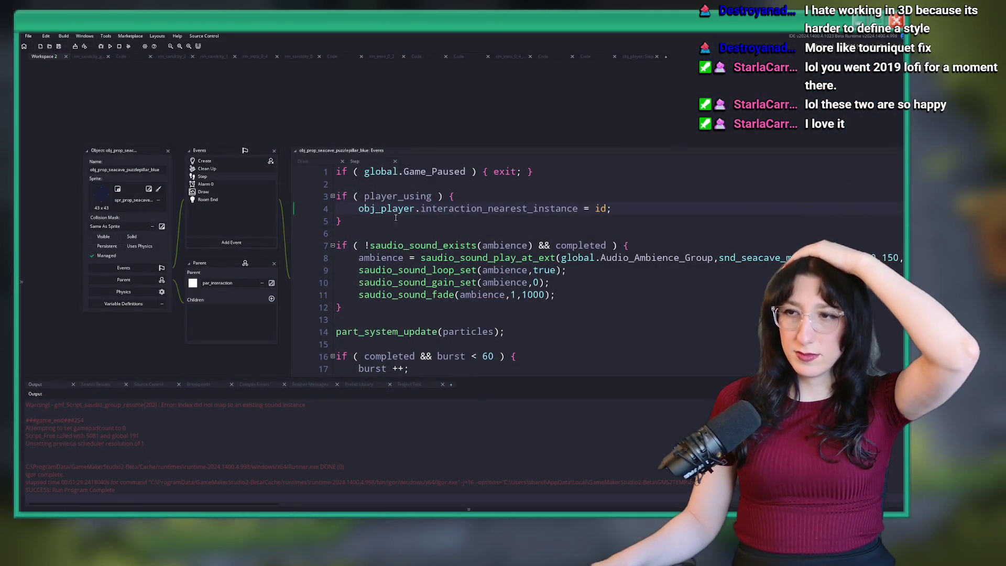
Check obj_player's Step code, then step through GitHub Desktop's changed files to scr_menus.gml
{"action": "left_click", "coordinate": [641, 57]}
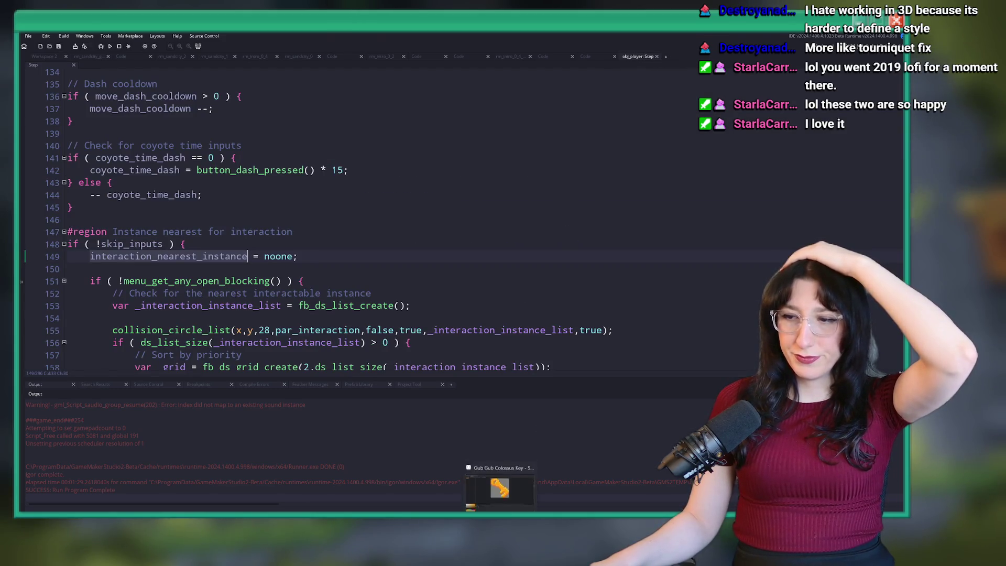
{"action": "left_click", "coordinate": [496, 496]}
{"action": "left_click", "coordinate": [199, 117]}
{"action": "left_click", "coordinate": [210, 180]}
{"action": "left_click", "coordinate": [213, 195]}
{"action": "left_click", "coordinate": [241, 226]}
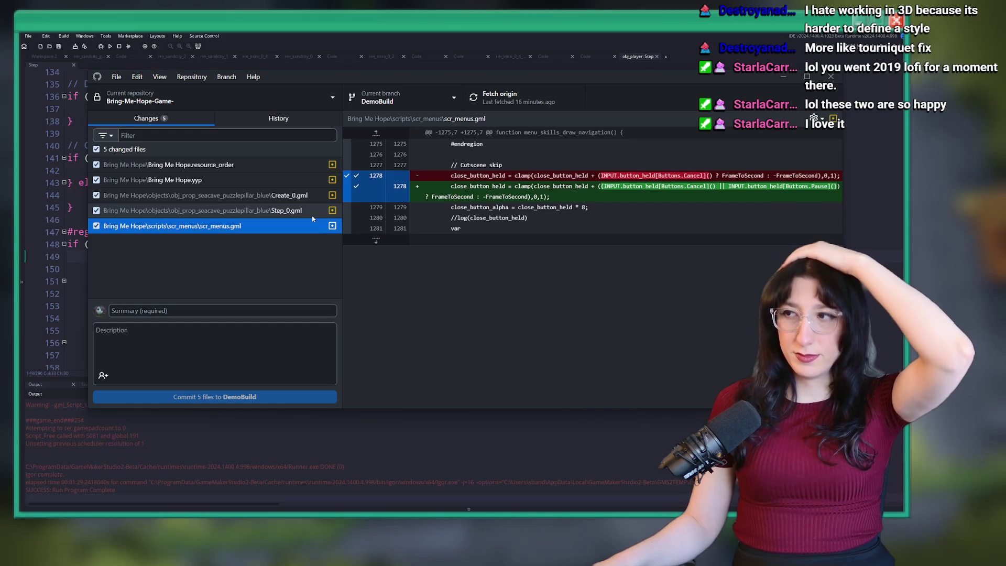
Select the pillar's Create_0.gml in Changes and discard its changes, confirming the dialog
{"action": "key", "text": "Up"}
{"action": "key", "text": "Up"}
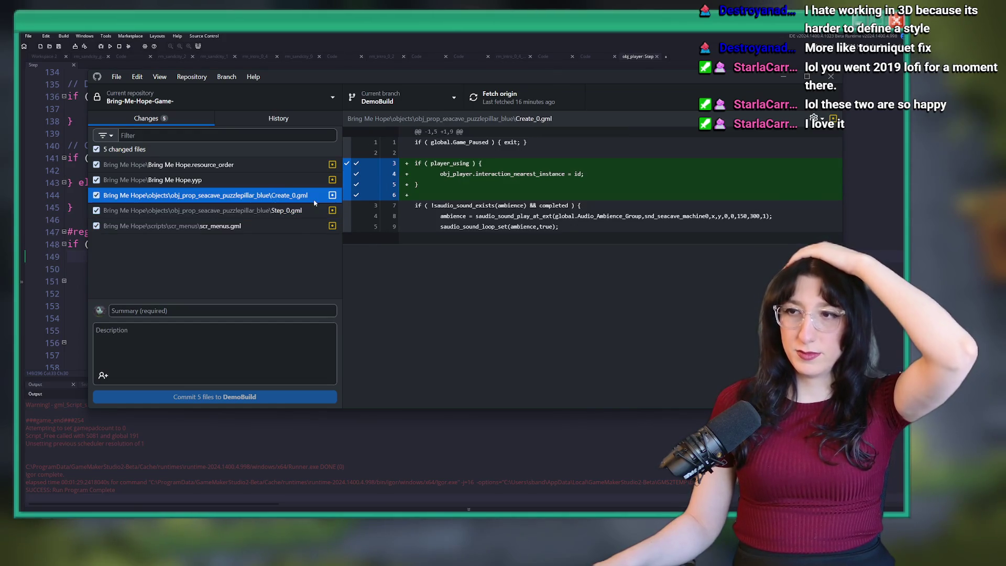
{"action": "right_click", "coordinate": [299, 195]}
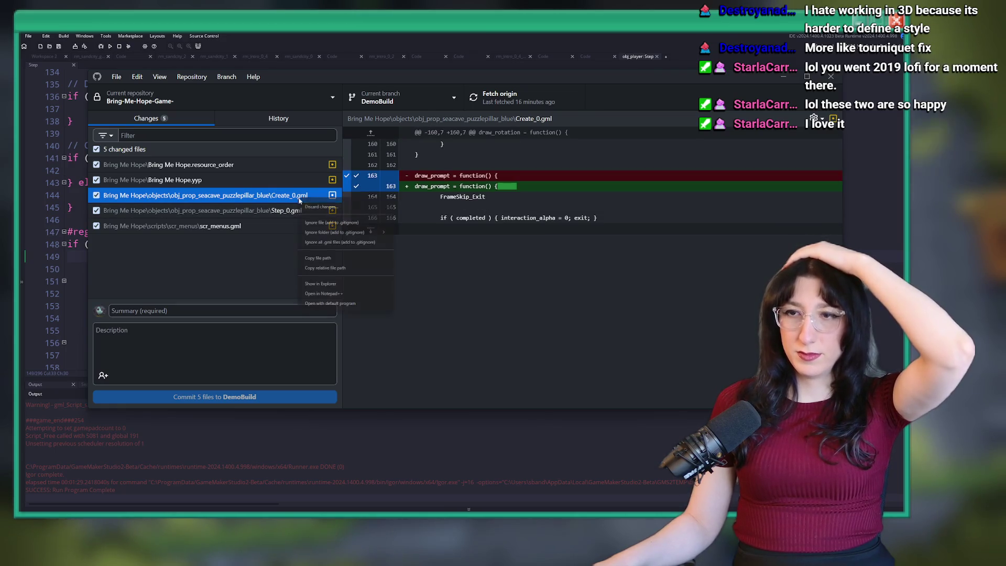
{"action": "left_click", "coordinate": [315, 202]}
{"action": "left_click", "coordinate": [491, 292]}
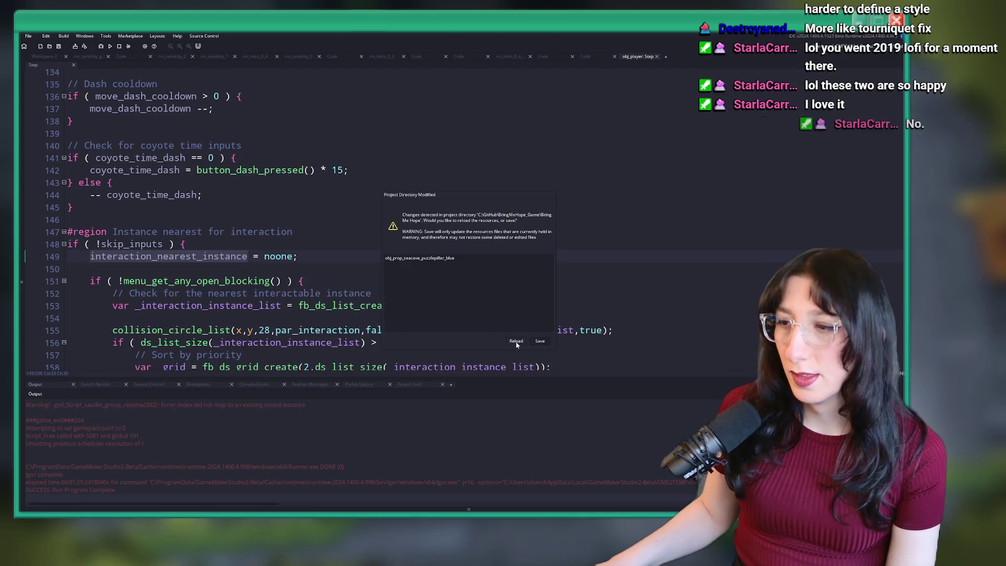
Dismiss the Project Directory Modified warning and review obj_player's Step code around lines 149-150
{"action": "key", "text": "Escape"}
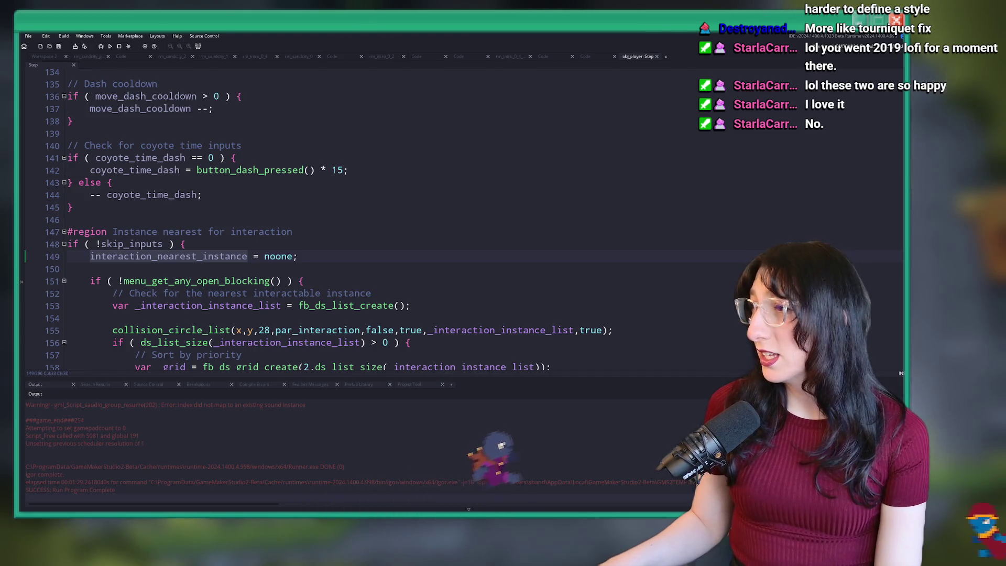
{"action": "left_click", "coordinate": [573, 268]}
{"action": "left_click", "coordinate": [569, 256]}
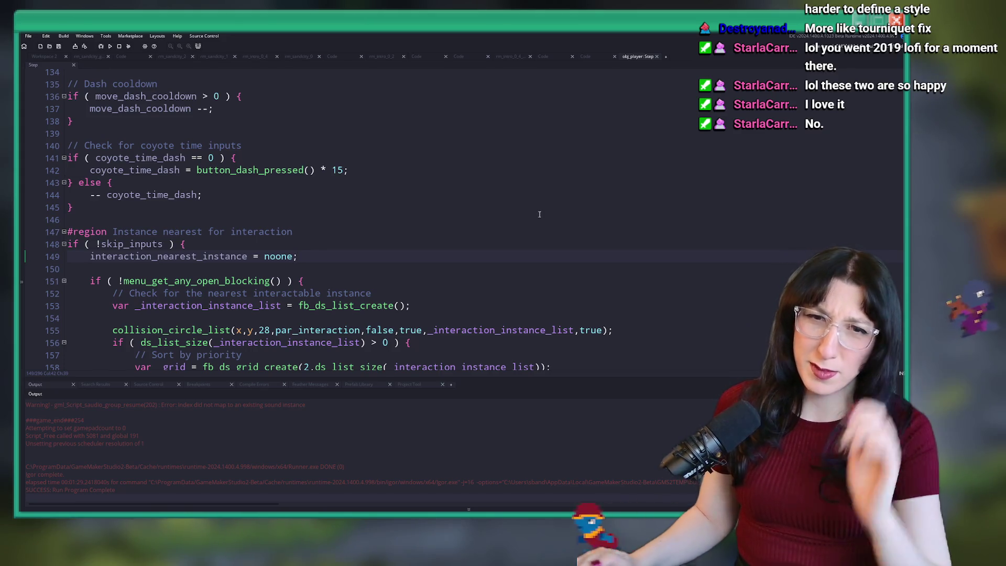
{"action": "scroll", "coordinate": [495, 188], "scroll_direction": "down", "scroll_amount": 3}
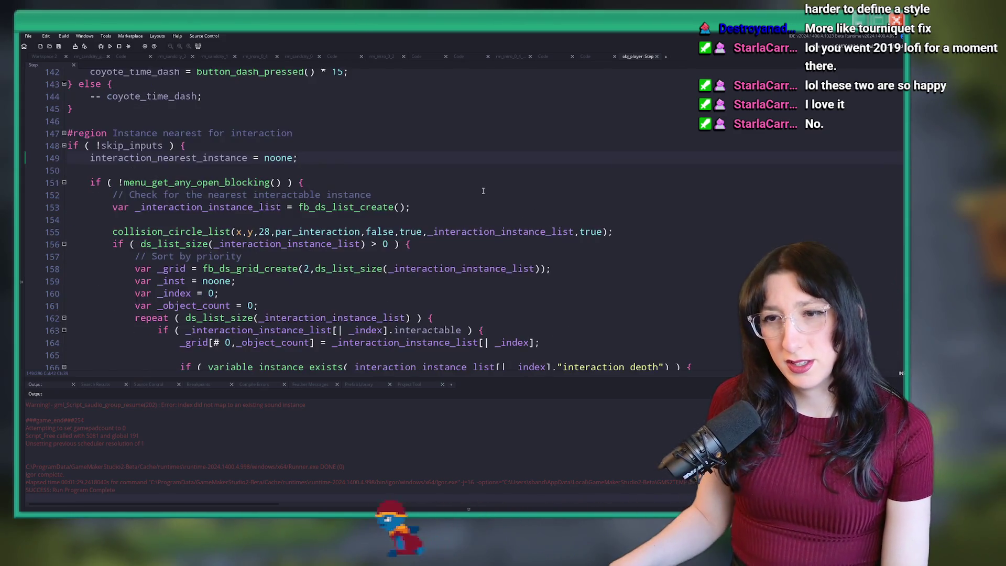
{"action": "scroll", "coordinate": [494, 188], "scroll_direction": "down", "scroll_amount": 2}
{"action": "scroll", "coordinate": [428, 155], "scroll_direction": "up", "scroll_amount": 7}
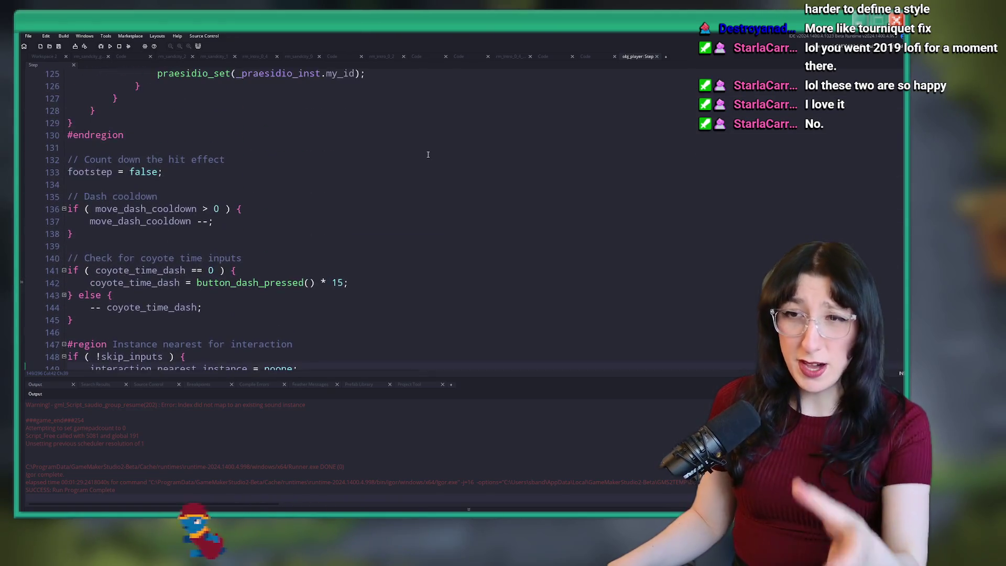
{"action": "scroll", "coordinate": [429, 154], "scroll_direction": "down", "scroll_amount": 7}
Return to the puzzle pillar's workspace and search the project for interaction_nearest_instance
{"action": "key", "text": "ctrl+Tab"}
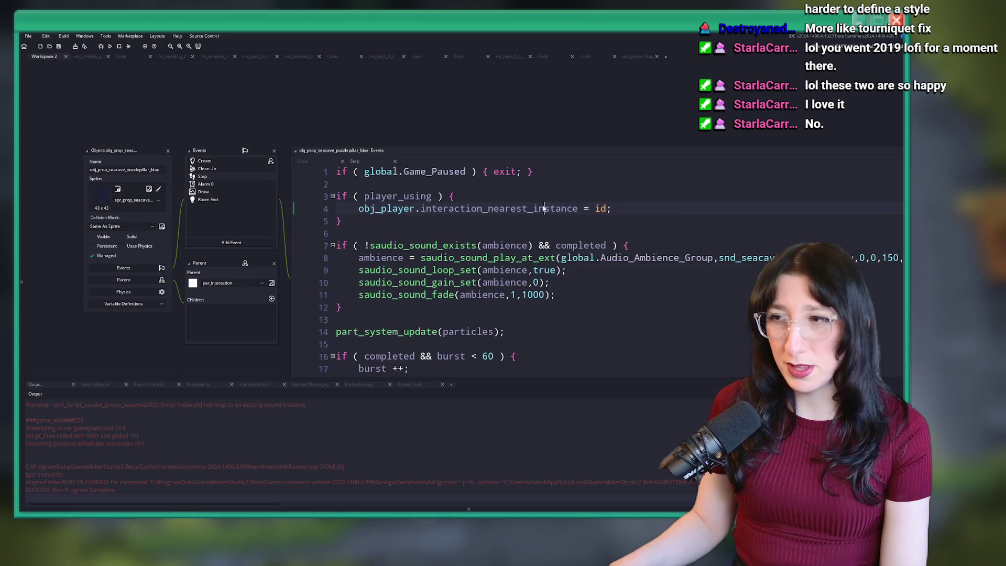
{"action": "double_click", "coordinate": [561, 208]}
{"action": "key", "text": "ctrl+shift+f"}
{"action": "key", "text": "Return"}
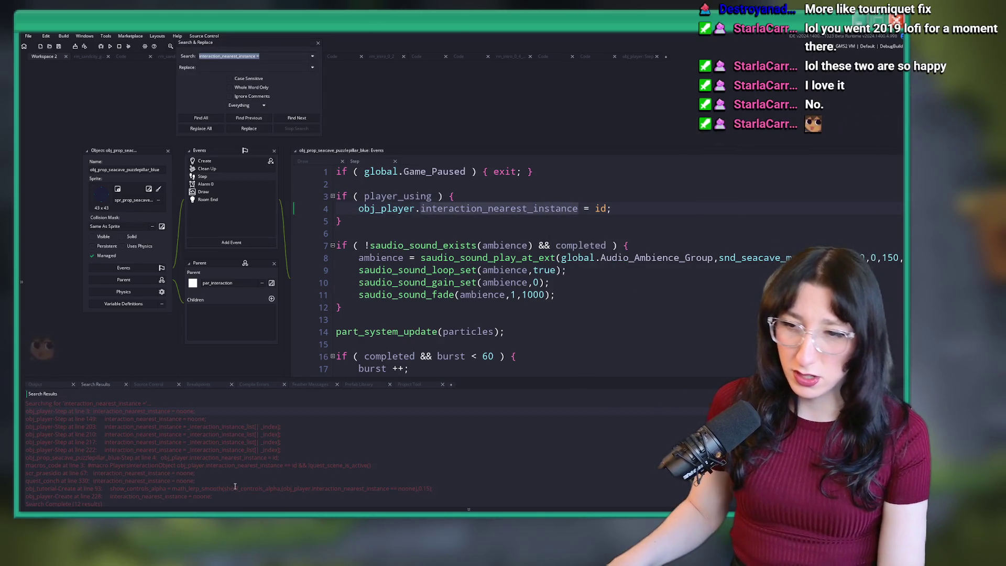
{"action": "double_click", "coordinate": [226, 460]}
{"action": "scroll", "coordinate": [264, 436], "scroll_direction": "down", "scroll_amount": 1}
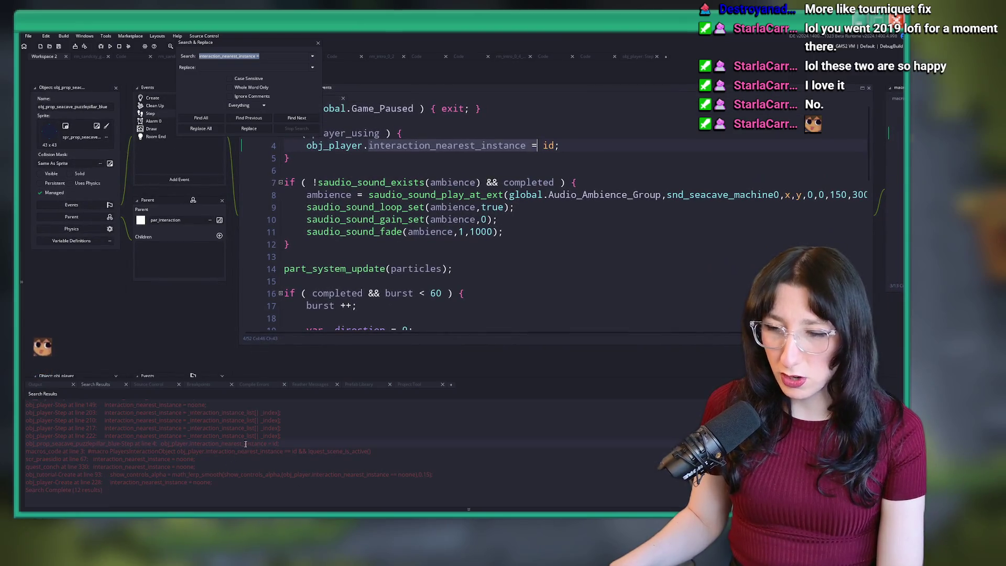
{"action": "double_click", "coordinate": [264, 436]}
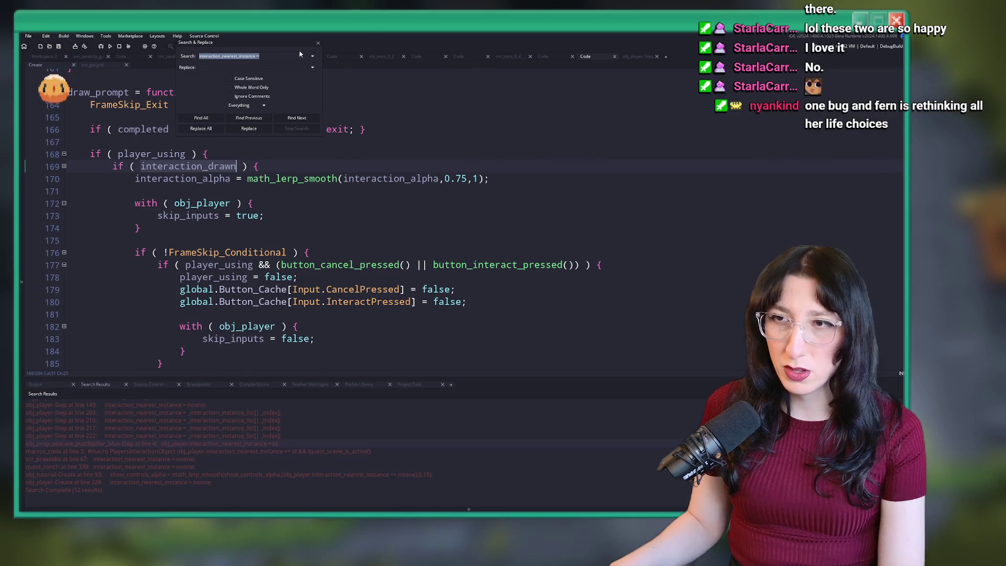
{"action": "left_click", "coordinate": [317, 48]}
{"action": "left_click_drag", "start_coordinate": [157, 215], "coordinate": [288, 209]}
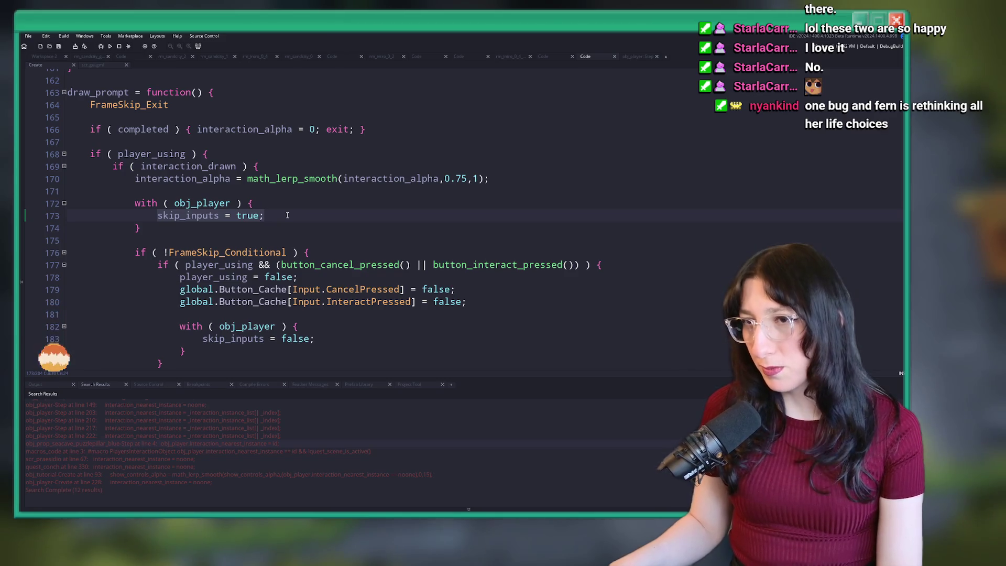
{"action": "scroll", "coordinate": [276, 210], "scroll_direction": "down", "scroll_amount": 1}
{"action": "scroll", "coordinate": [276, 209], "scroll_direction": "up", "scroll_amount": 2}
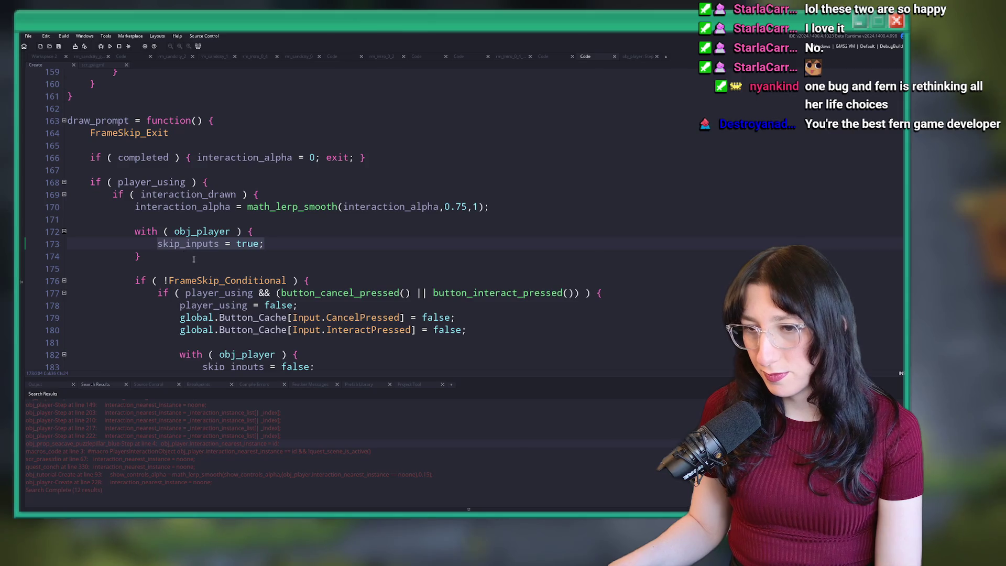
{"action": "scroll", "coordinate": [258, 442], "scroll_direction": "up", "scroll_amount": 1}
{"action": "scroll", "coordinate": [288, 238], "scroll_direction": "down", "scroll_amount": 2}
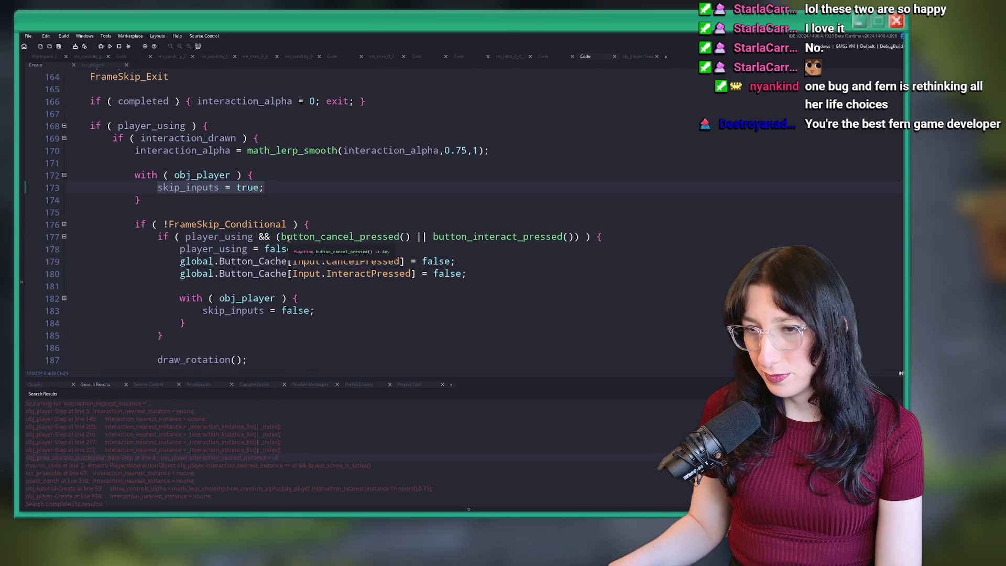
{"action": "scroll", "coordinate": [273, 295], "scroll_direction": "down", "scroll_amount": 1}
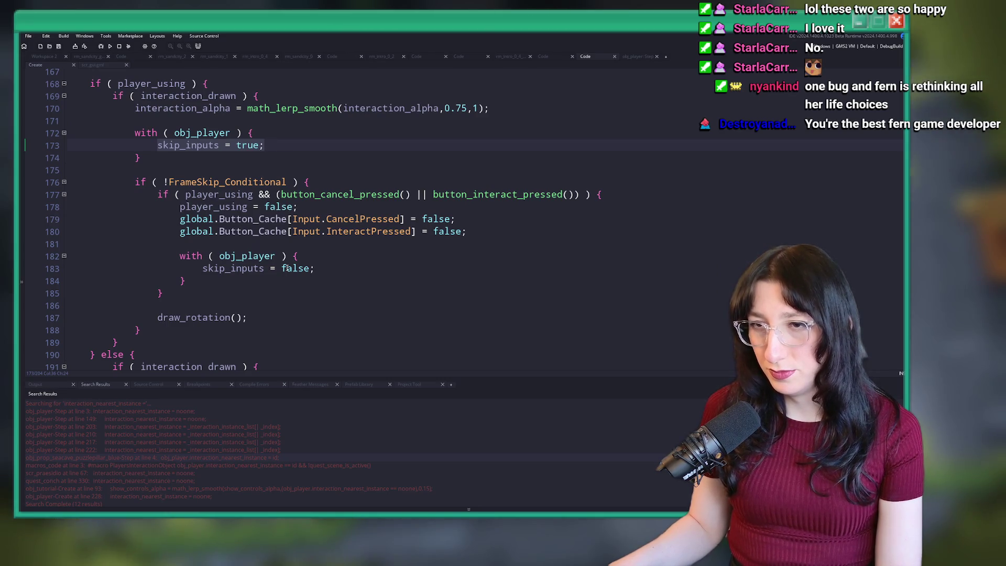
{"action": "scroll", "coordinate": [287, 267], "scroll_direction": "down", "scroll_amount": 2}
{"action": "scroll", "coordinate": [201, 220], "scroll_direction": "up", "scroll_amount": 3}
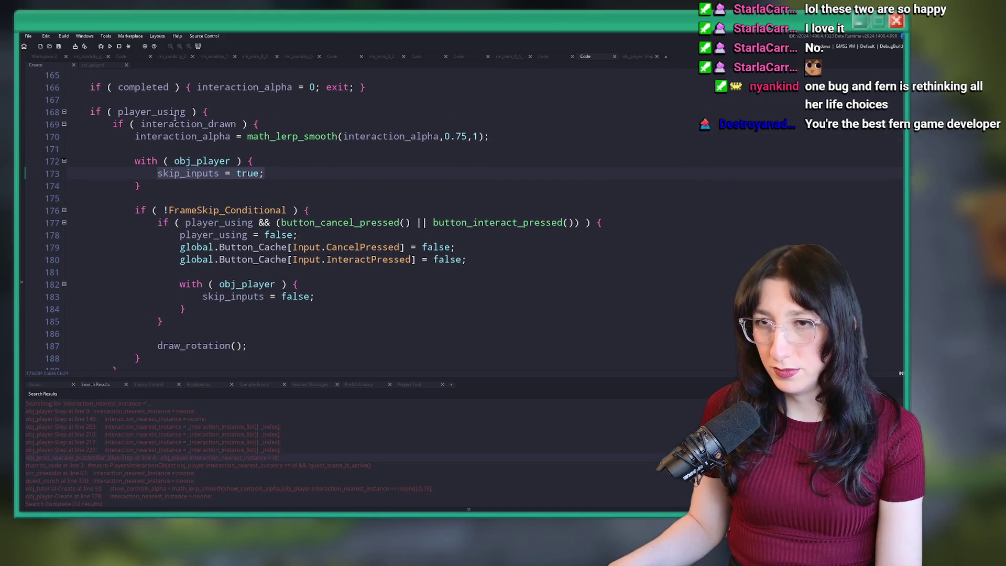
{"action": "double_click", "coordinate": [174, 113]}
{"action": "scroll", "coordinate": [199, 157], "scroll_direction": "down", "scroll_amount": 3}
{"action": "scroll", "coordinate": [226, 192], "scroll_direction": "up", "scroll_amount": 3}
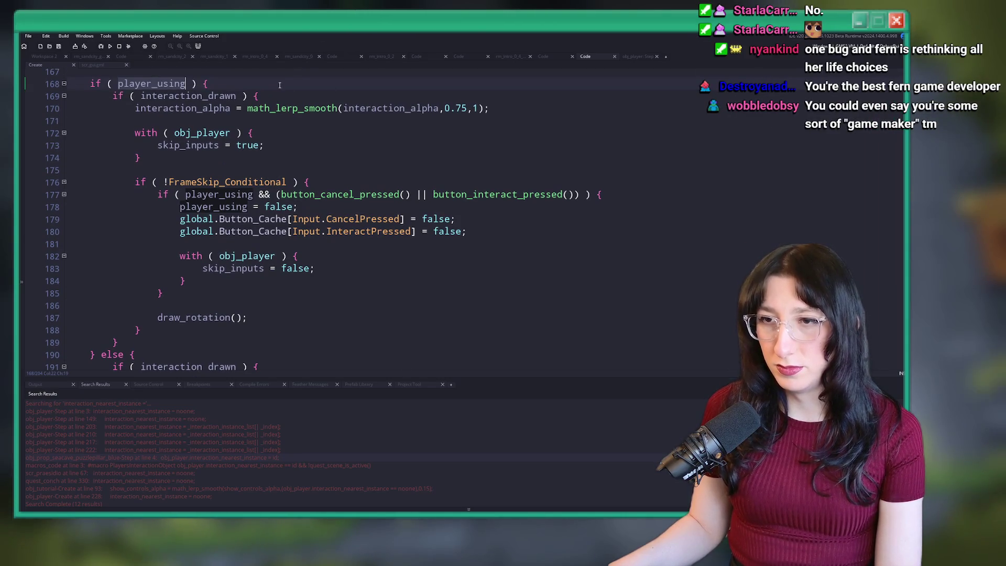
{"action": "scroll", "coordinate": [269, 92], "scroll_direction": "down", "scroll_amount": 4}
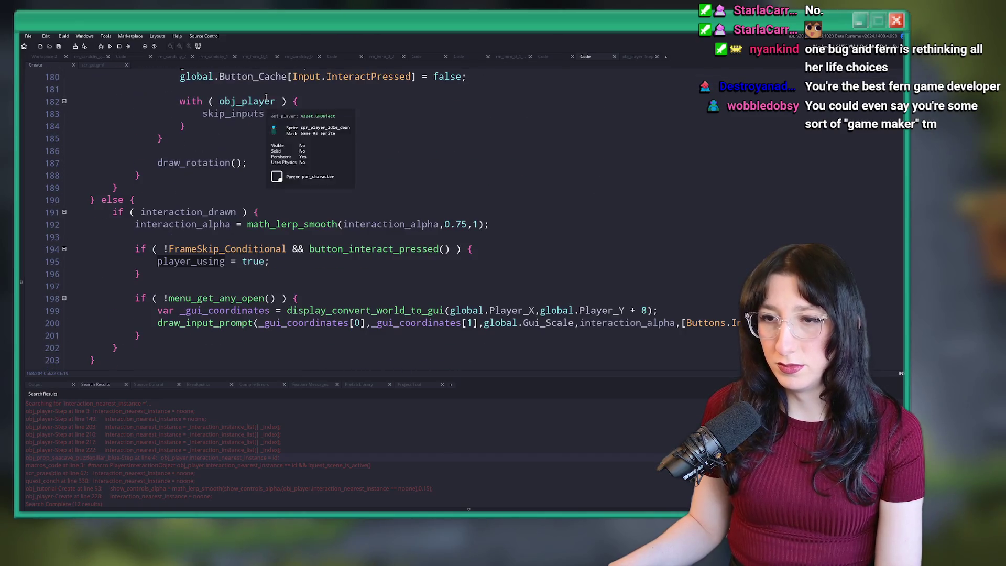
{"action": "scroll", "coordinate": [266, 93], "scroll_direction": "up", "scroll_amount": 6}
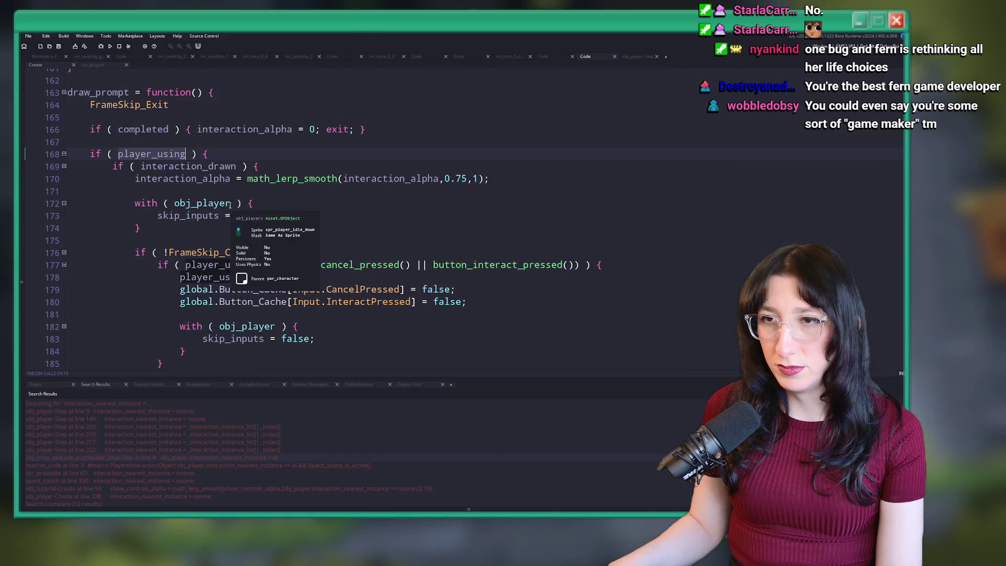
{"action": "scroll", "coordinate": [228, 252], "scroll_direction": "down", "scroll_amount": 1}
{"action": "left_click", "coordinate": [228, 296]}
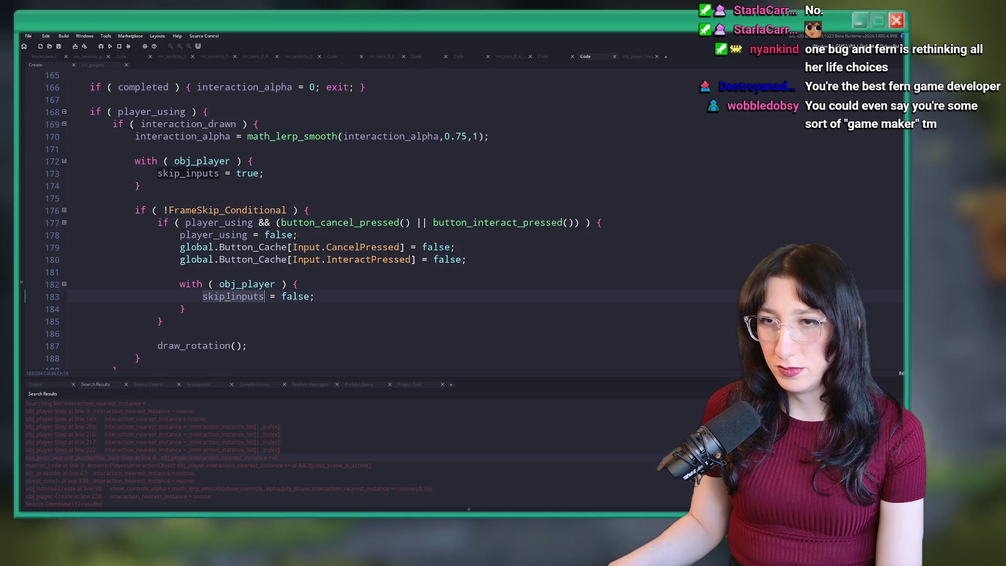
{"action": "scroll", "coordinate": [172, 125], "scroll_direction": "up", "scroll_amount": 1}
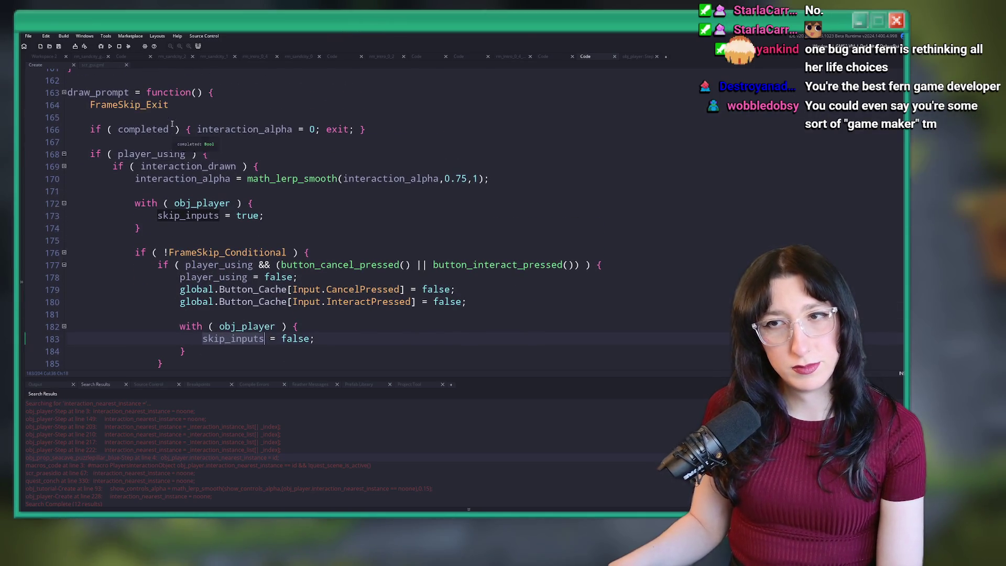
{"action": "left_click", "coordinate": [172, 154]}
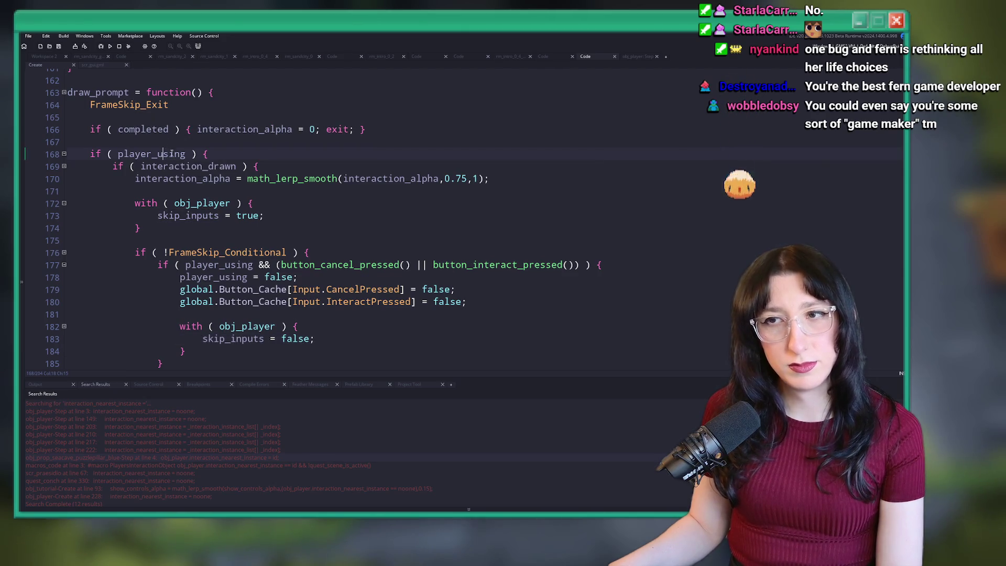
{"action": "double_click", "coordinate": [181, 154]}
{"action": "scroll", "coordinate": [311, 235], "scroll_direction": "down", "scroll_amount": 1}
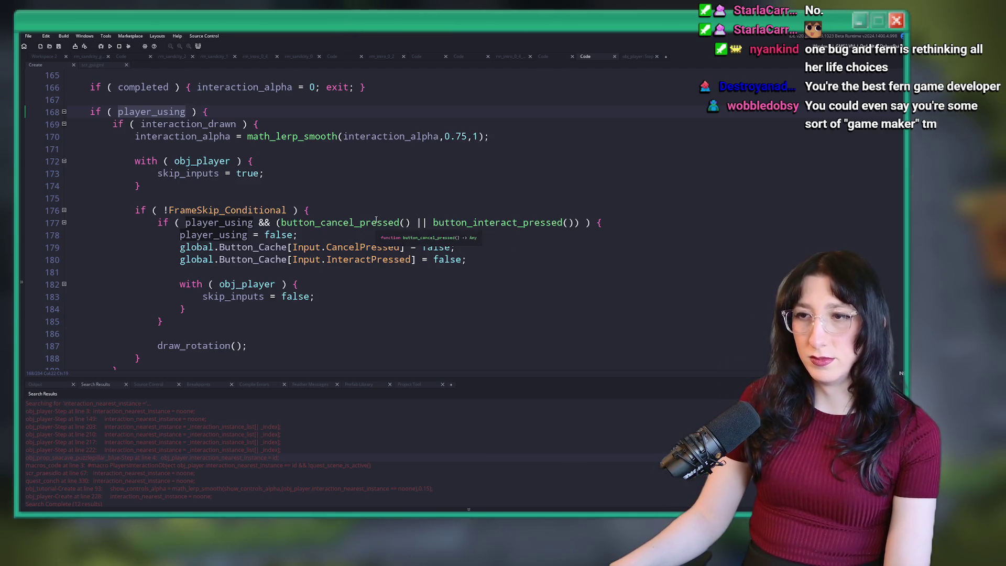
{"action": "left_click", "coordinate": [482, 262]}
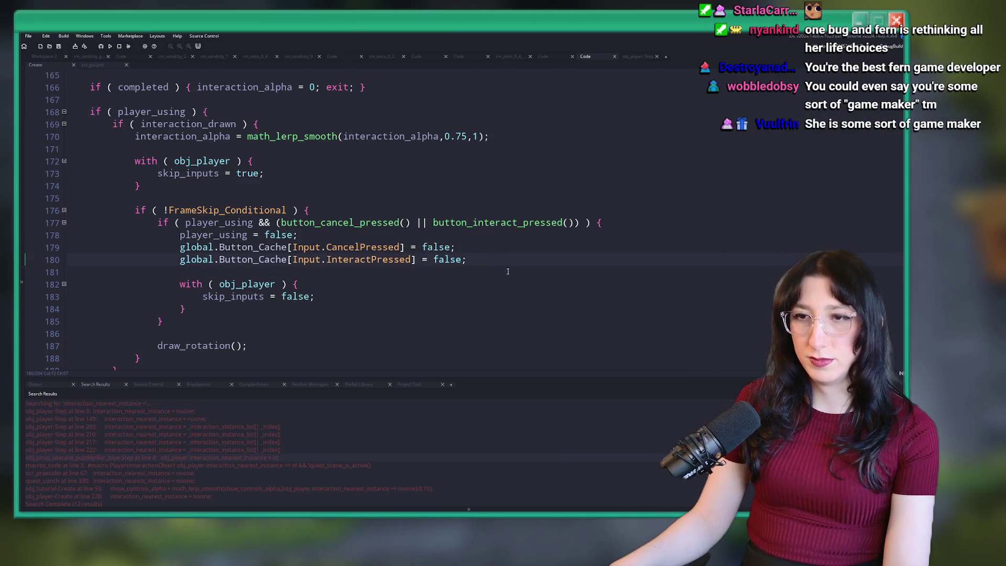
{"action": "left_click", "coordinate": [505, 313]}
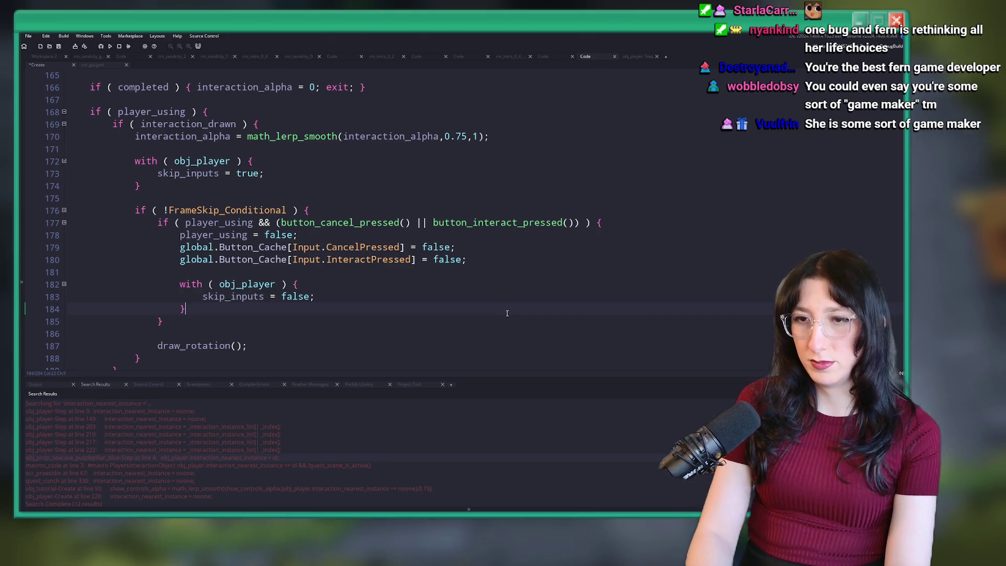
Add show_message("?") on line 186 and search the project for 'skip_inputs = true'
{"action": "type", "text": "show_message(\"?\");"}
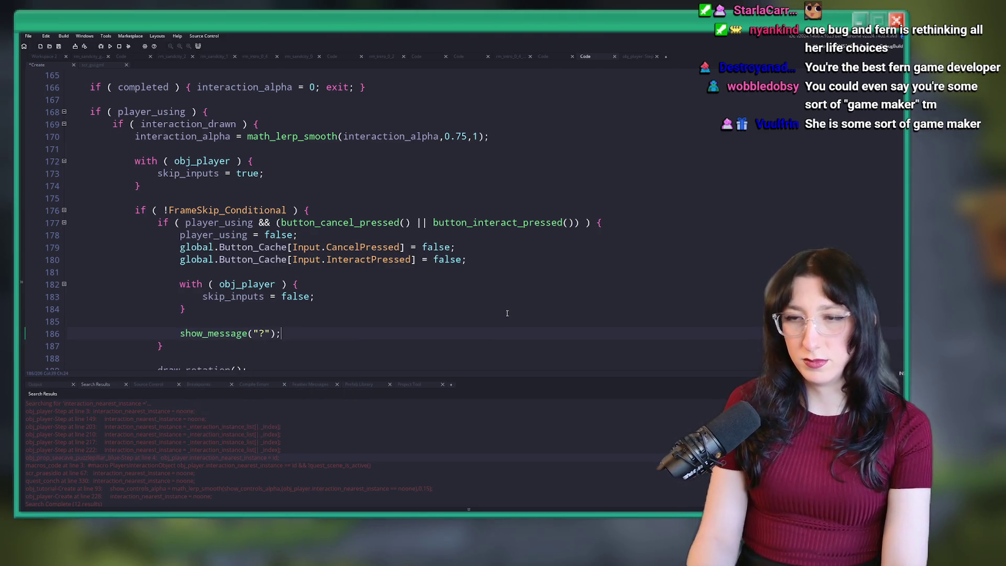
{"action": "scroll", "coordinate": [332, 294], "scroll_direction": "down", "scroll_amount": 2}
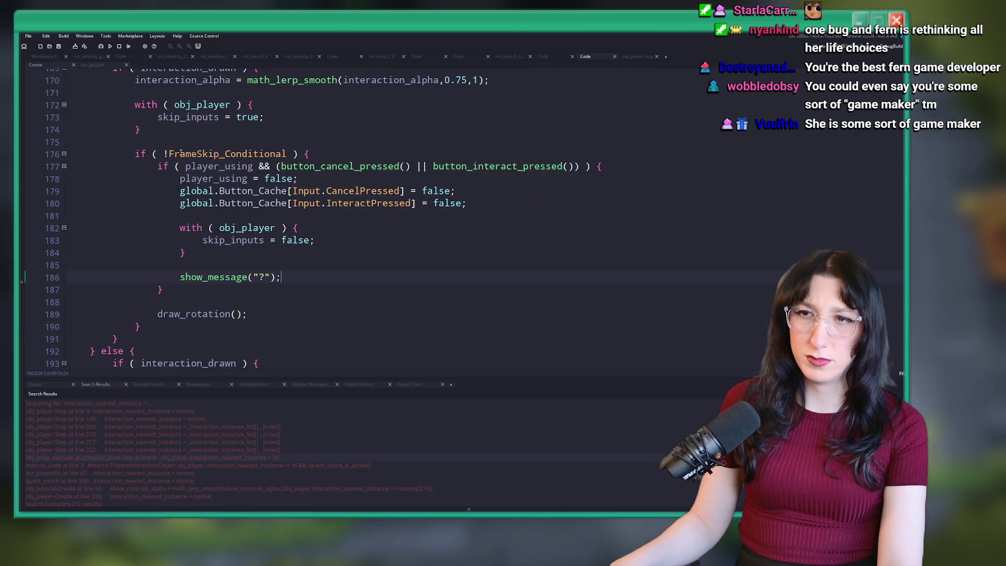
{"action": "double_click", "coordinate": [192, 117]}
{"action": "key", "text": "ctrl+f"}
{"action": "type", "text": "skip_inputs = tru"}
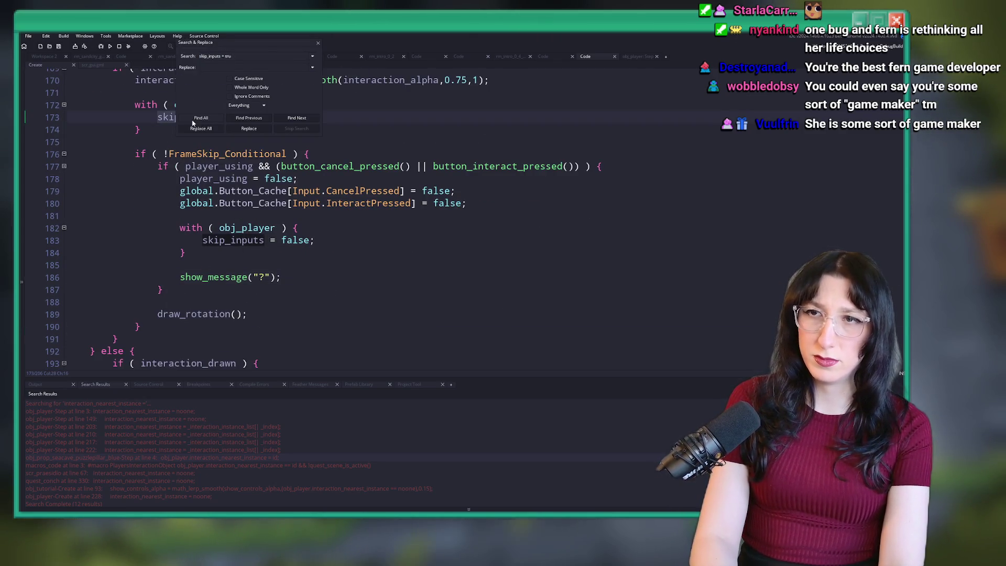
{"action": "type", "text": "e"}
{"action": "key", "text": "Return"}
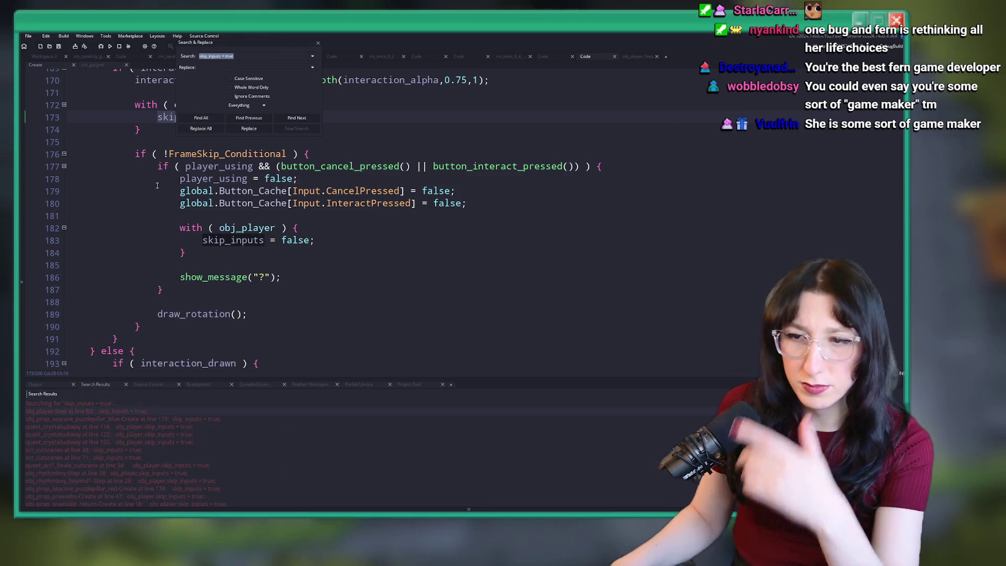
{"action": "double_click", "coordinate": [108, 412]}
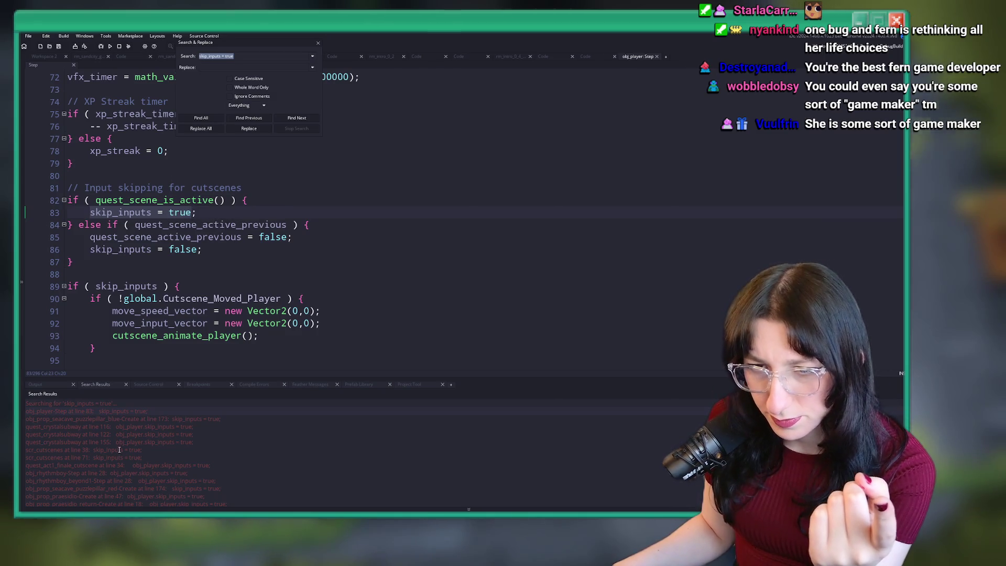
Rerun the 'skip_inputs = true' search, then close the search panel and obj_player Step code
{"action": "scroll", "coordinate": [121, 445], "scroll_direction": "down", "scroll_amount": 2}
{"action": "scroll", "coordinate": [123, 431], "scroll_direction": "down", "scroll_amount": 5}
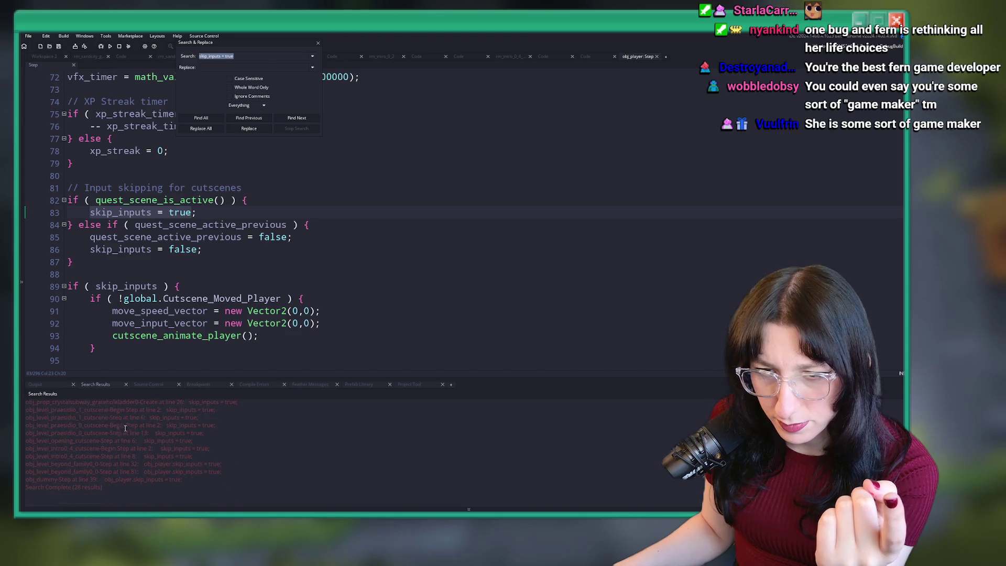
{"action": "key", "text": "Return"}
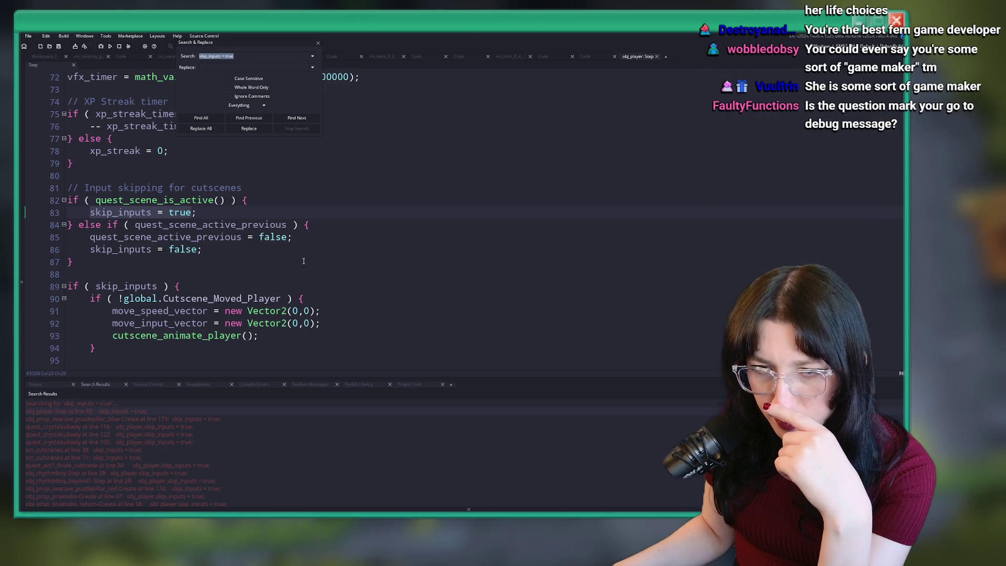
{"action": "left_click", "coordinate": [318, 45]}
{"action": "left_click", "coordinate": [254, 179]}
{"action": "left_click", "coordinate": [657, 57]}
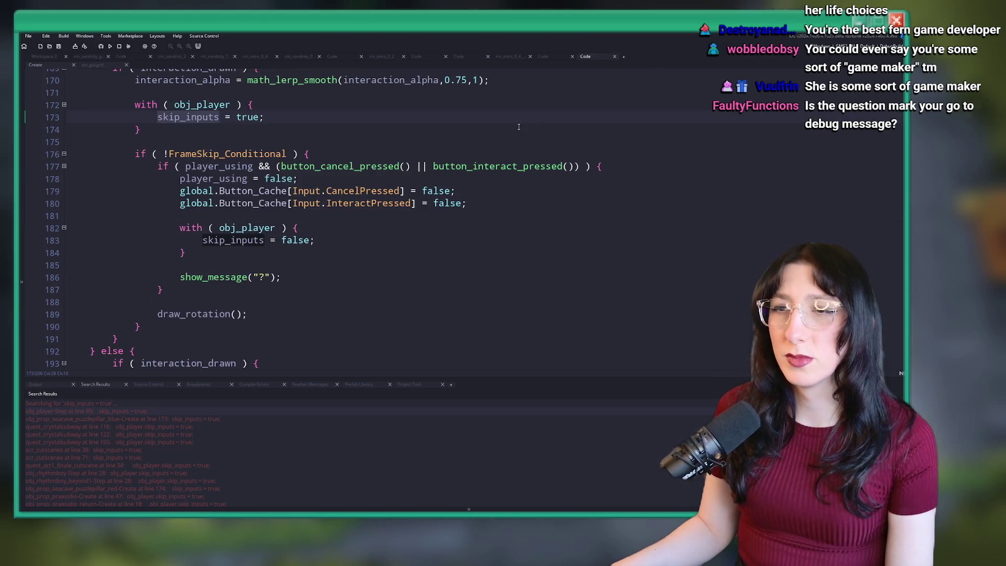
Delete and restore the show_message("?") line, then build and run the game with F5
{"action": "left_click_drag", "start_coordinate": [283, 277], "coordinate": [328, 259]}
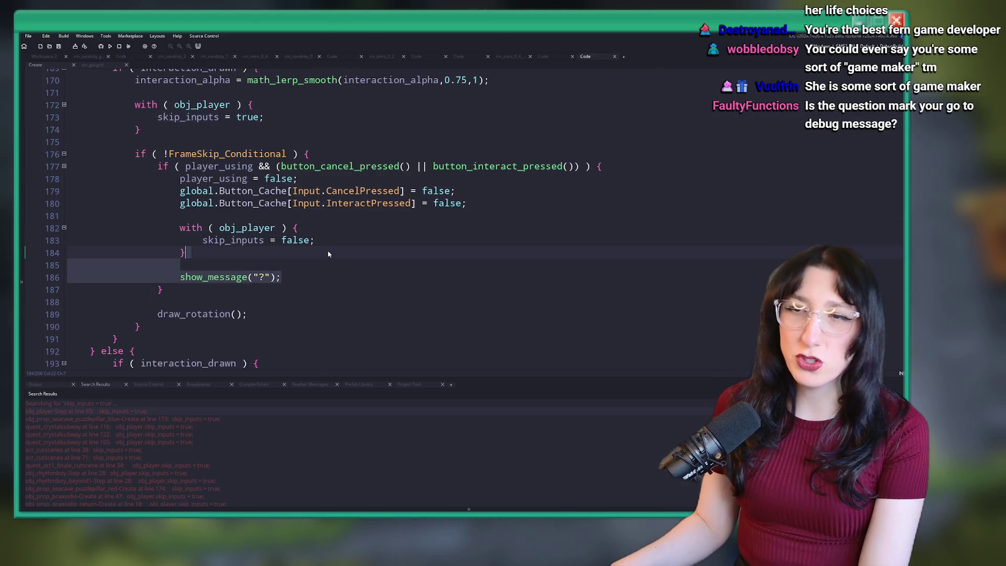
{"action": "key", "text": "BackSpace"}
{"action": "key", "text": "BackSpace"}
{"action": "key", "text": "ctrl+z"}
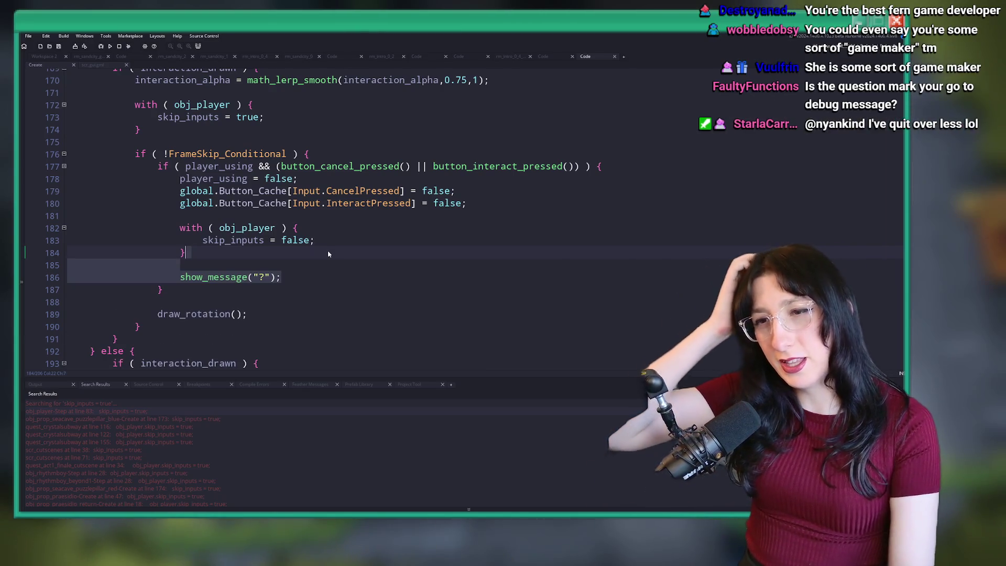
{"action": "key", "text": "F5"}
Review the pillar's else branch around lines 192-197 and peek at button_interact_pressed in scr_input_cache
{"action": "scroll", "coordinate": [315, 247], "scroll_direction": "down", "scroll_amount": 6}
{"action": "scroll", "coordinate": [303, 251], "scroll_direction": "up", "scroll_amount": 2}
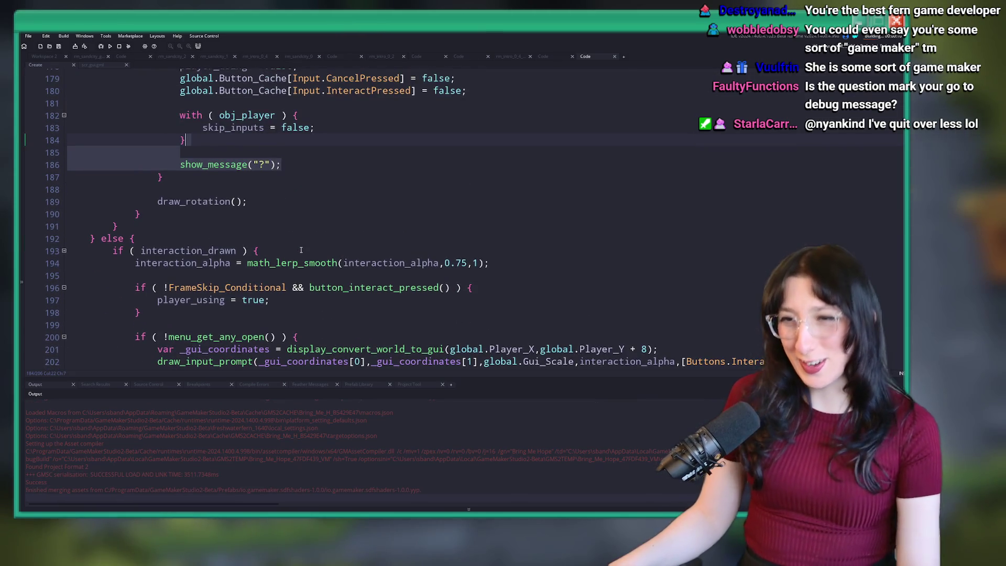
{"action": "left_click", "coordinate": [90, 262]}
{"action": "scroll", "coordinate": [128, 184], "scroll_direction": "up", "scroll_amount": 3}
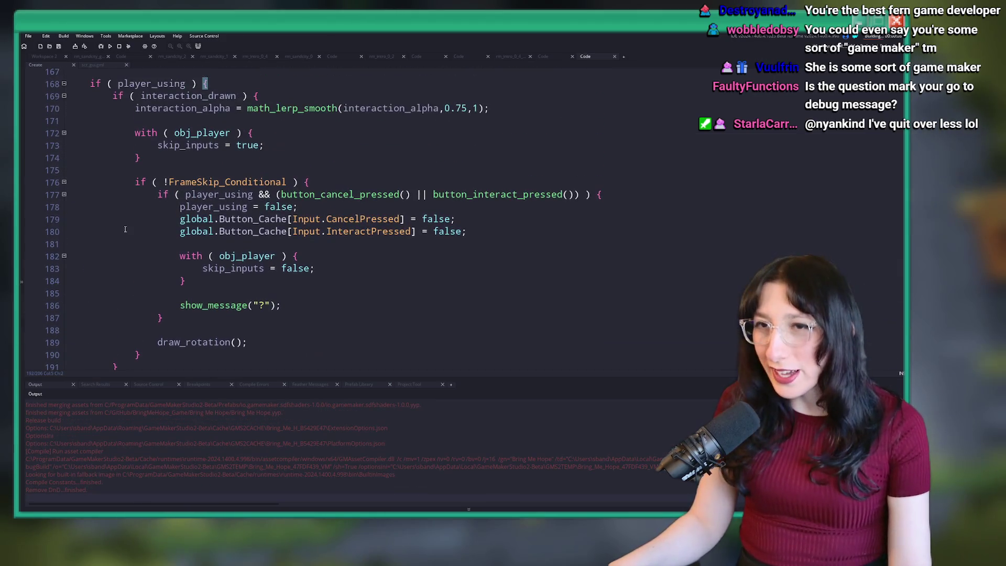
{"action": "scroll", "coordinate": [127, 155], "scroll_direction": "down", "scroll_amount": 5}
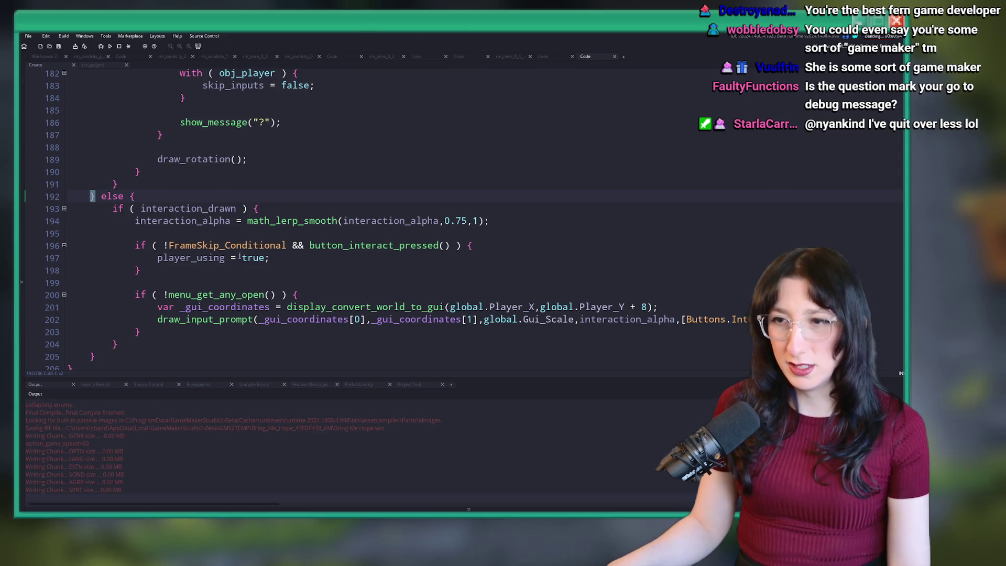
{"action": "left_click", "coordinate": [302, 258]}
{"action": "scroll", "coordinate": [414, 248], "scroll_direction": "down", "scroll_amount": 1}
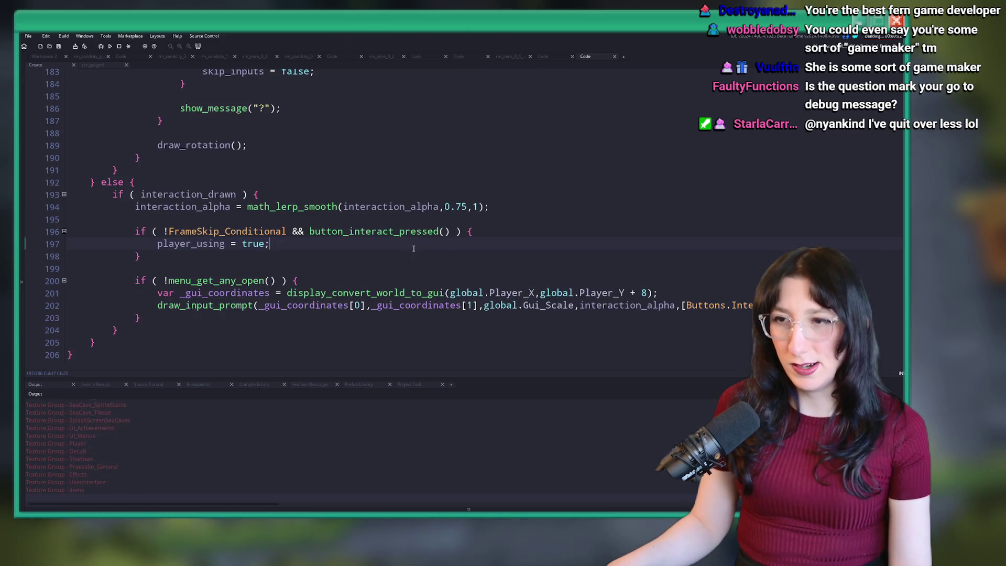
{"action": "middle_click", "coordinate": [415, 231]}
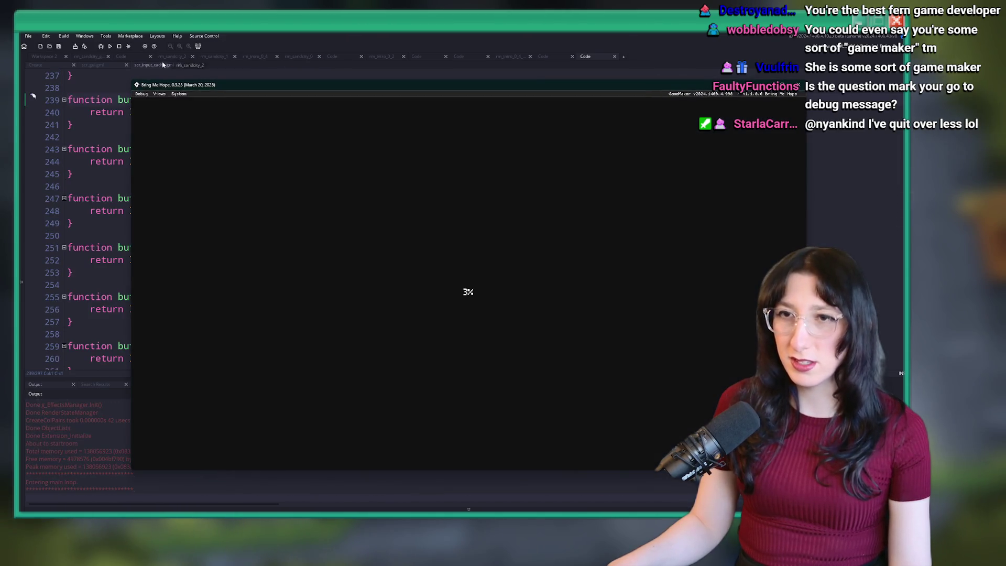
{"action": "middle_click", "coordinate": [162, 66]}
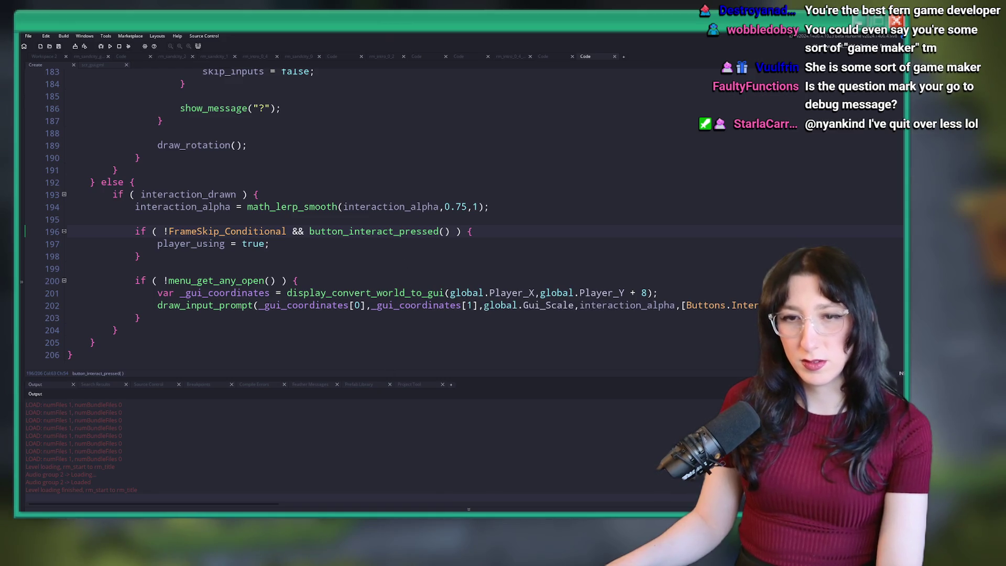
{"action": "scroll", "coordinate": [294, 221], "scroll_direction": "up", "scroll_amount": 3}
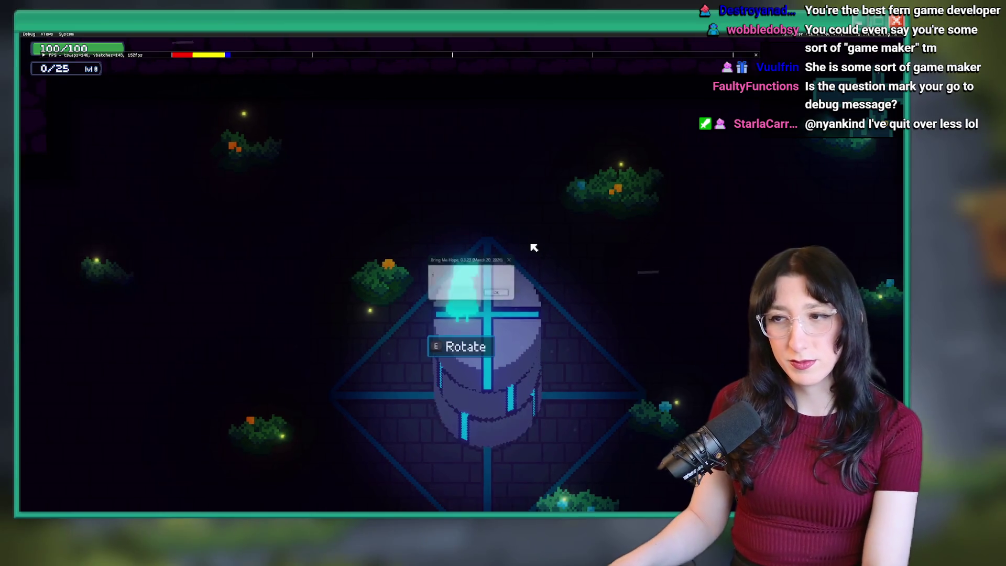
Interact with the pillar using E to trigger the show_message("?") debug box
{"action": "key", "text": "e"}
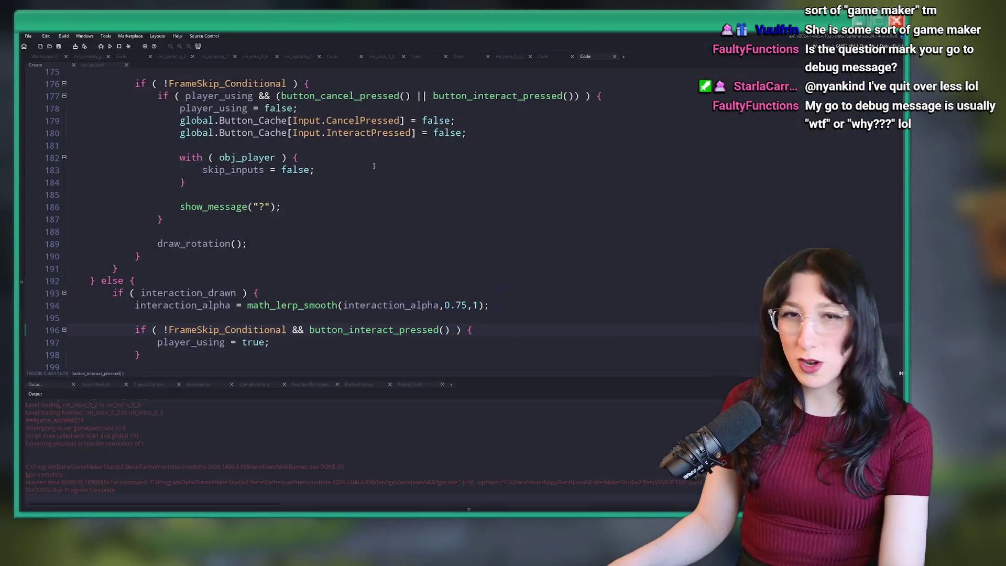
Close the test run and remove the show_message("?") debug line
{"action": "key", "text": "Escape"}
{"action": "left_click_drag", "start_coordinate": [291, 202], "coordinate": [300, 182]}
{"action": "key", "text": "BackSpace"}
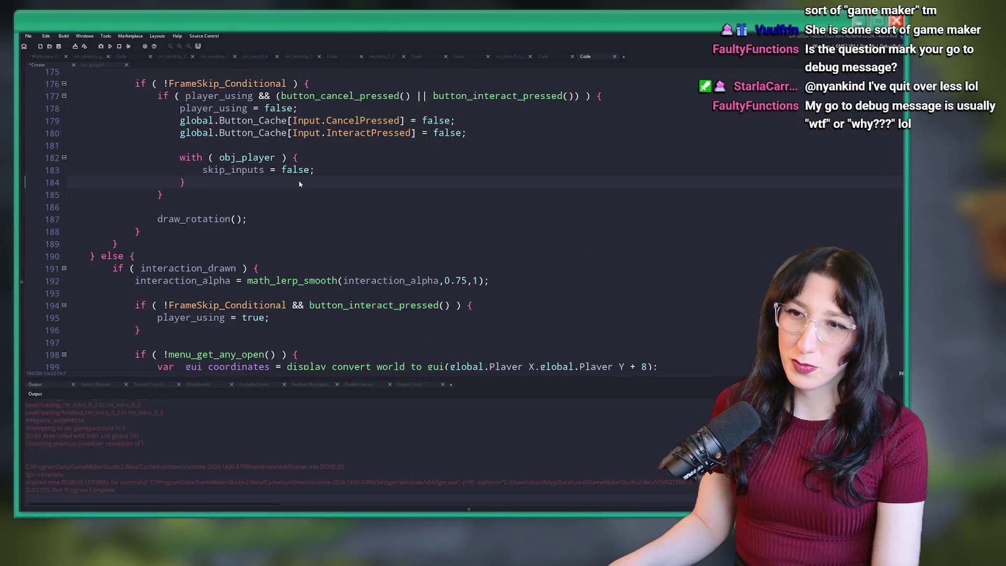
Insert input_clear_set(true); after the skip_inputs reset via autocomplete and rebuild the game with F5
{"action": "key", "text": "Return"}
{"action": "key", "text": "Return"}
{"action": "type", "text": "ioc"}
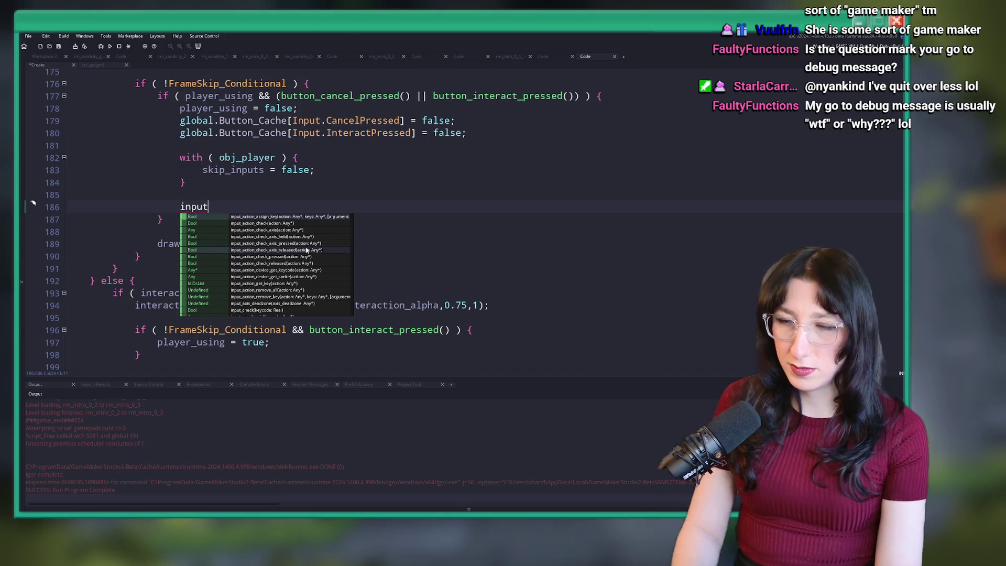
{"action": "type", "text": "_r"}
{"action": "key", "text": "BackSpace"}
{"action": "type", "text": "c"}
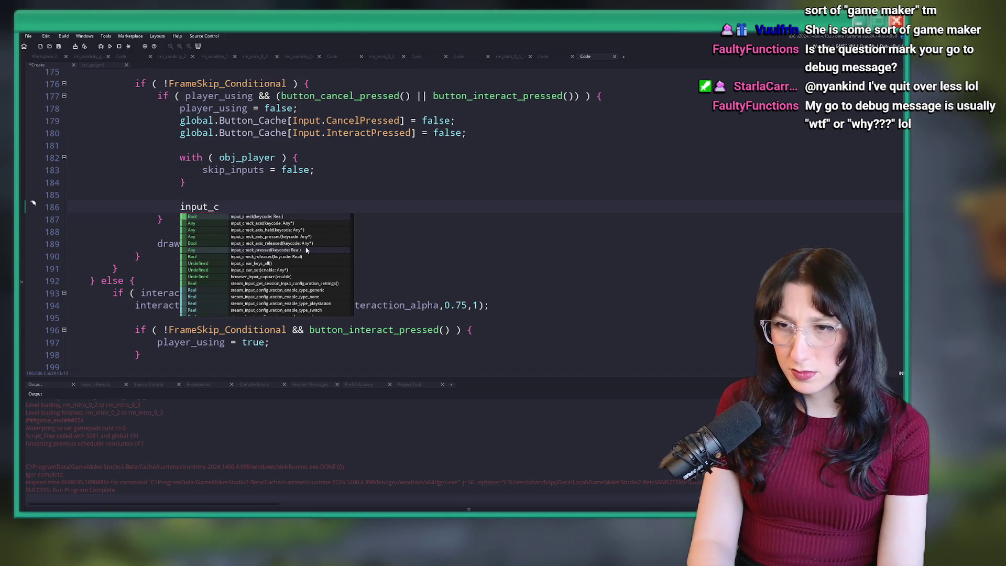
{"action": "double_click", "coordinate": [283, 270]}
{"action": "type", "text": "true);"}
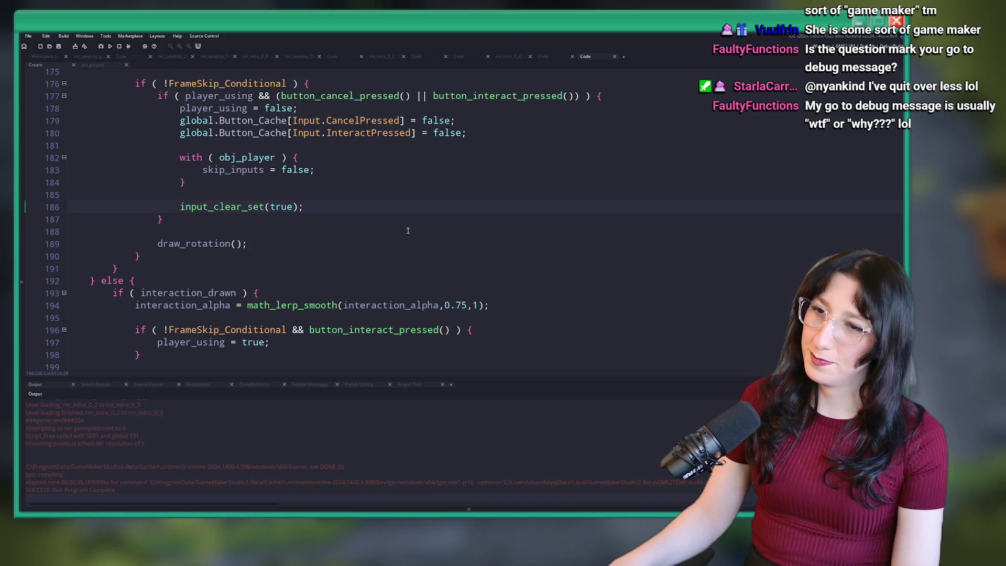
{"action": "scroll", "coordinate": [367, 215], "scroll_direction": "down", "scroll_amount": 2}
{"action": "key", "text": "F5"}
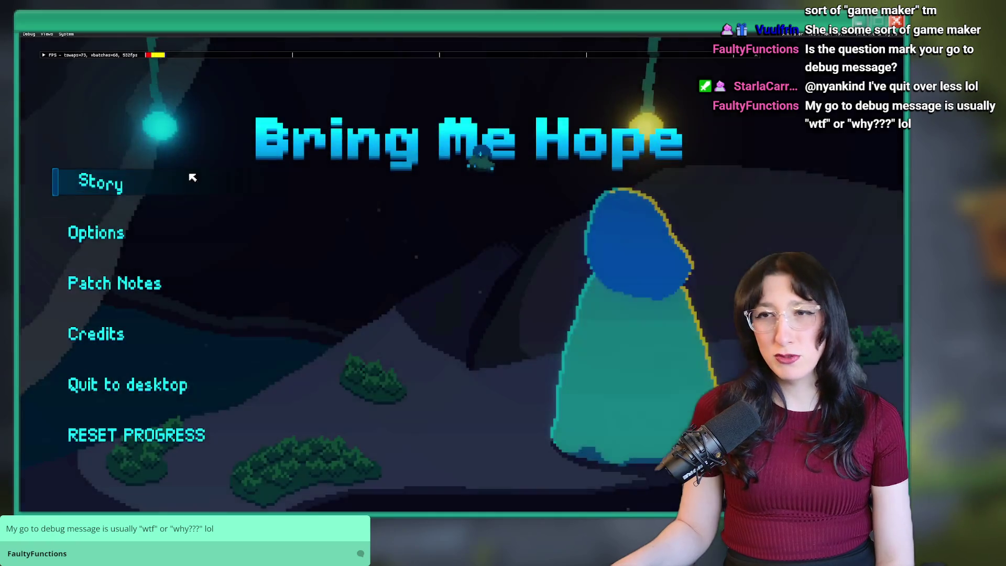
{"action": "left_click", "coordinate": [193, 175]}
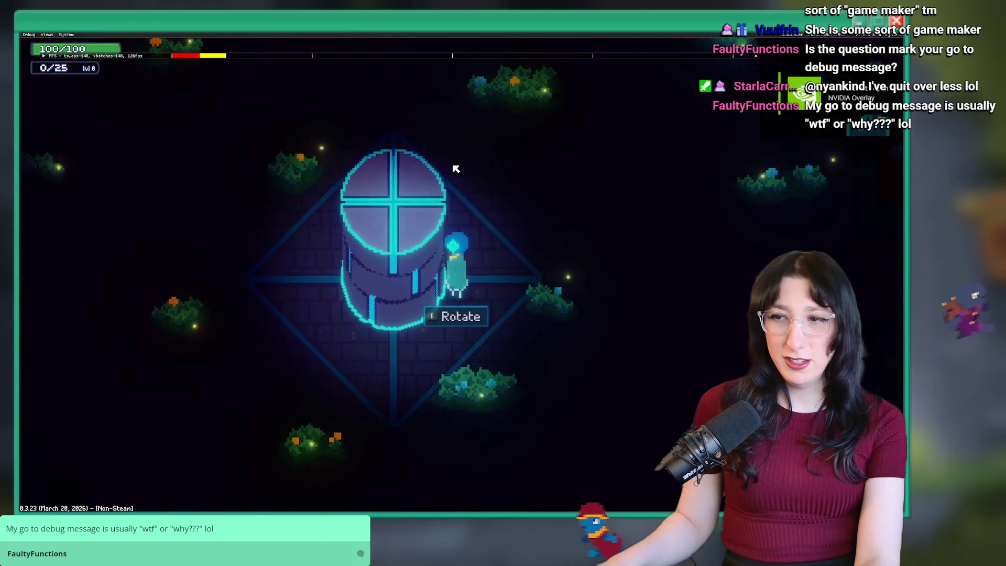
{"action": "key", "text": "e"}
{"action": "key", "text": "BackSpace"}
{"action": "key", "text": "e"}
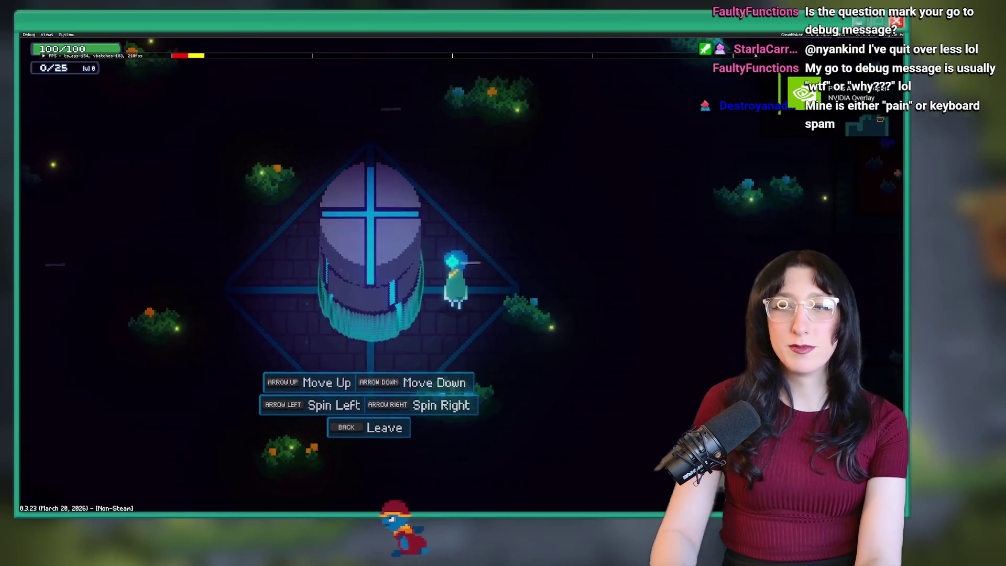
{"action": "key", "text": "BackSpace"}
{"action": "key", "text": "s"}
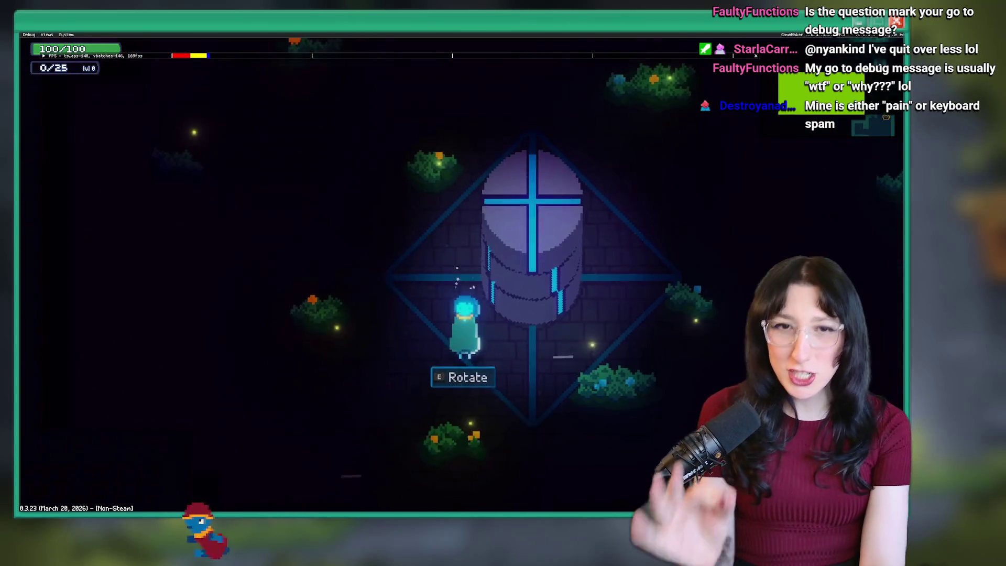
{"action": "key", "text": "e"}
{"action": "key", "text": "BackSpace"}
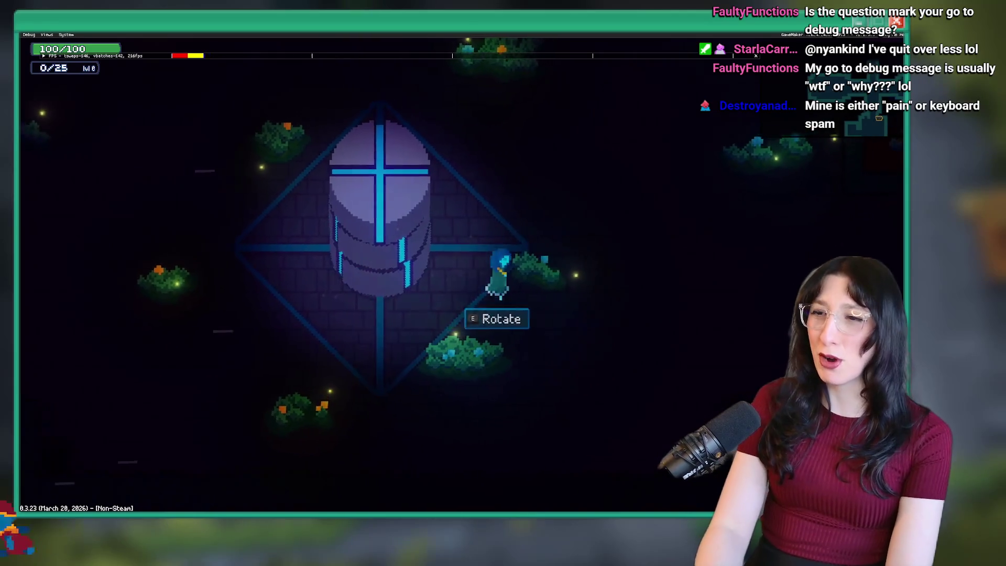
{"action": "key", "text": "e"}
{"action": "key", "text": "BackSpace"}
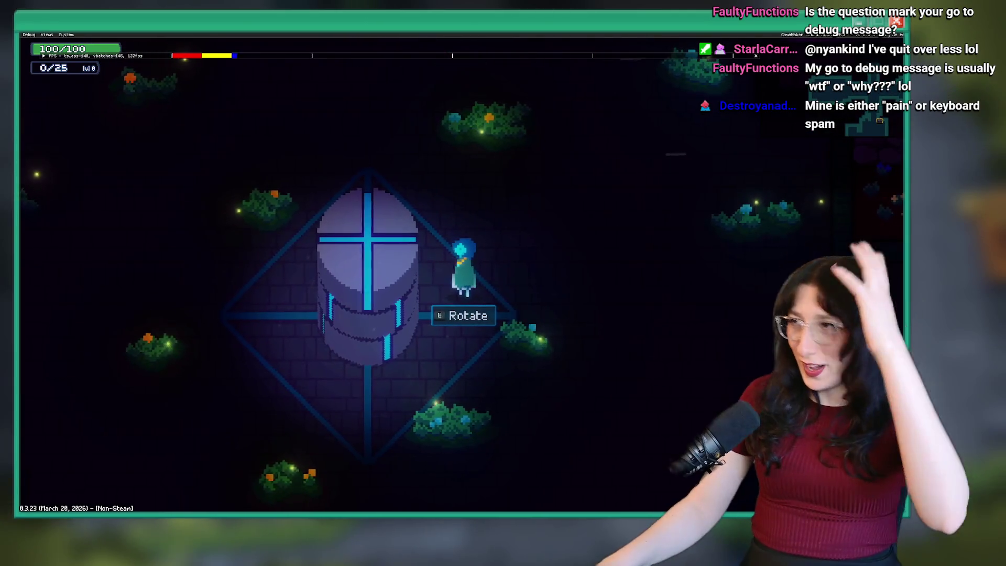
{"action": "key", "text": "Escape"}
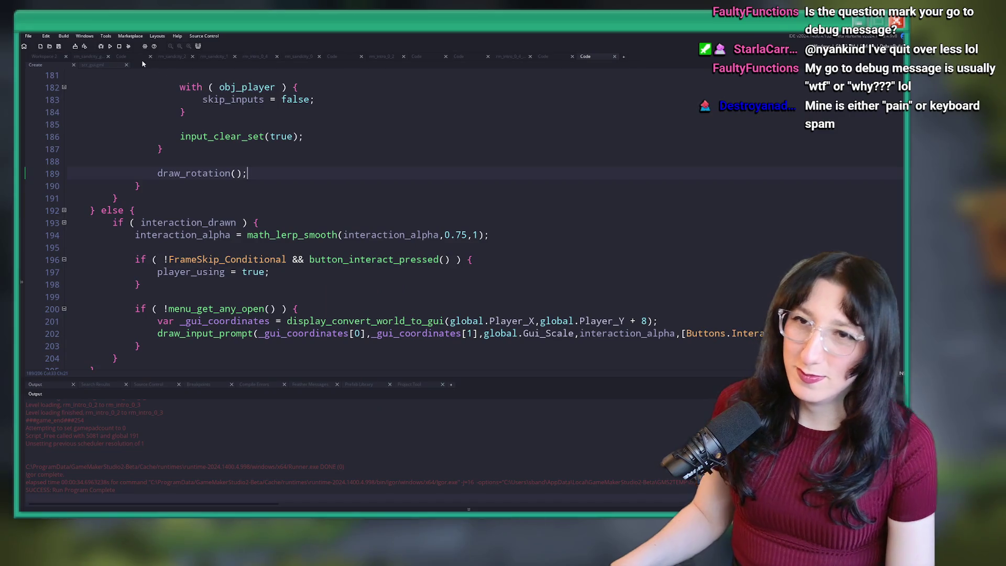
Find all uses of line 177's condition and paste input_clear_set(true); into the red pillar's Create code
{"action": "left_click", "coordinate": [335, 215]}
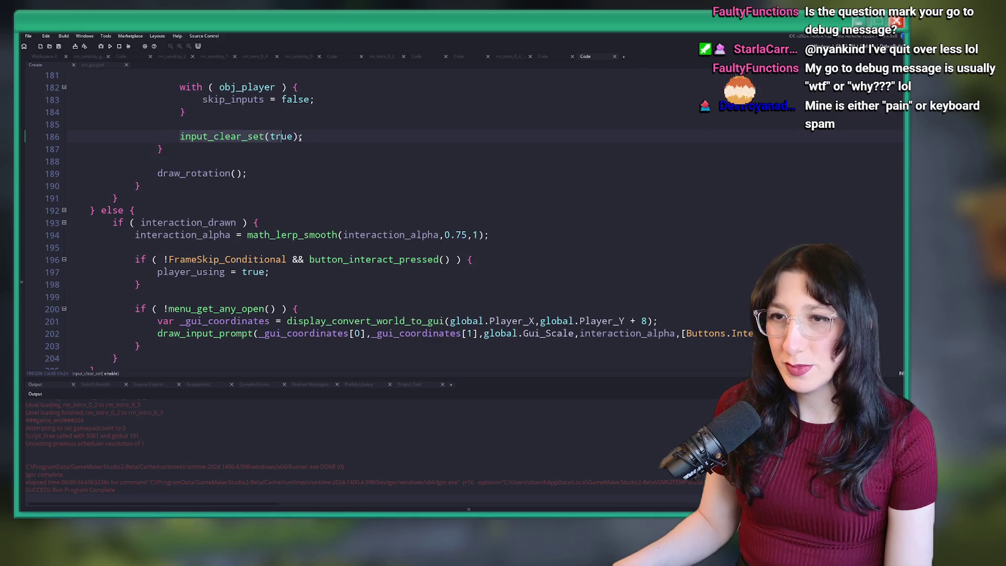
{"action": "scroll", "coordinate": [338, 153], "scroll_direction": "up", "scroll_amount": 3}
{"action": "scroll", "coordinate": [338, 154], "scroll_direction": "up", "scroll_amount": 3}
{"action": "left_click_drag", "start_coordinate": [603, 222], "coordinate": [144, 223]}
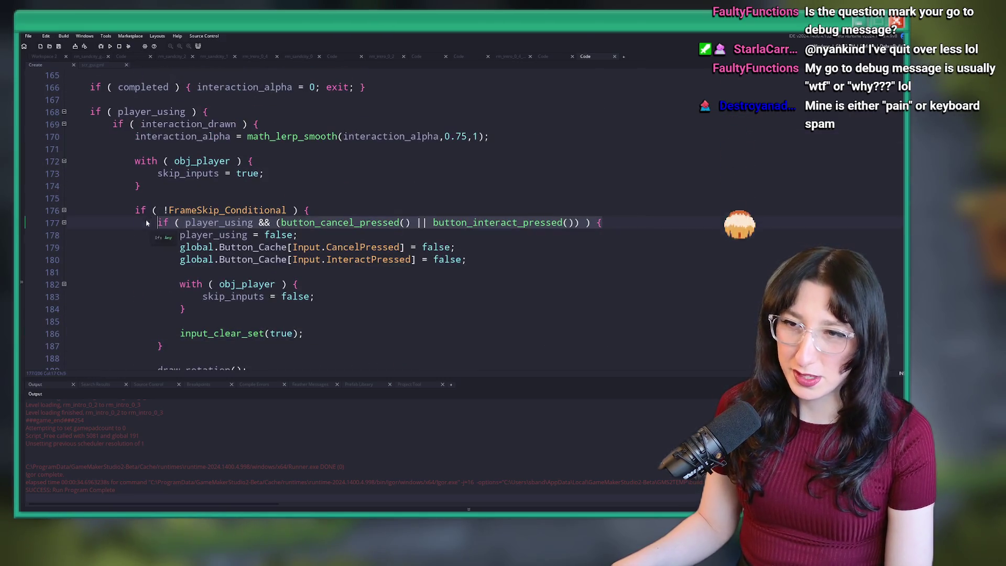
{"action": "key", "text": "ctrl+f"}
{"action": "key", "text": "Return"}
{"action": "double_click", "coordinate": [152, 419]}
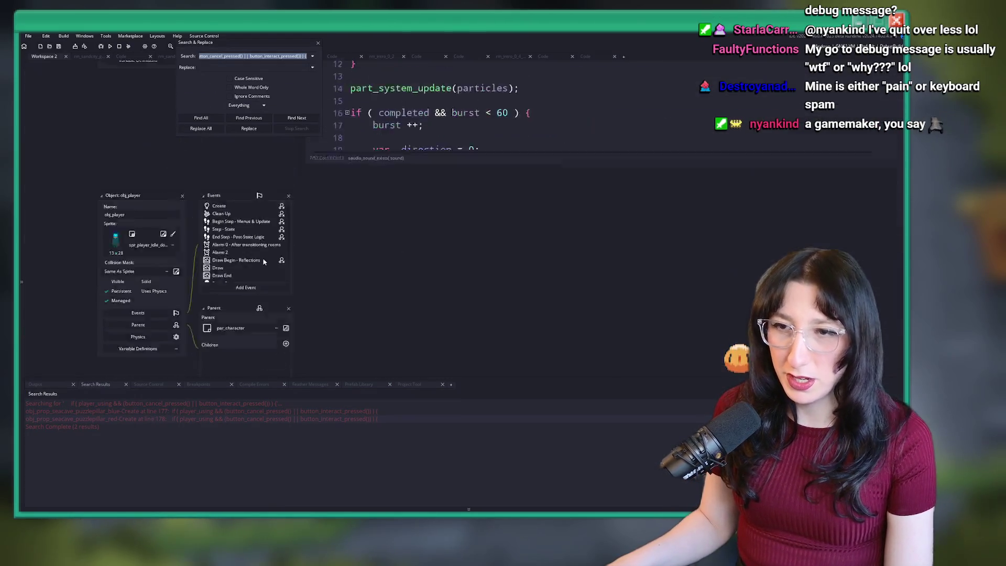
{"action": "scroll", "coordinate": [444, 204], "scroll_direction": "down", "scroll_amount": 1}
{"action": "type", "text": "input_clear_set(true);"}
{"action": "left_click", "coordinate": [444, 203]}
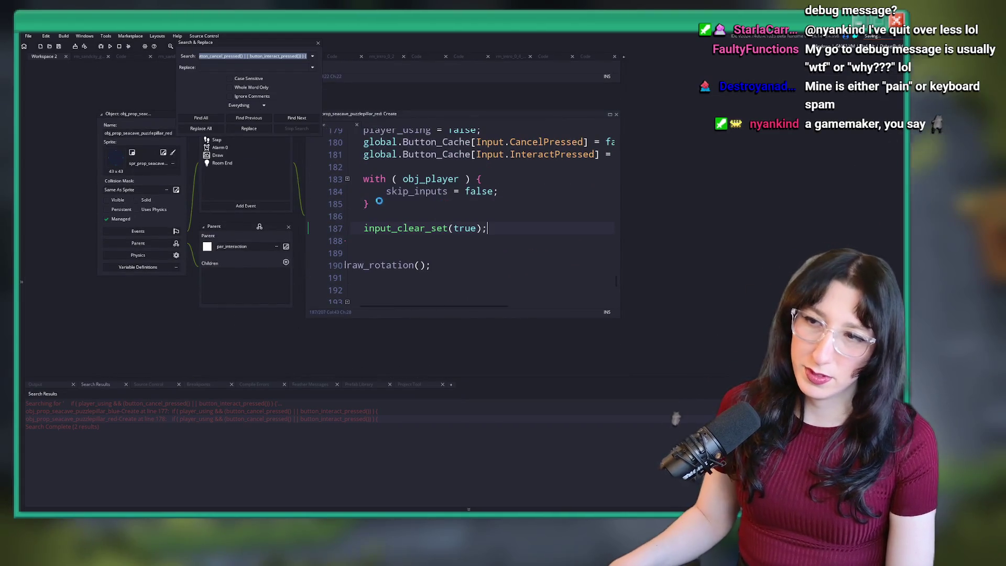
{"action": "left_click", "coordinate": [318, 44]}
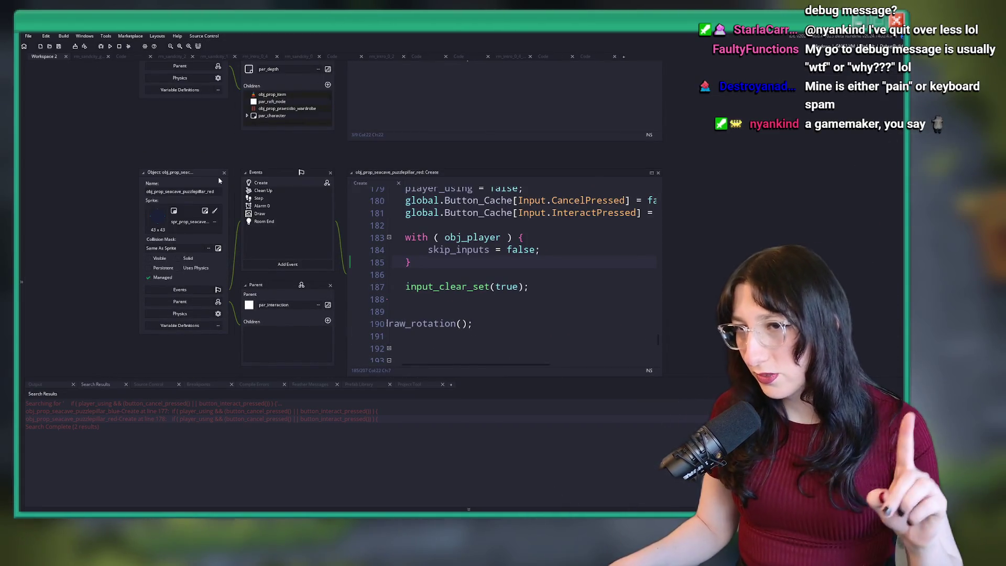
Open the red pillar's Draw event in its own tab and jump to the PlayersInteractionObject macro
{"action": "left_click", "coordinate": [275, 215]}
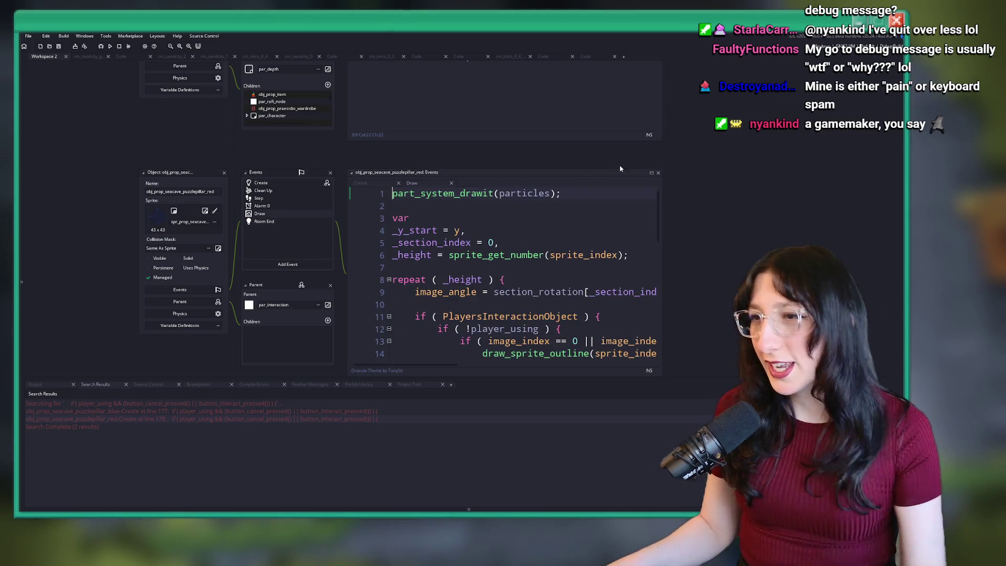
{"action": "left_click", "coordinate": [652, 174]}
{"action": "left_click", "coordinate": [314, 198]}
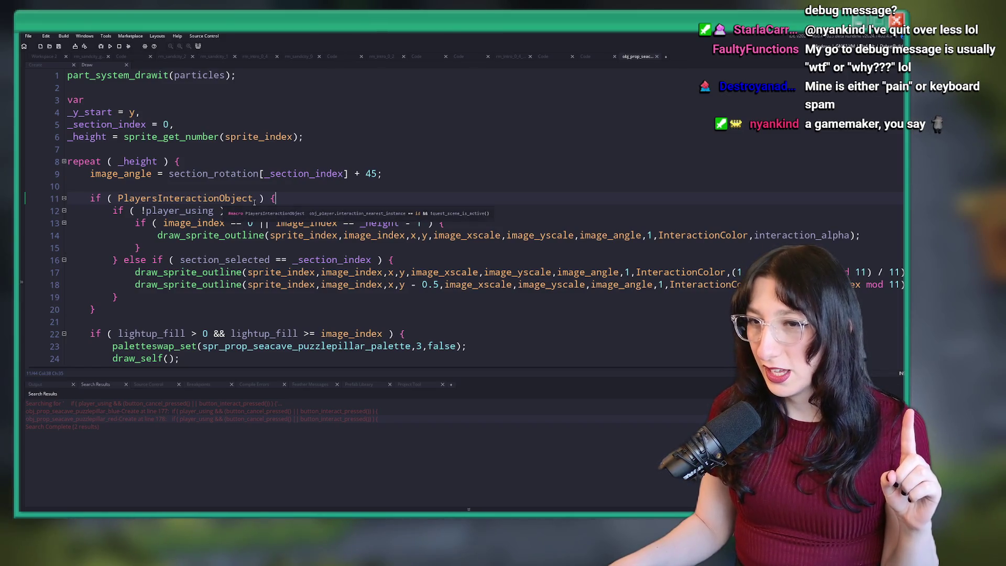
{"action": "middle_click", "coordinate": [205, 199]}
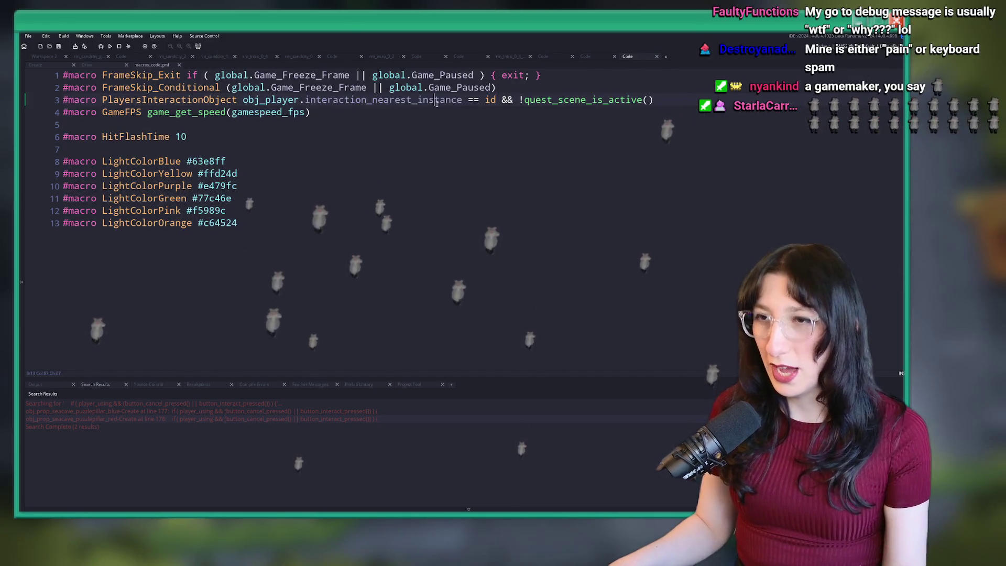
Search the whole project for interaction_nearest_instance
{"action": "double_click", "coordinate": [447, 101]}
{"action": "key", "text": "ctrl+shift+f"}
{"action": "type", "text": "="}
{"action": "key", "text": "Return"}
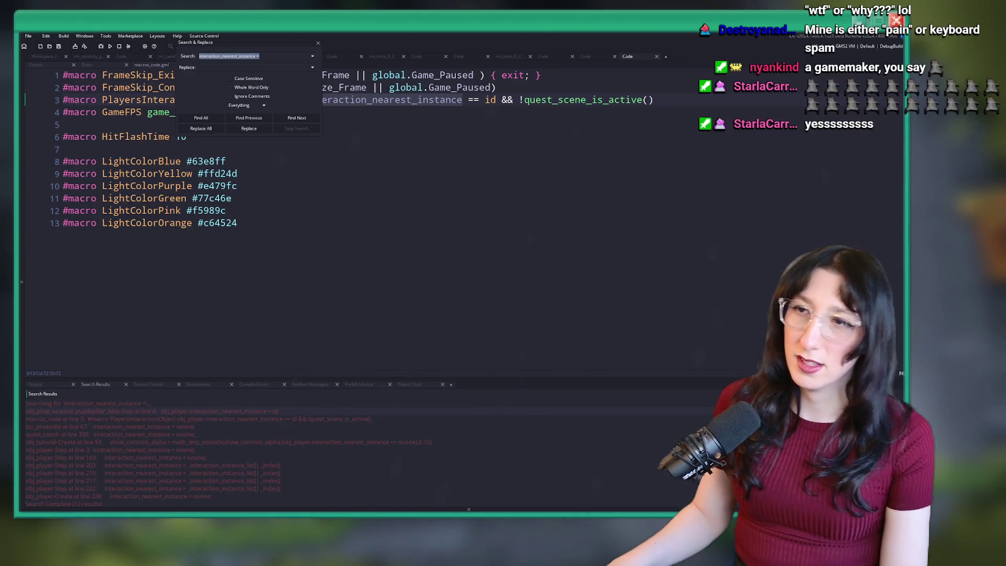
{"action": "left_click", "coordinate": [318, 44]}
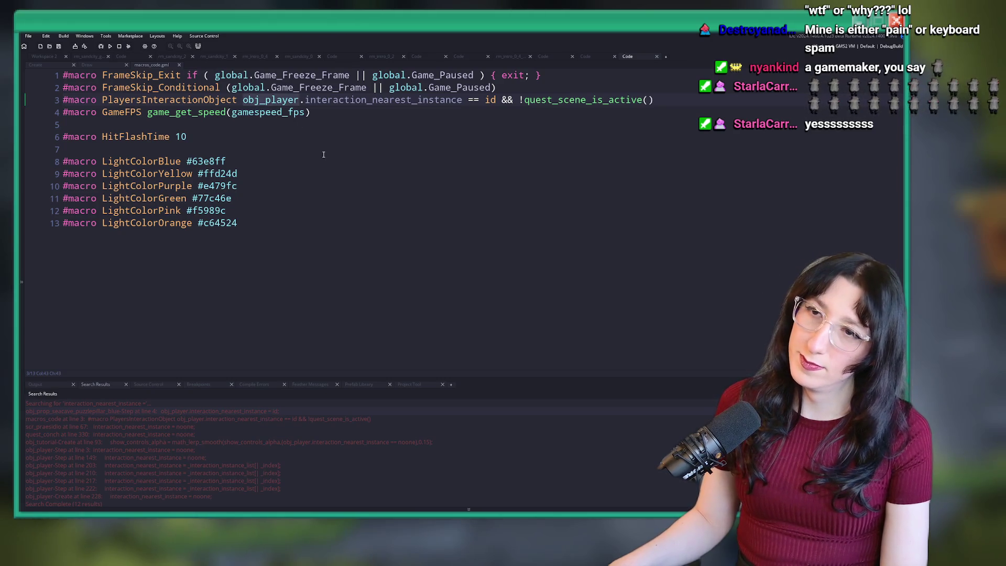
Add global.Player_Instance = id; as the first line of obj_player's Create event
{"action": "middle_click", "coordinate": [292, 106]}
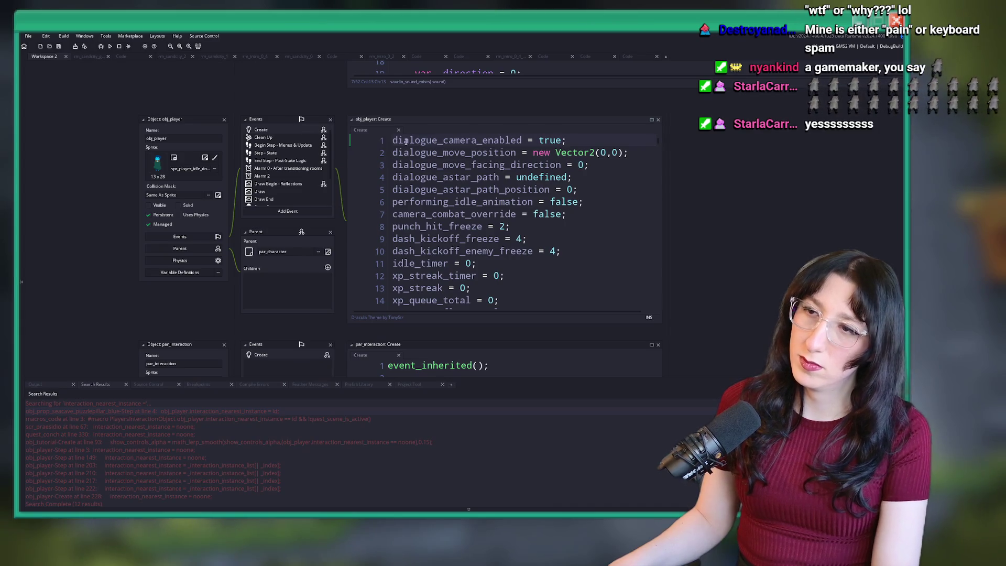
{"action": "key", "text": "Return"}
{"action": "key", "text": "Return"}
{"action": "key", "text": "Up"}
{"action": "key", "text": "Up"}
{"action": "type", "text": "global.Player_Instan"}
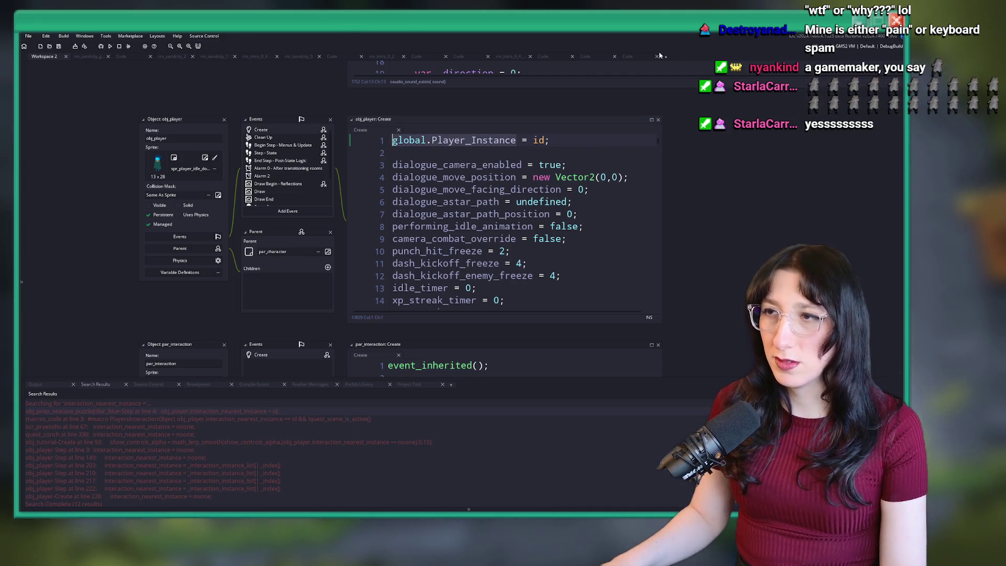
{"action": "left_click", "coordinate": [619, 58]}
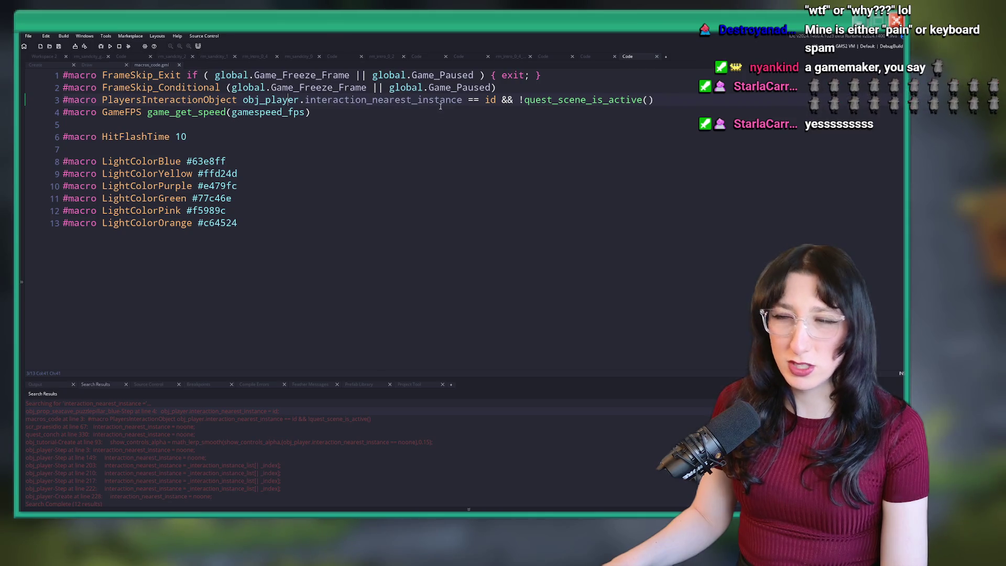
Replace obj_player with global.Player_Instance in the macro, then search for interaction_nearest_instance
{"action": "double_click", "coordinate": [270, 100]}
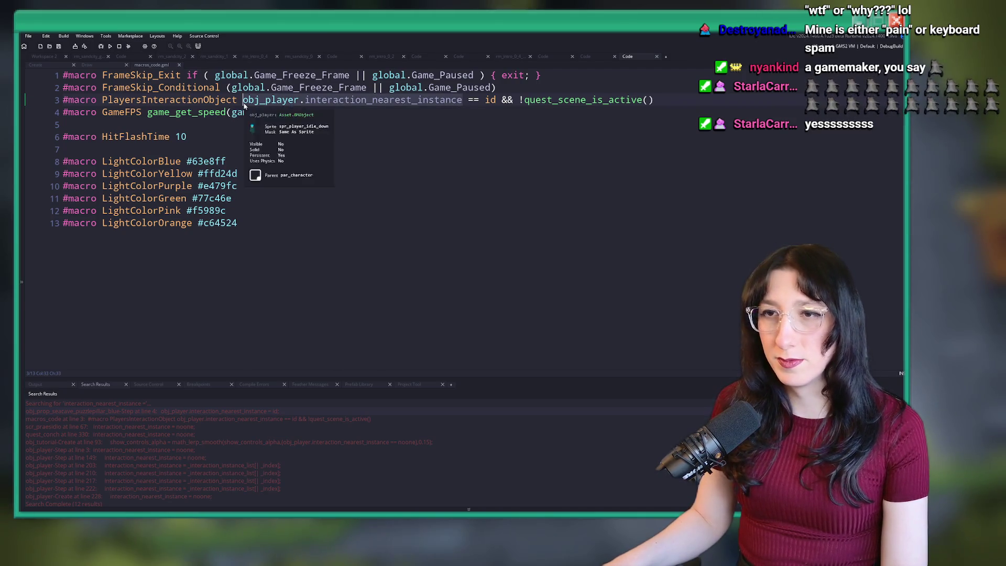
{"action": "type", "text": "global.Player_Instance"}
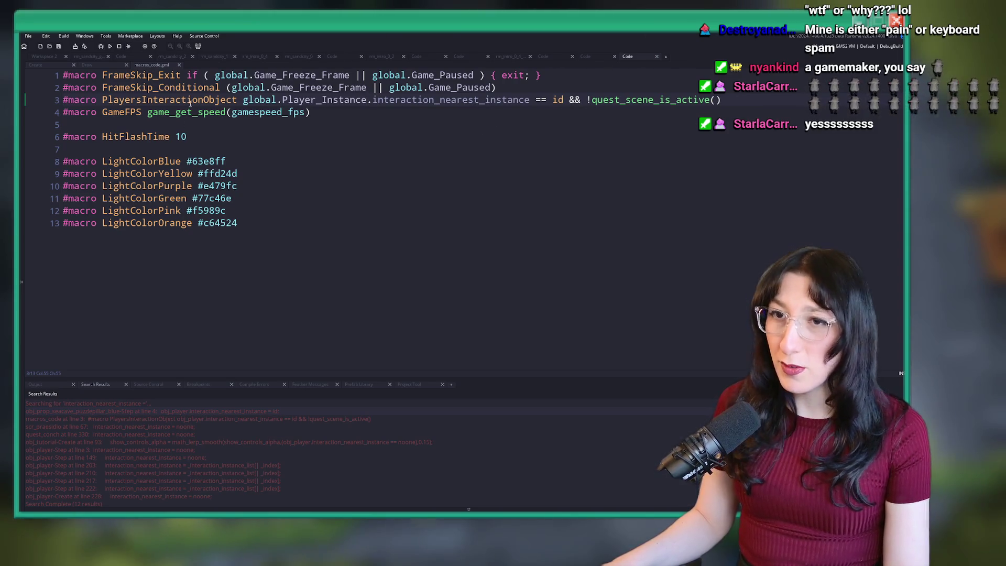
{"action": "double_click", "coordinate": [446, 99]}
{"action": "key", "text": "ctrl+shift+f"}
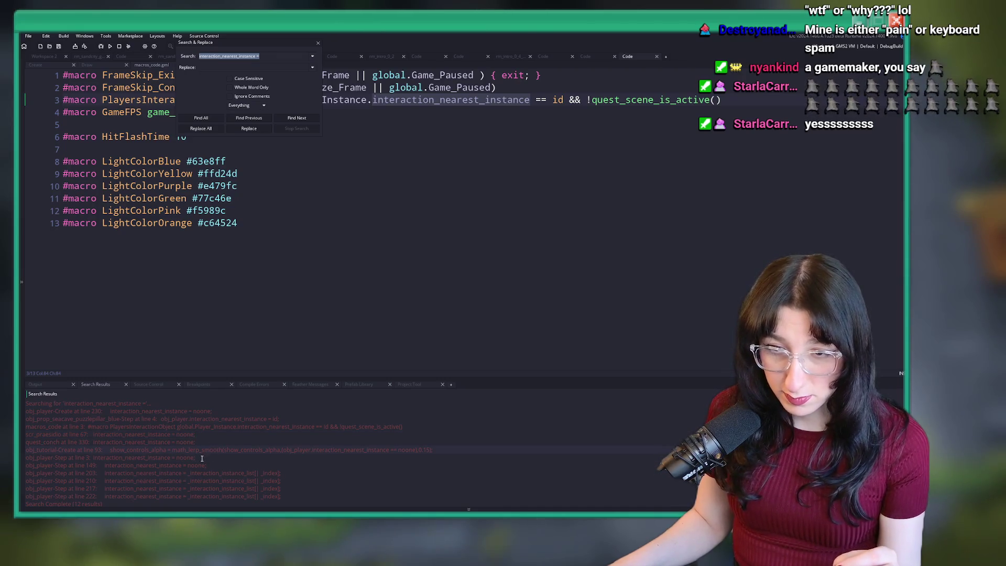
Open obj_player's Step code in a full tab at its interaction_nearest_instance reset
{"action": "double_click", "coordinate": [150, 459]}
{"action": "left_click", "coordinate": [485, 209]}
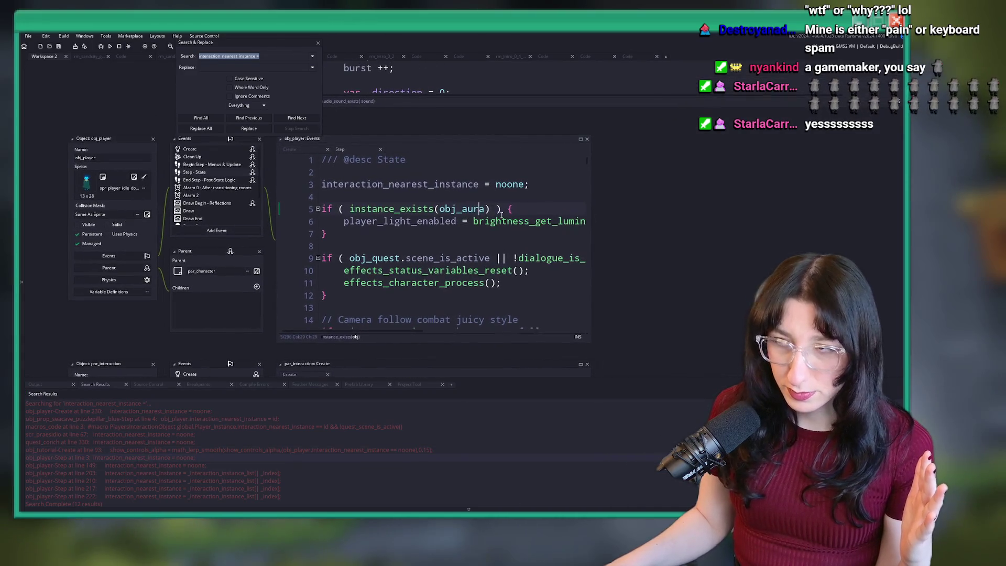
{"action": "left_click", "coordinate": [581, 140]}
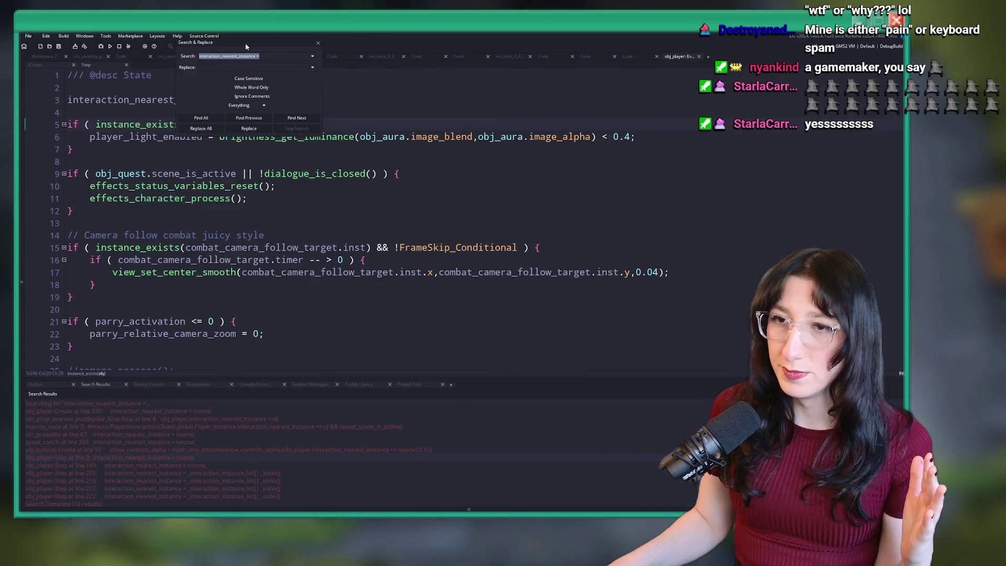
{"action": "left_click", "coordinate": [319, 45]}
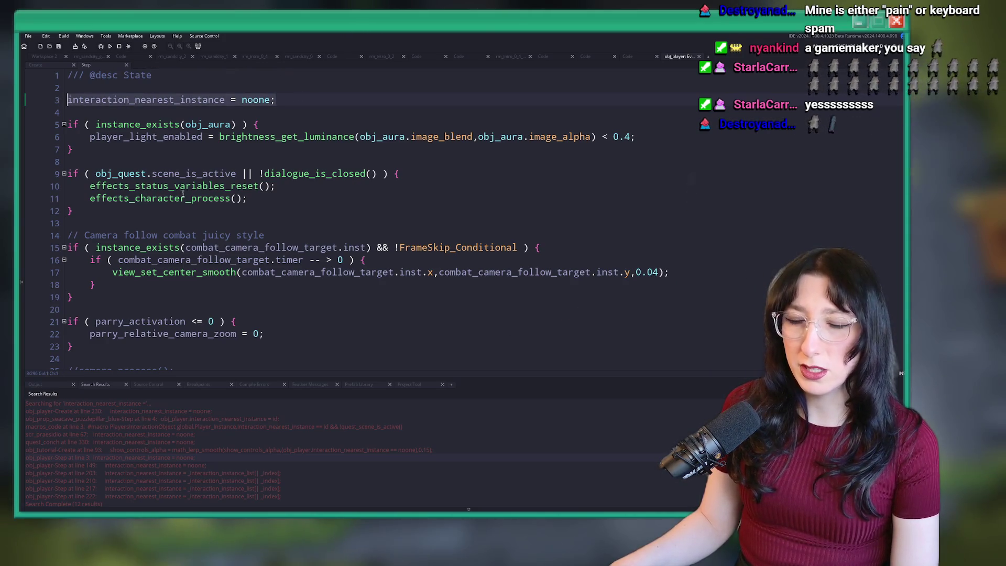
{"action": "scroll", "coordinate": [182, 194], "scroll_direction": "down", "scroll_amount": 2}
{"action": "double_click", "coordinate": [192, 469]}
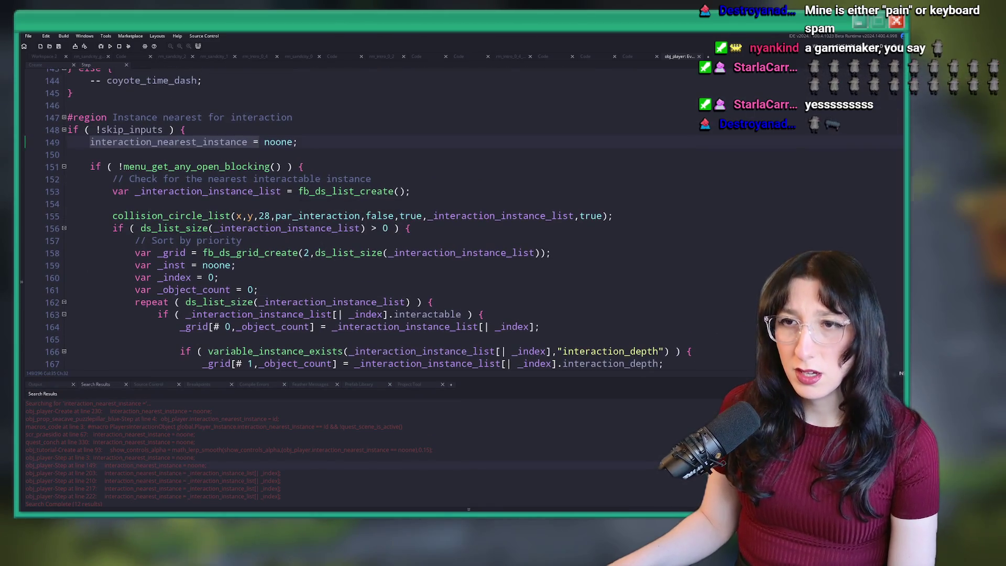
Comment out line 3's interaction_nearest_instance = noone; in obj_player Step and run the game
{"action": "double_click", "coordinate": [187, 458]}
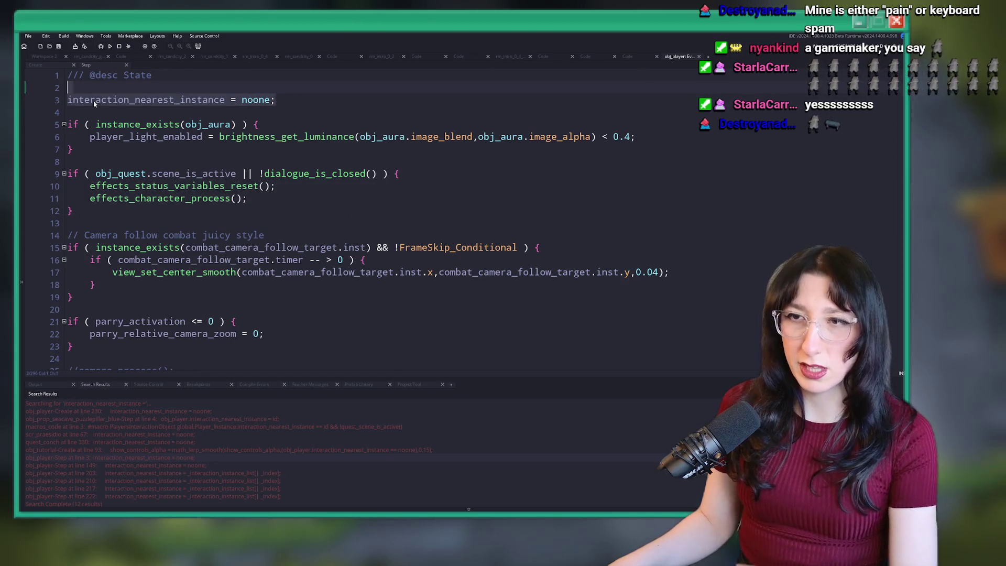
{"action": "left_click", "coordinate": [67, 100]}
{"action": "type", "text": "//"}
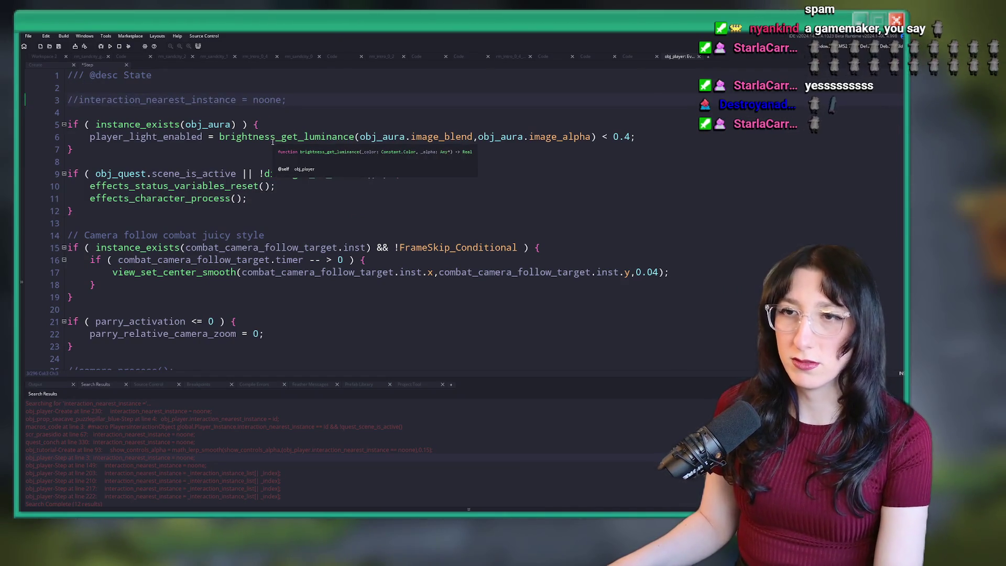
{"action": "key", "text": "F5"}
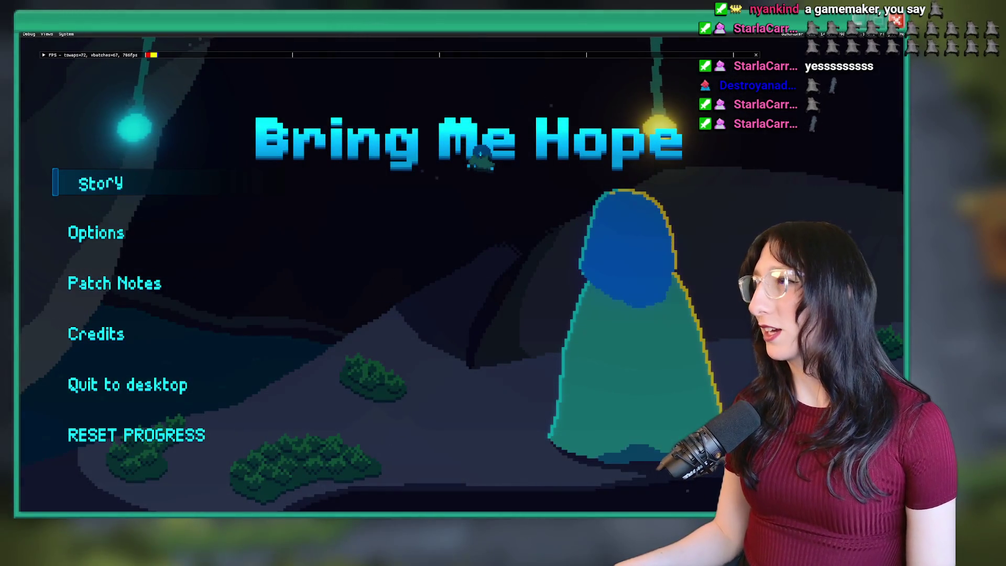
Start Story, use the tower, hit the Hit Me box and pick up Foot Flipper
{"action": "key", "text": "Return"}
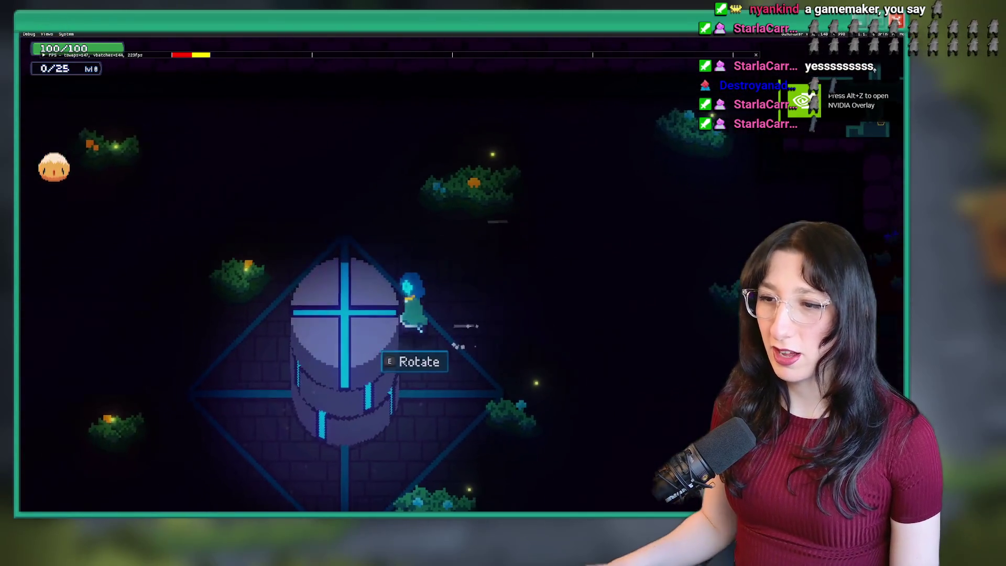
{"action": "key", "text": "Tab"}
{"action": "key", "text": "Tab"}
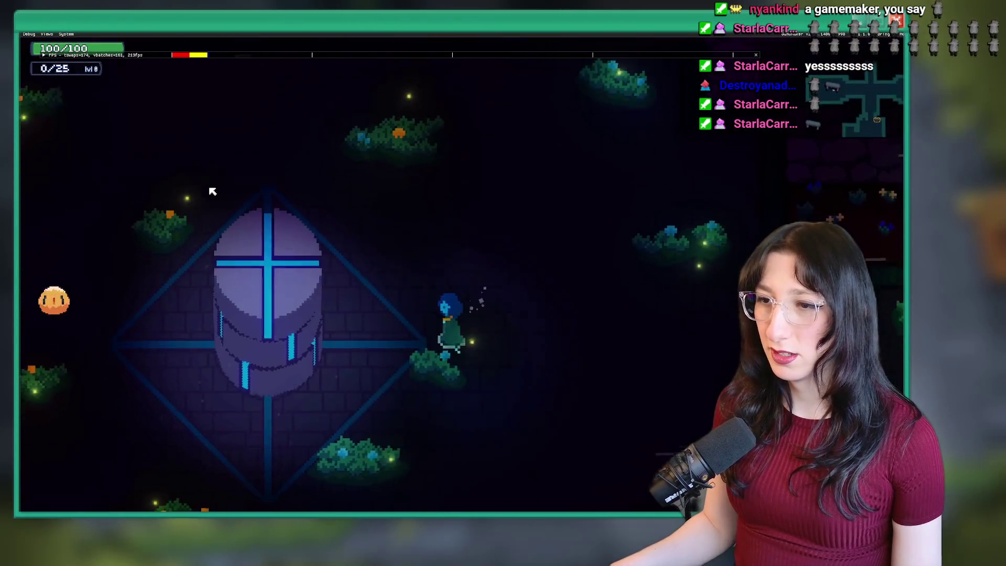
{"action": "key", "text": "Left"}
{"action": "key", "text": "e"}
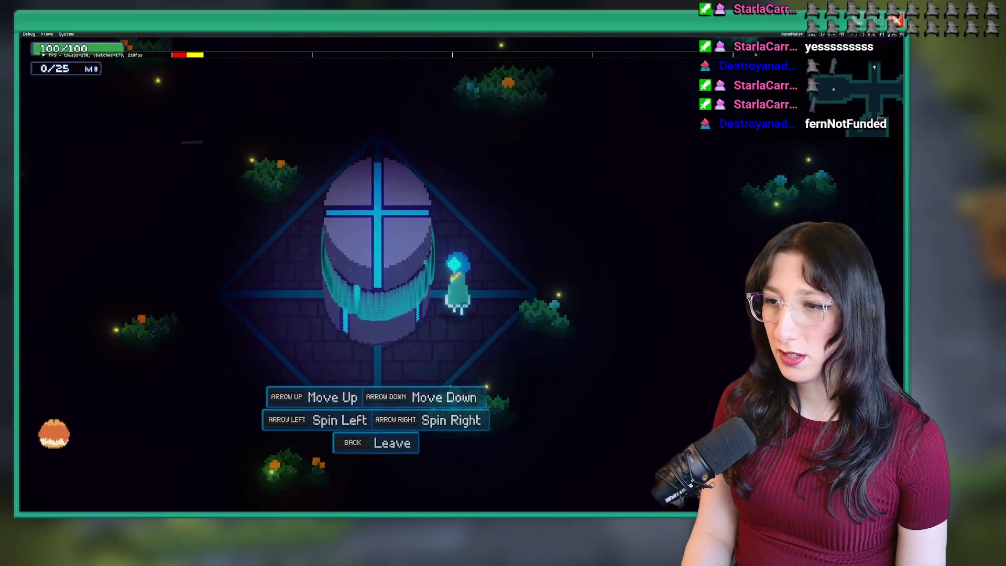
{"action": "key", "text": "Up"}
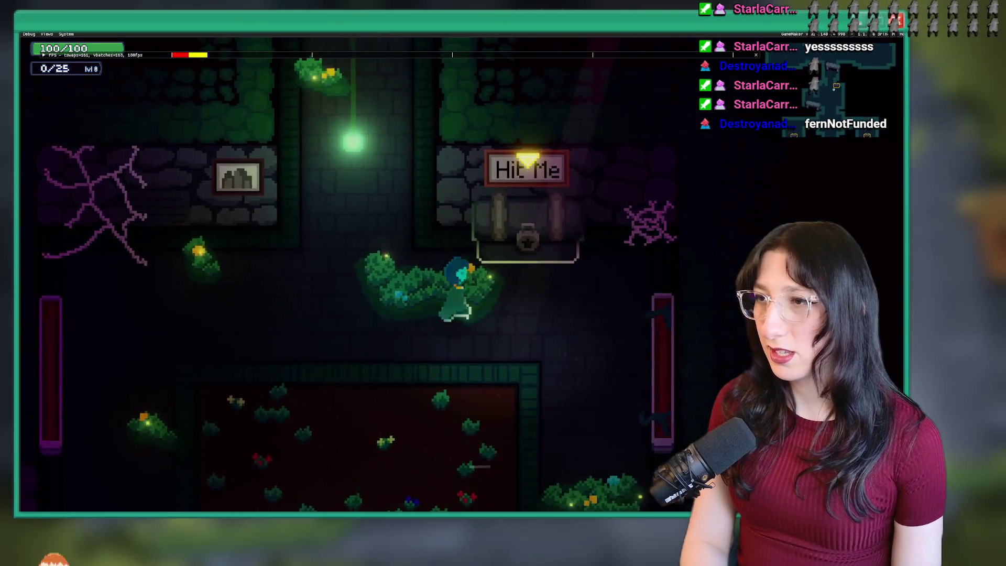
{"action": "key", "text": "Up"}
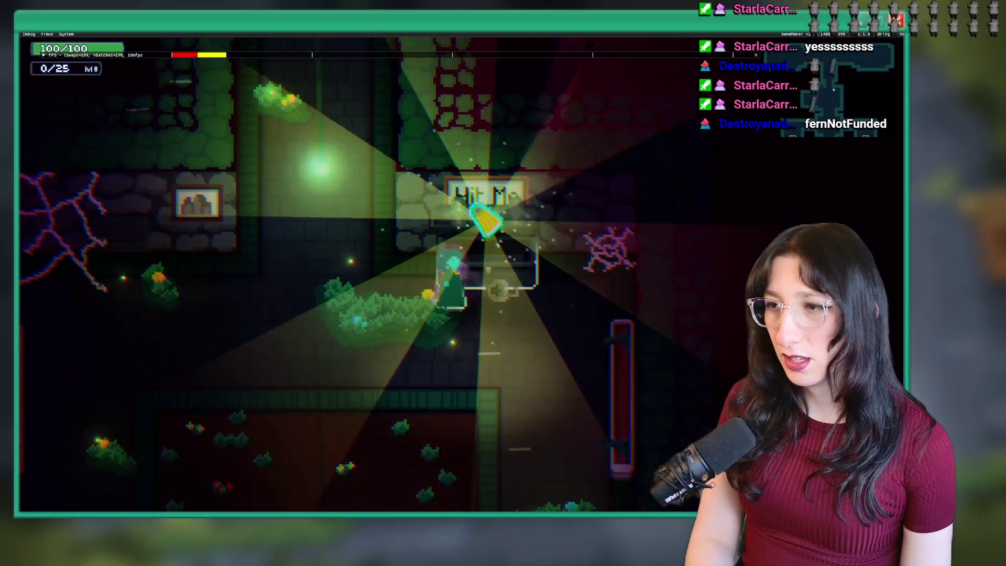
{"action": "key", "text": "Up"}
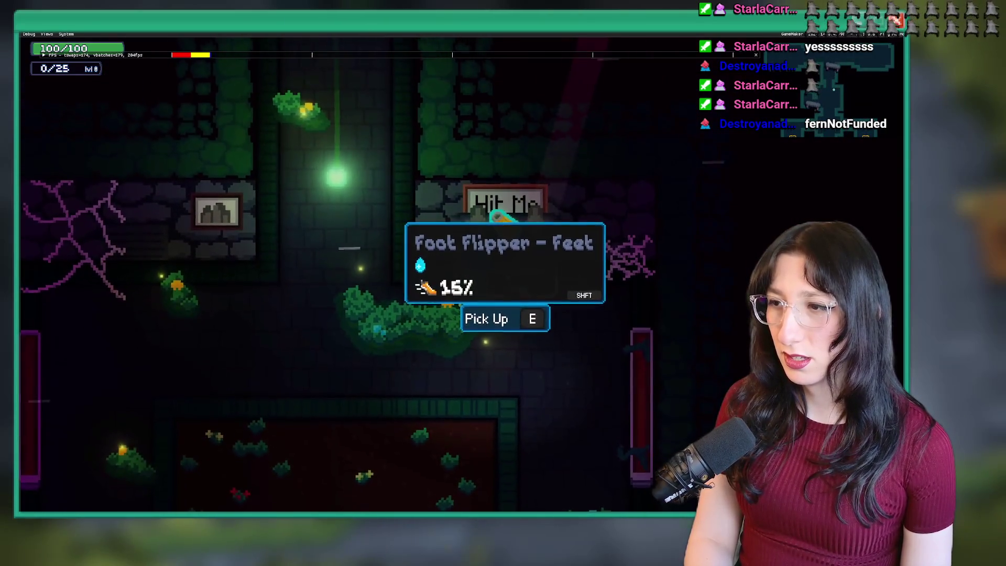
{"action": "key", "text": "e"}
{"action": "key", "text": "Tab"}
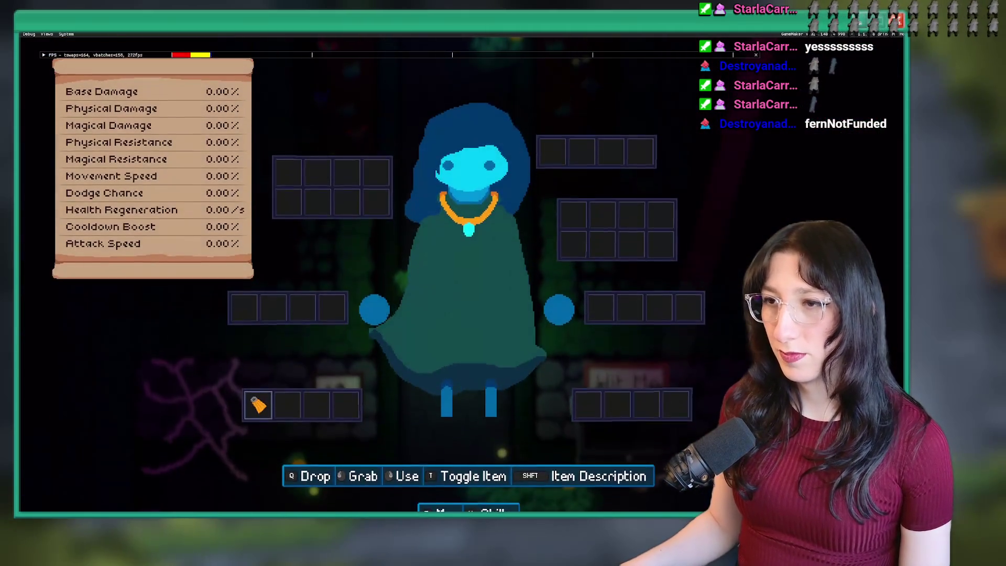
{"action": "key", "text": "Tab"}
Walk to the shrine room, drop Foot Flipper, use the shrine, then return to the IDE
{"action": "key", "text": "Up"}
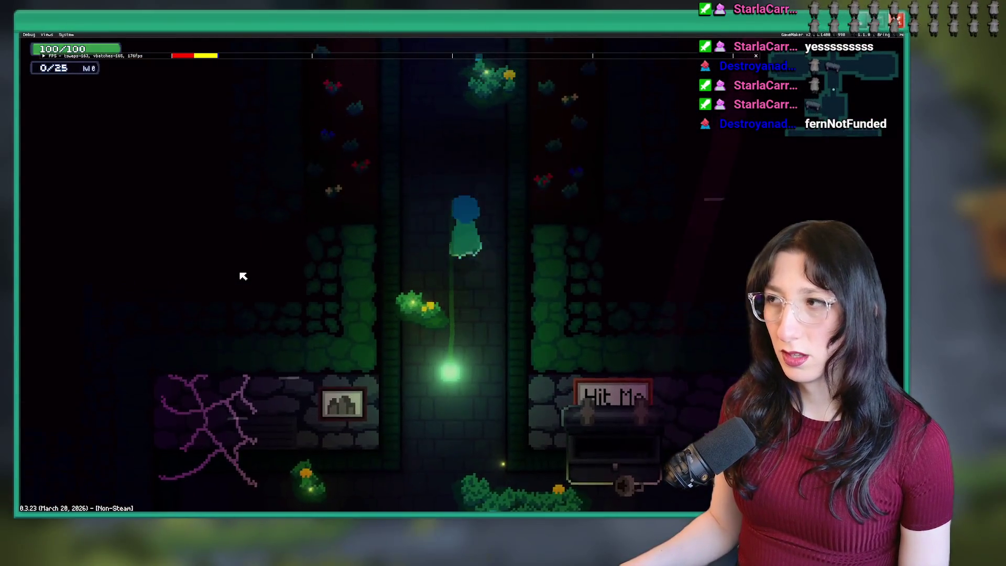
{"action": "key", "text": "Up"}
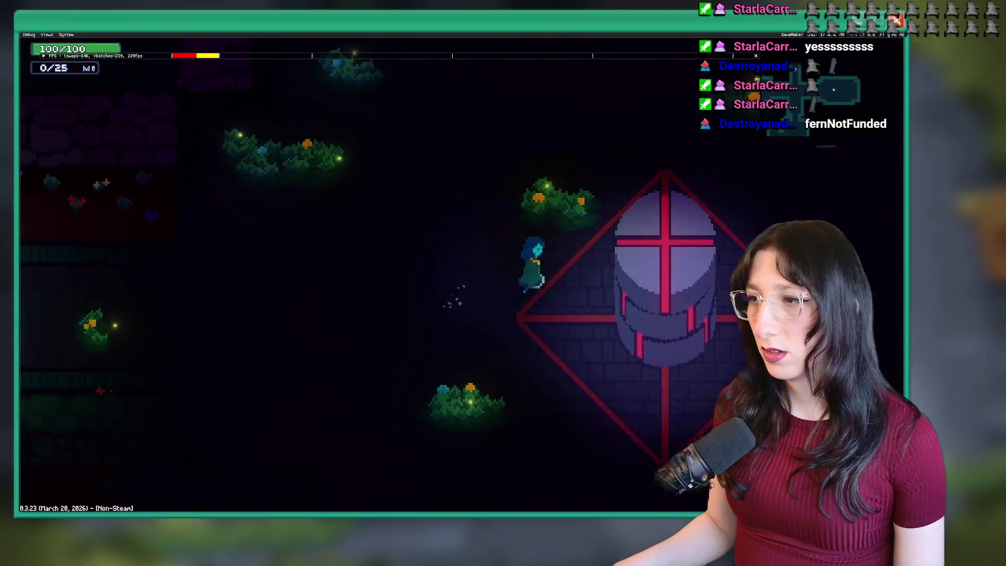
{"action": "key", "text": "Tab"}
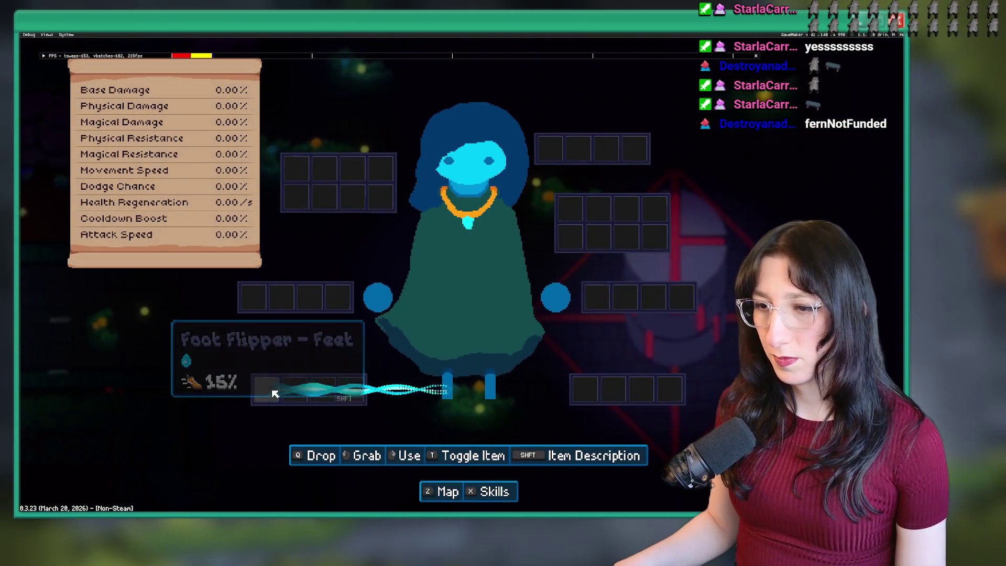
{"action": "key", "text": "Tab"}
{"action": "key", "text": "Right"}
{"action": "key", "text": "Right"}
{"action": "key", "text": "e"}
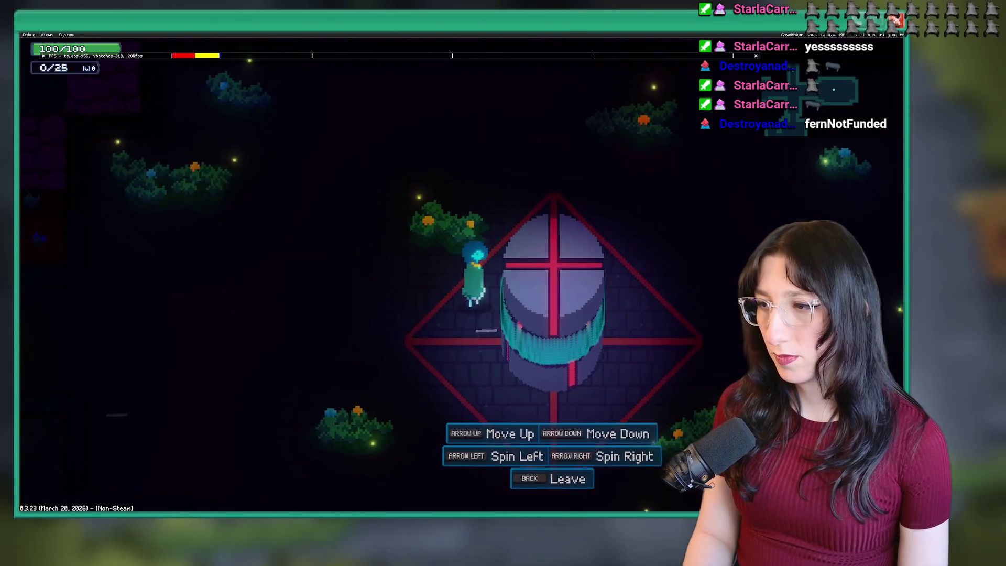
{"action": "key", "text": "Escape"}
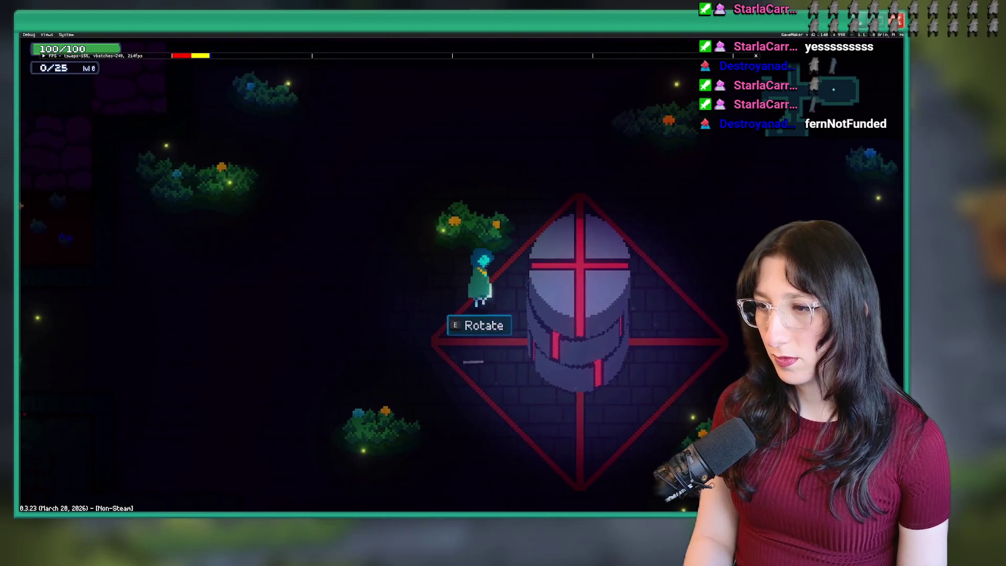
{"action": "key", "text": "Left"}
{"action": "key", "text": "Right"}
{"action": "key", "text": "alt+Tab"}
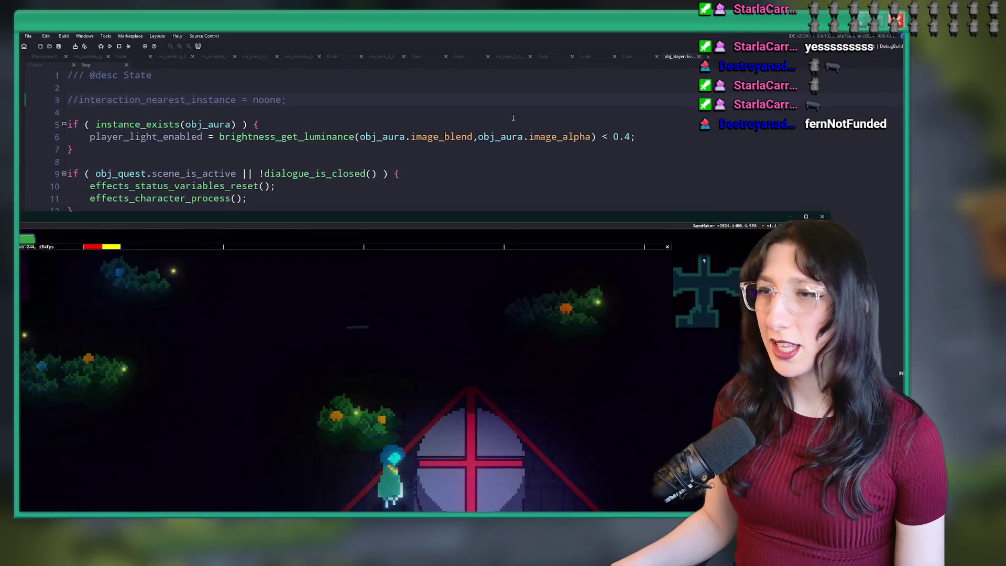
Stop the running game and show the interaction_nearest_instance search results
{"action": "left_click", "coordinate": [310, 111]}
{"action": "left_click", "coordinate": [119, 46]}
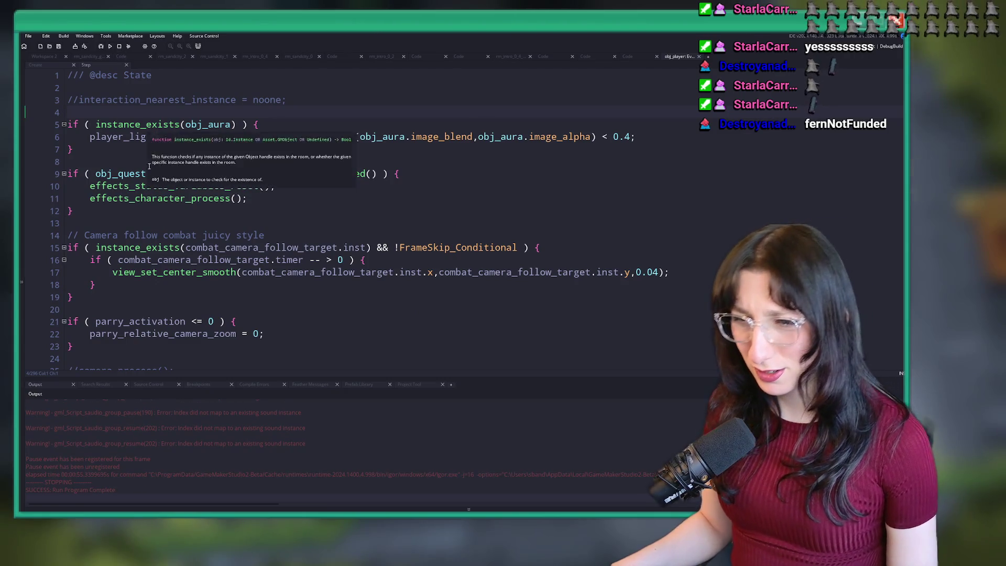
{"action": "left_click", "coordinate": [95, 384]}
Review obj_player's Step code down to the if ( skip_inputs ) check at line 89
{"action": "left_click_drag", "start_coordinate": [298, 96], "coordinate": [68, 99]}
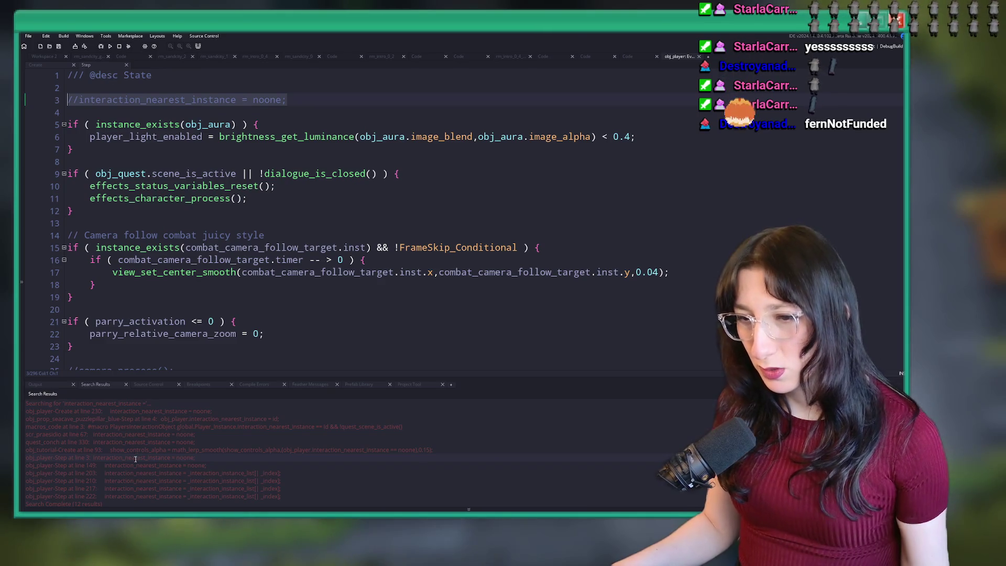
{"action": "scroll", "coordinate": [198, 420], "scroll_direction": "down", "scroll_amount": 1}
{"action": "left_click", "coordinate": [275, 137]}
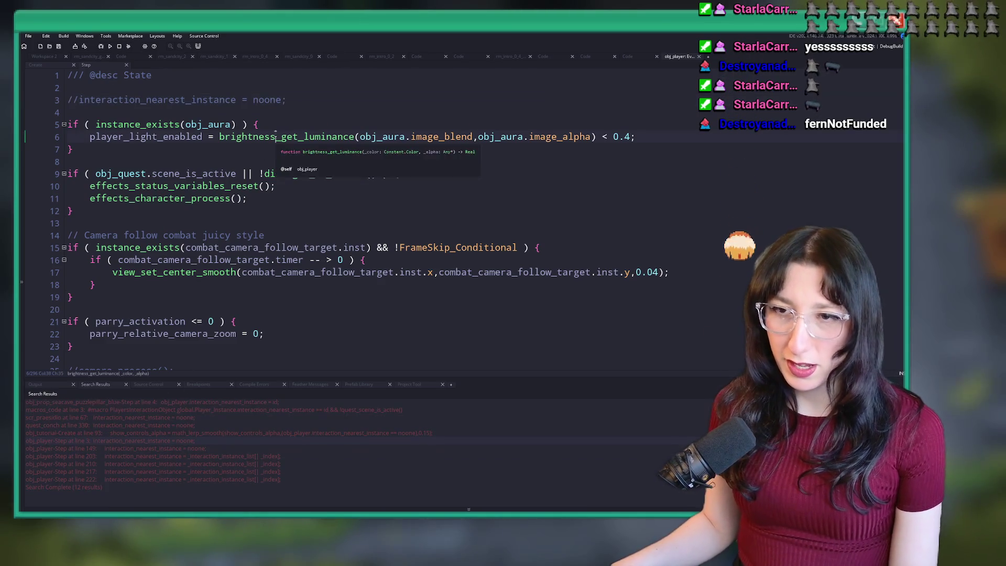
{"action": "scroll", "coordinate": [302, 235], "scroll_direction": "down", "scroll_amount": 3}
{"action": "double_click", "coordinate": [258, 152]}
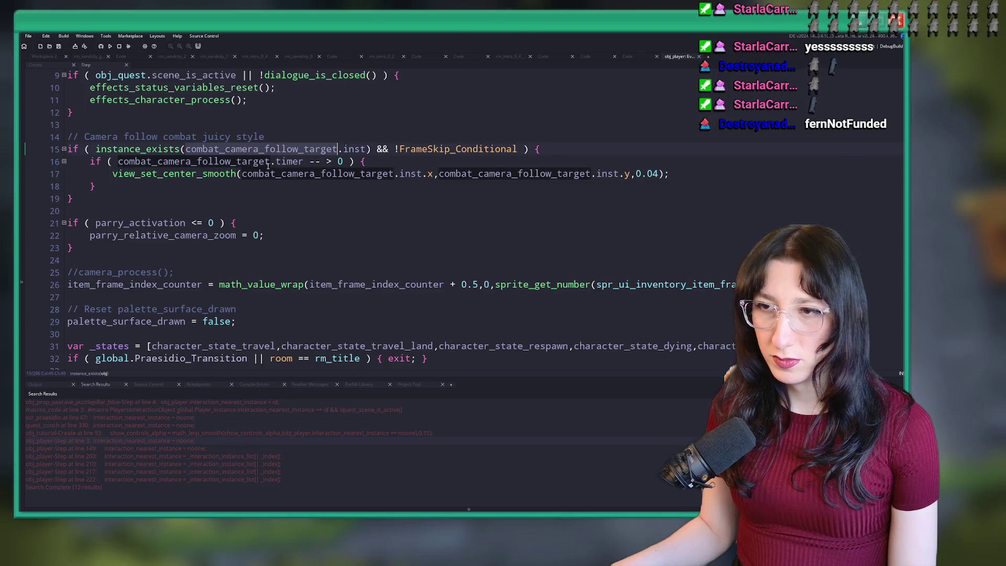
{"action": "scroll", "coordinate": [310, 171], "scroll_direction": "down", "scroll_amount": 2}
{"action": "scroll", "coordinate": [283, 236], "scroll_direction": "down", "scroll_amount": 7}
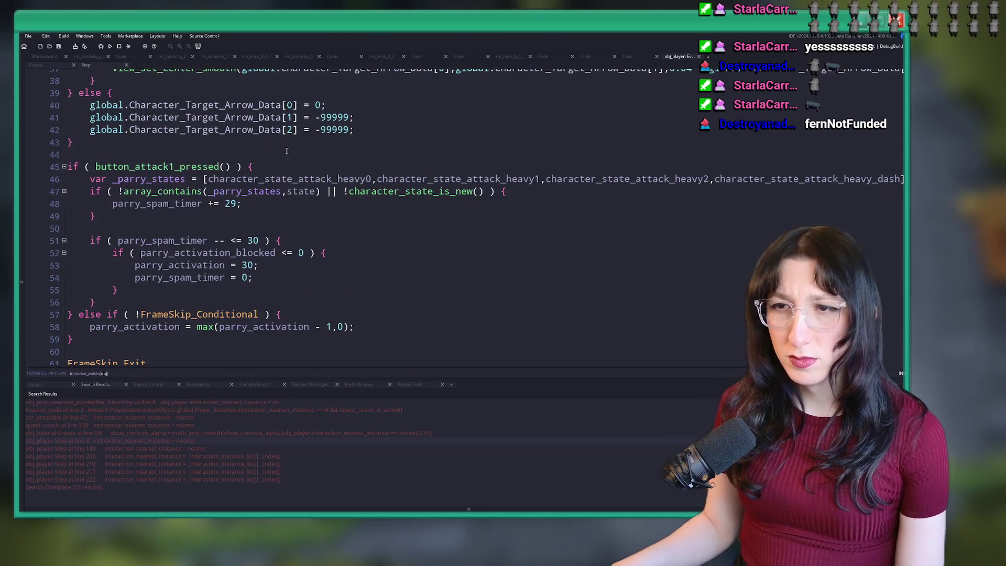
{"action": "scroll", "coordinate": [285, 157], "scroll_direction": "up", "scroll_amount": 13}
{"action": "scroll", "coordinate": [278, 199], "scroll_direction": "down", "scroll_amount": 17}
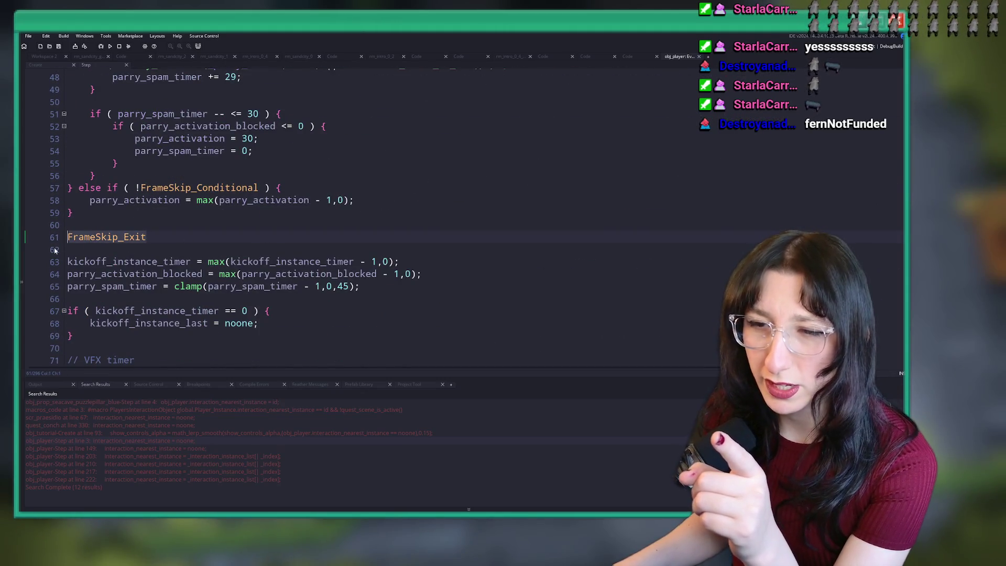
{"action": "scroll", "coordinate": [131, 266], "scroll_direction": "down", "scroll_amount": 10}
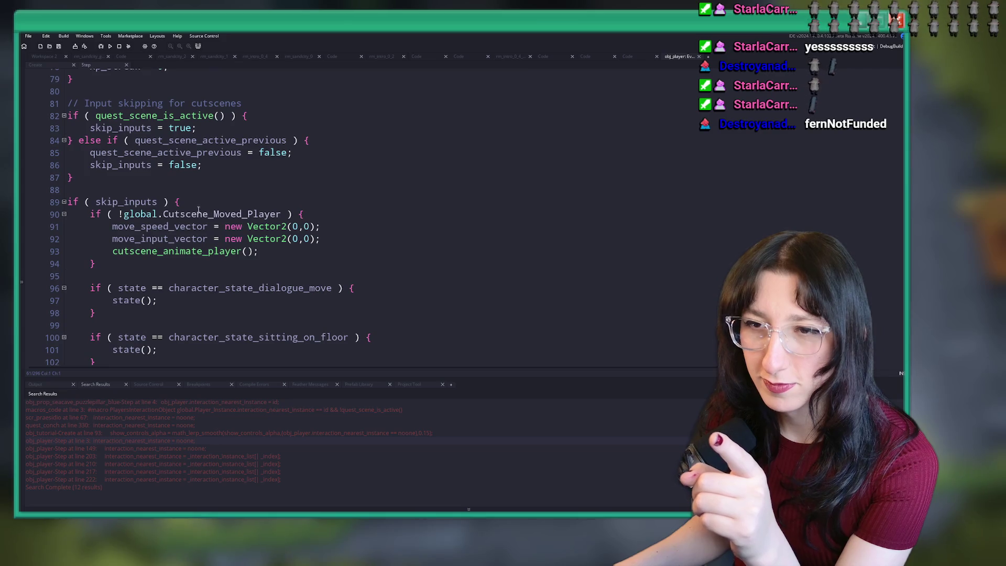
{"action": "scroll", "coordinate": [220, 204], "scroll_direction": "up", "scroll_amount": 5}
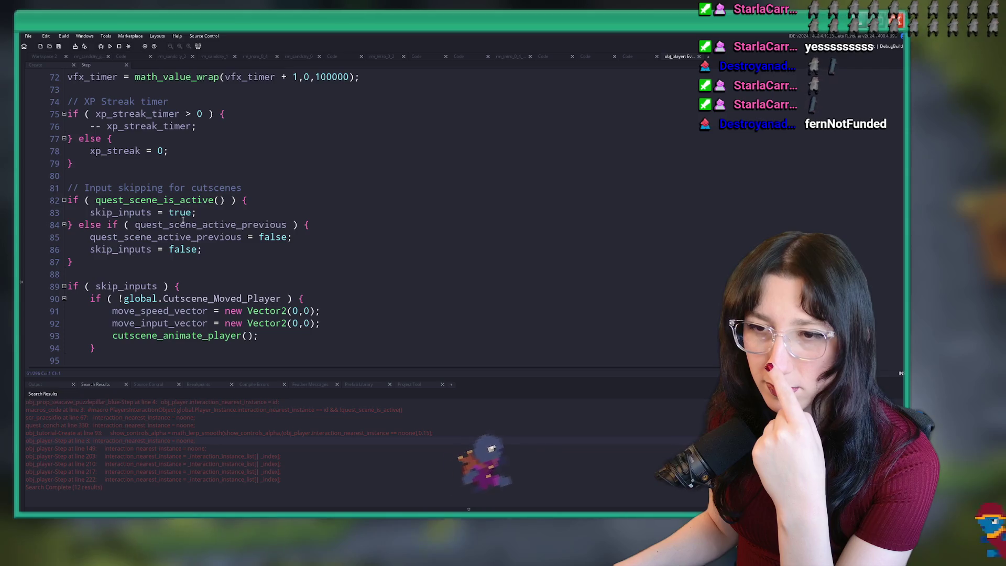
{"action": "left_click", "coordinate": [38, 287]}
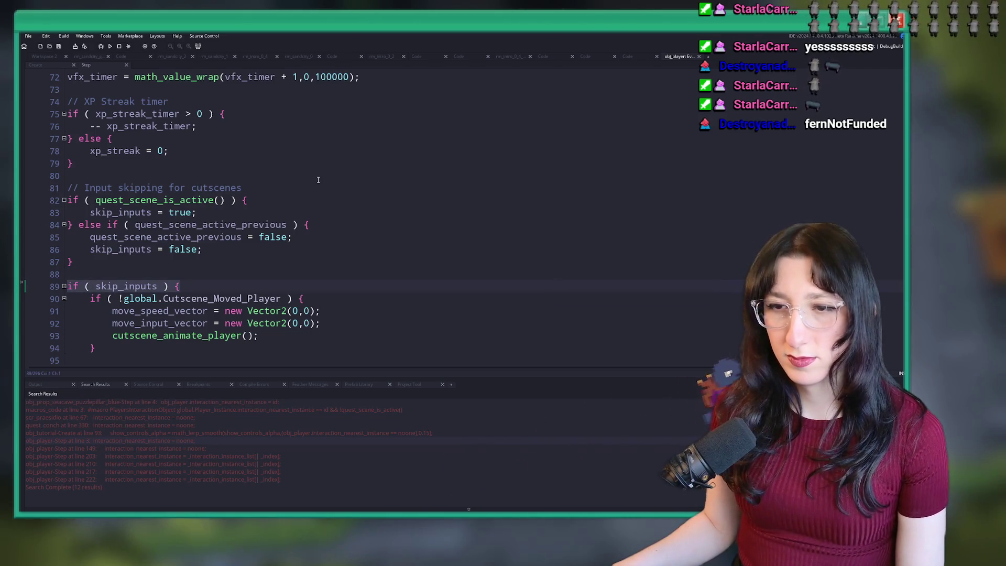
{"action": "scroll", "coordinate": [260, 210], "scroll_direction": "up", "scroll_amount": 20}
{"action": "left_click", "coordinate": [260, 161]}
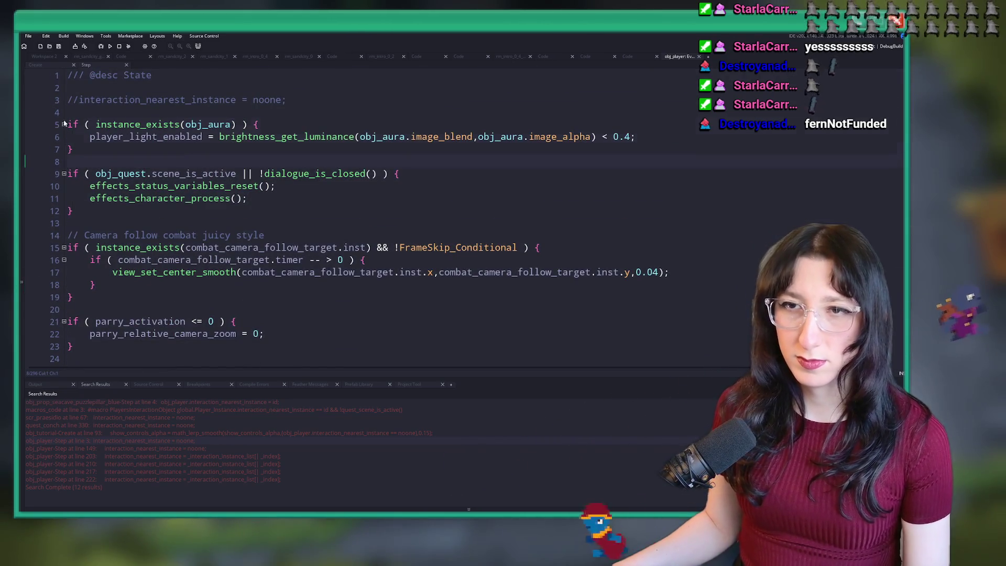
Uncomment the reset, wrap it in an if ( !skip_inputs ) block and save
{"action": "left_click", "coordinate": [297, 99]}
{"action": "key", "text": "ctrl+shift+k"}
{"action": "key", "text": "Home"}
{"action": "key", "text": "Return"}
{"action": "key", "text": "Up"}
{"action": "type", "text": "if ( skip_inputs ) {"}
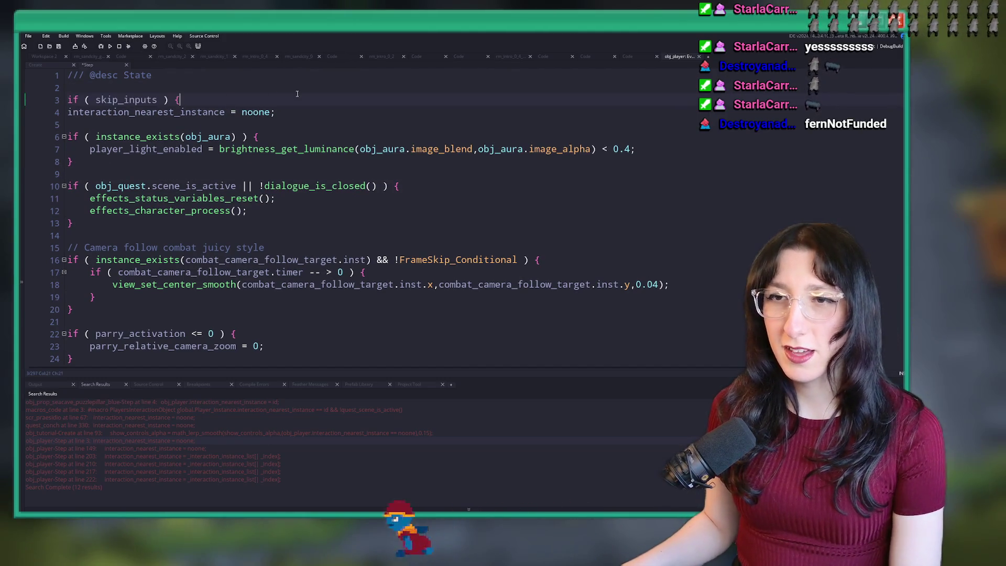
{"action": "key", "text": "Down"}
{"action": "key", "text": "End"}
{"action": "key", "text": "Return"}
{"action": "type", "text": "}"}
{"action": "key", "text": "Up"}
{"action": "key", "text": "Home"}
{"action": "key", "text": "Tab"}
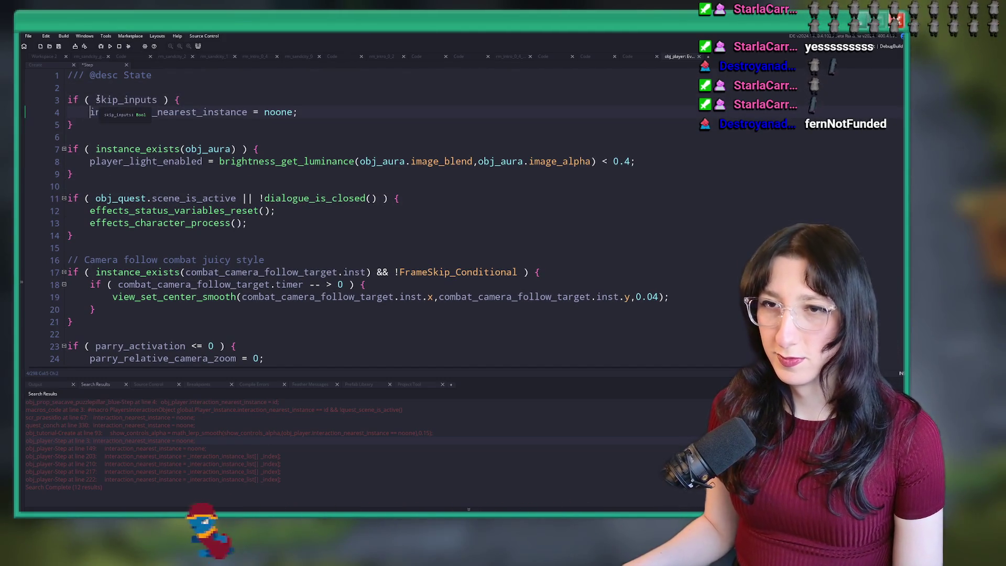
{"action": "left_click", "coordinate": [97, 100]}
{"action": "type", "text": "!"}
{"action": "key", "text": "ctrl+s"}
Undo and redo to compare versions, keeping the if ( !skip_inputs ) block at the top
{"action": "scroll", "coordinate": [311, 130], "scroll_direction": "down", "scroll_amount": 3}
{"action": "scroll", "coordinate": [311, 130], "scroll_direction": "up", "scroll_amount": 3}
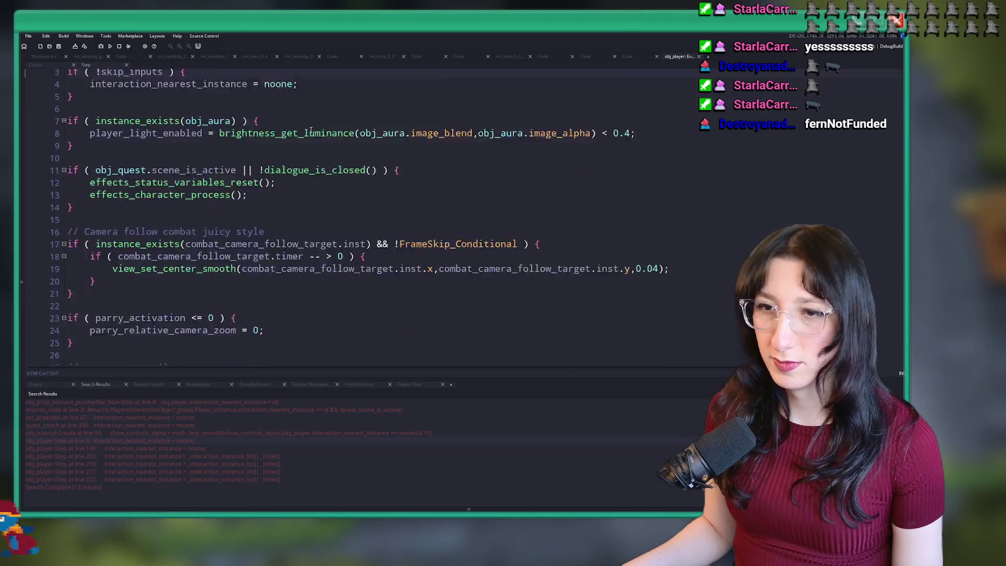
{"action": "scroll", "coordinate": [311, 130], "scroll_direction": "down", "scroll_amount": 10}
{"action": "scroll", "coordinate": [150, 135], "scroll_direction": "up", "scroll_amount": 6}
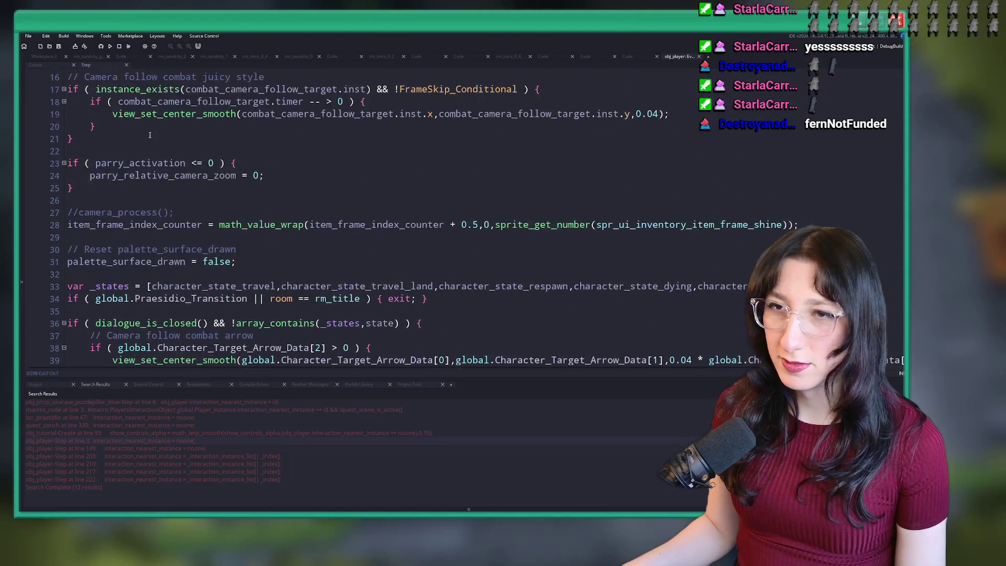
{"action": "scroll", "coordinate": [150, 135], "scroll_direction": "up", "scroll_amount": 5}
{"action": "key", "text": "ctrl+z"}
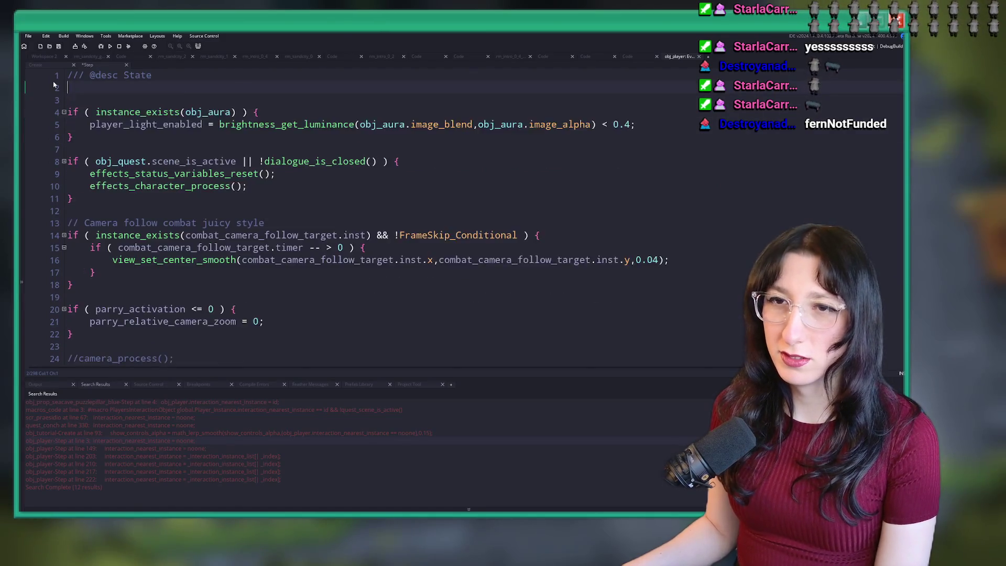
{"action": "scroll", "coordinate": [198, 174], "scroll_direction": "down", "scroll_amount": 20}
{"action": "scroll", "coordinate": [198, 175], "scroll_direction": "down", "scroll_amount": 3}
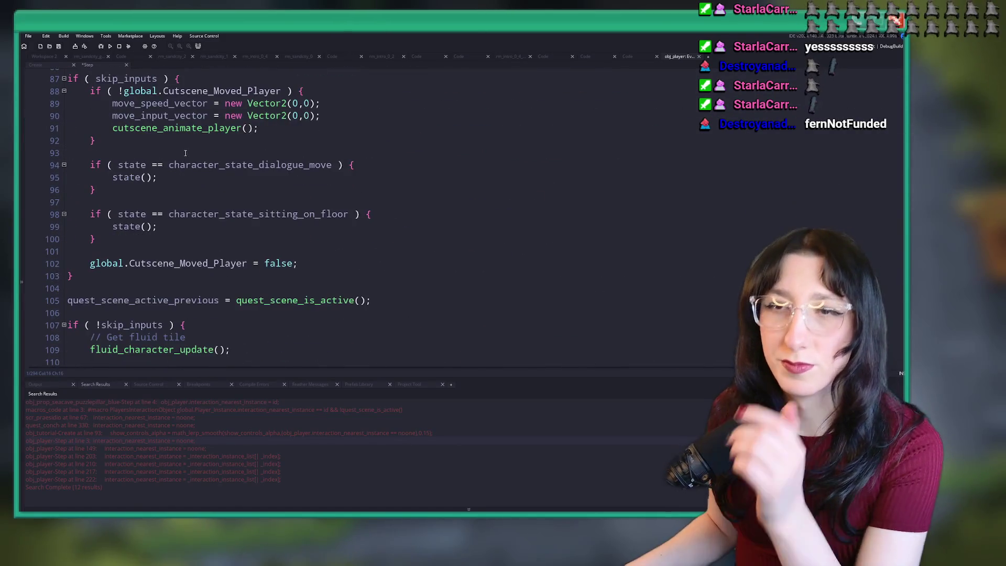
{"action": "scroll", "coordinate": [183, 152], "scroll_direction": "up", "scroll_amount": 4}
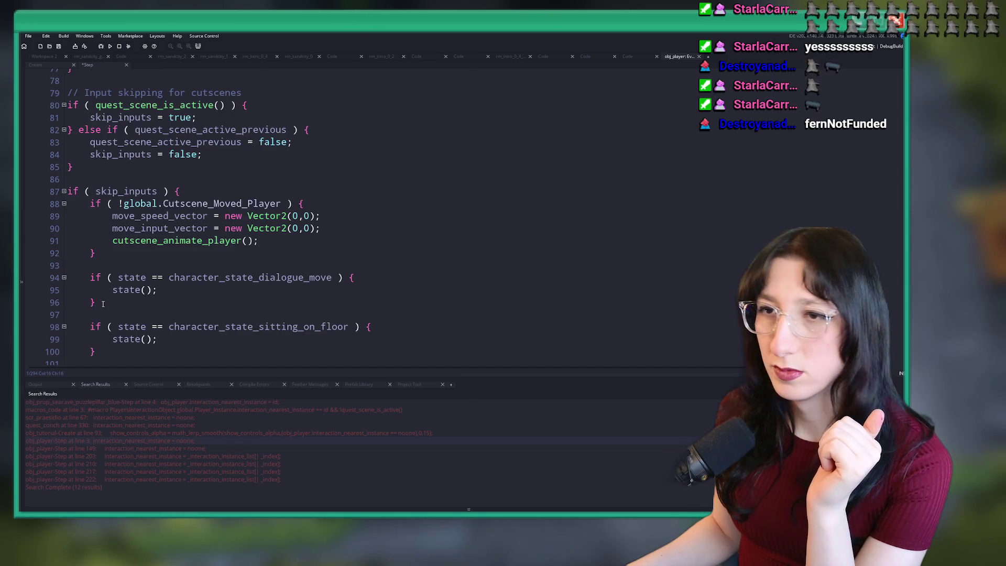
{"action": "scroll", "coordinate": [233, 222], "scroll_direction": "up", "scroll_amount": 4}
{"action": "key", "text": "ctrl+y"}
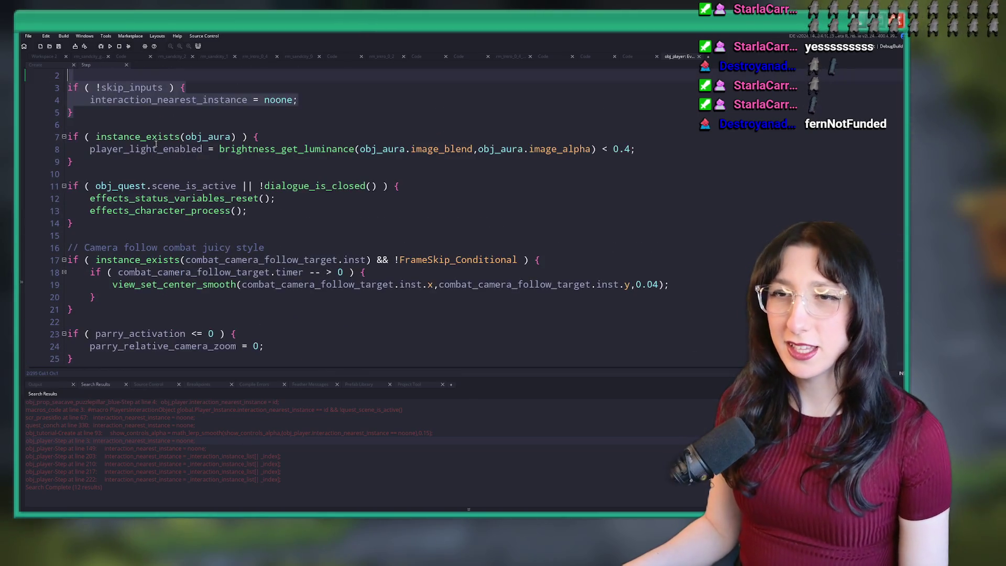
{"action": "left_click", "coordinate": [89, 114]}
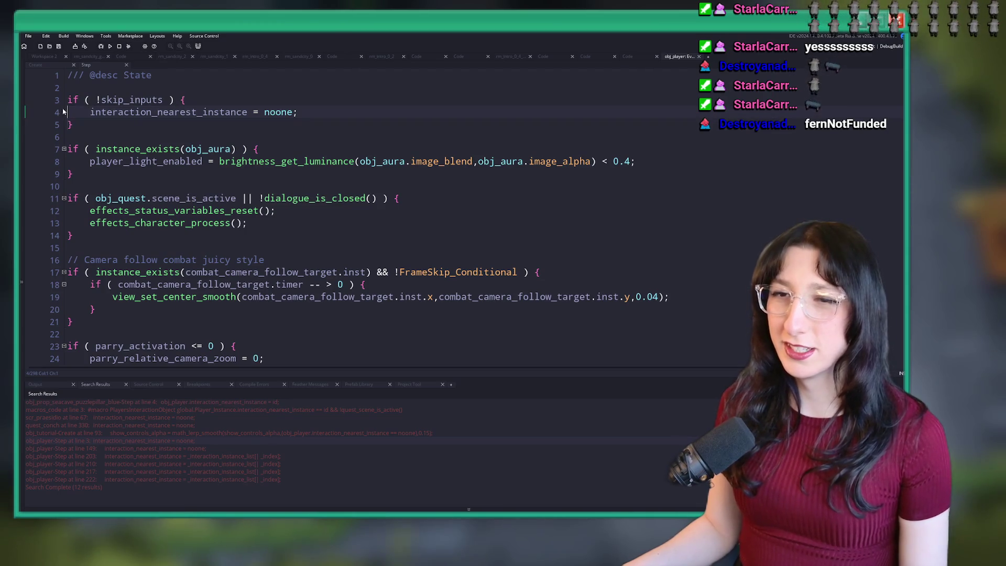
{"action": "type", "text": "//"}
Scroll through the interaction_nearest_instance results and open the line 210 match
{"action": "scroll", "coordinate": [64, 100], "scroll_direction": "down", "scroll_amount": 15}
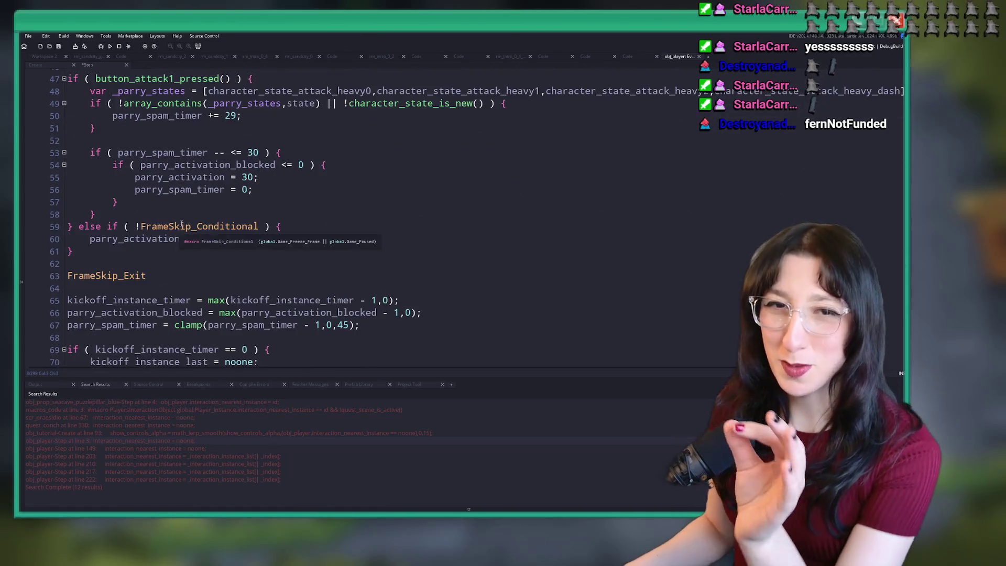
{"action": "scroll", "coordinate": [555, 222], "scroll_direction": "down", "scroll_amount": 3}
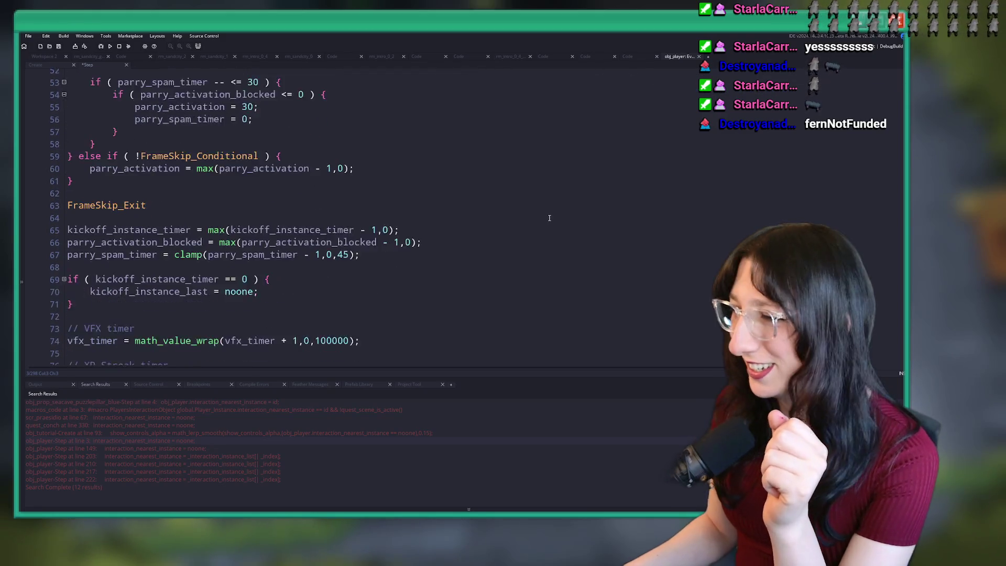
{"action": "scroll", "coordinate": [525, 212], "scroll_direction": "up", "scroll_amount": 3}
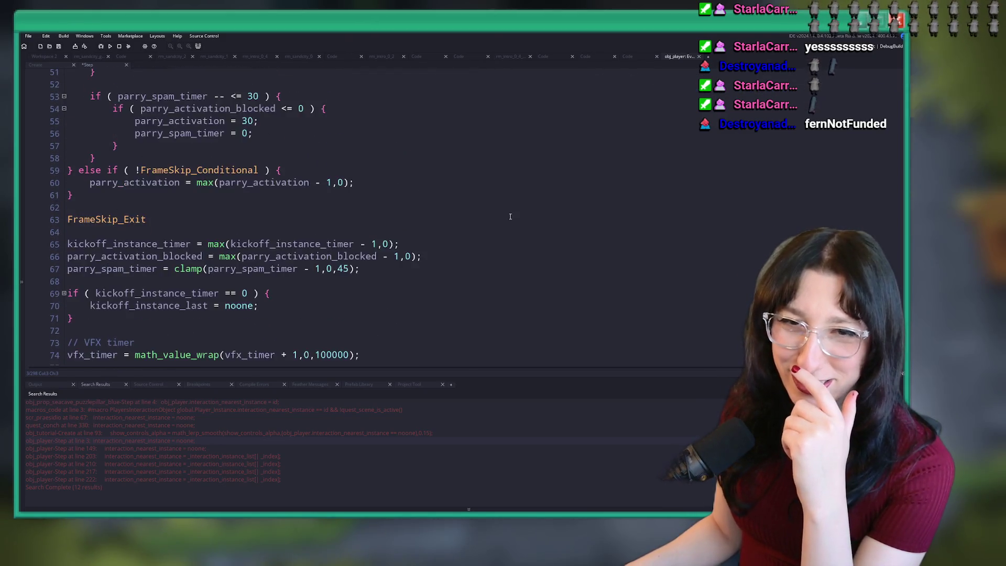
{"action": "scroll", "coordinate": [498, 205], "scroll_direction": "down", "scroll_amount": 3}
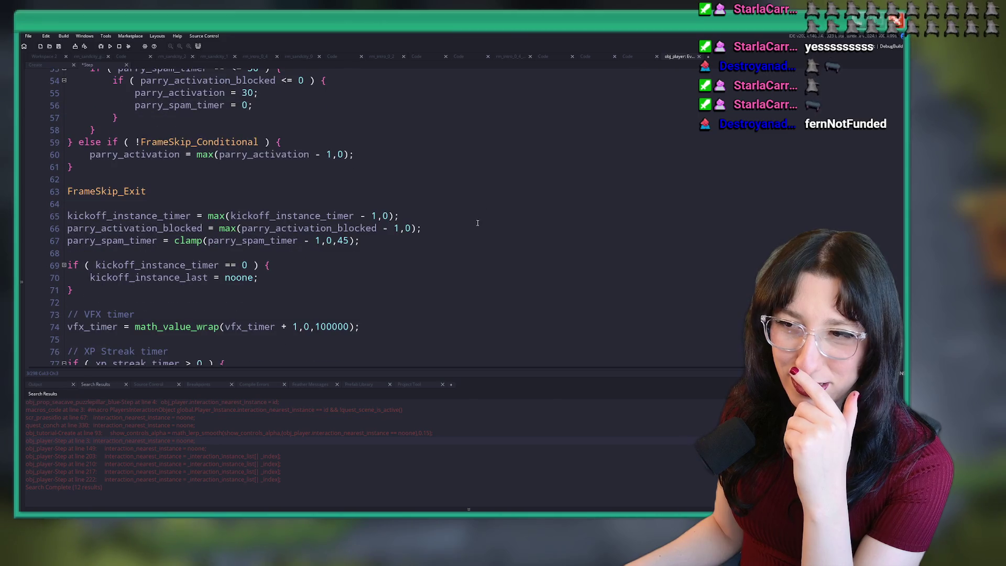
{"action": "scroll", "coordinate": [460, 231], "scroll_direction": "down", "scroll_amount": 2}
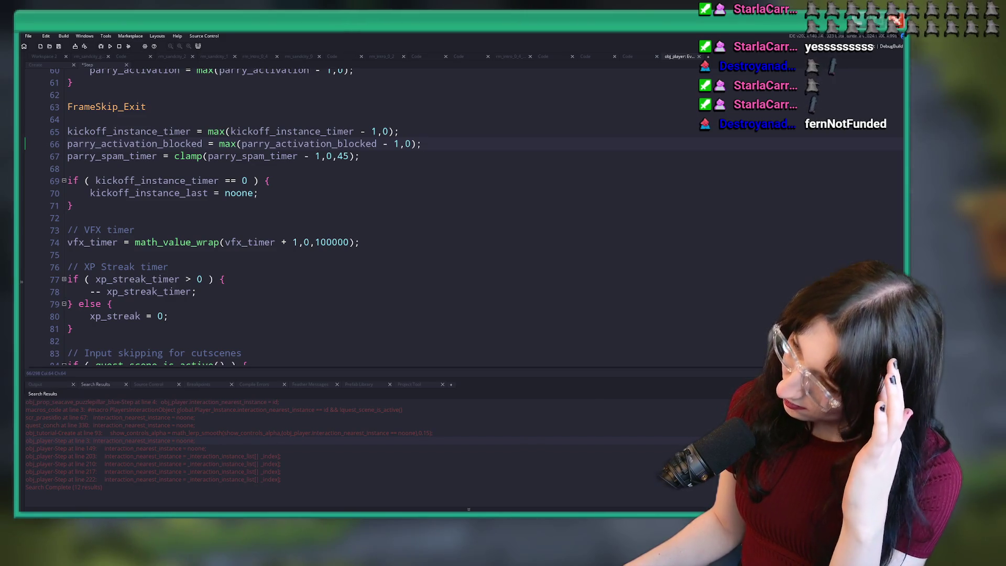
{"action": "scroll", "coordinate": [340, 185], "scroll_direction": "down", "scroll_amount": 7}
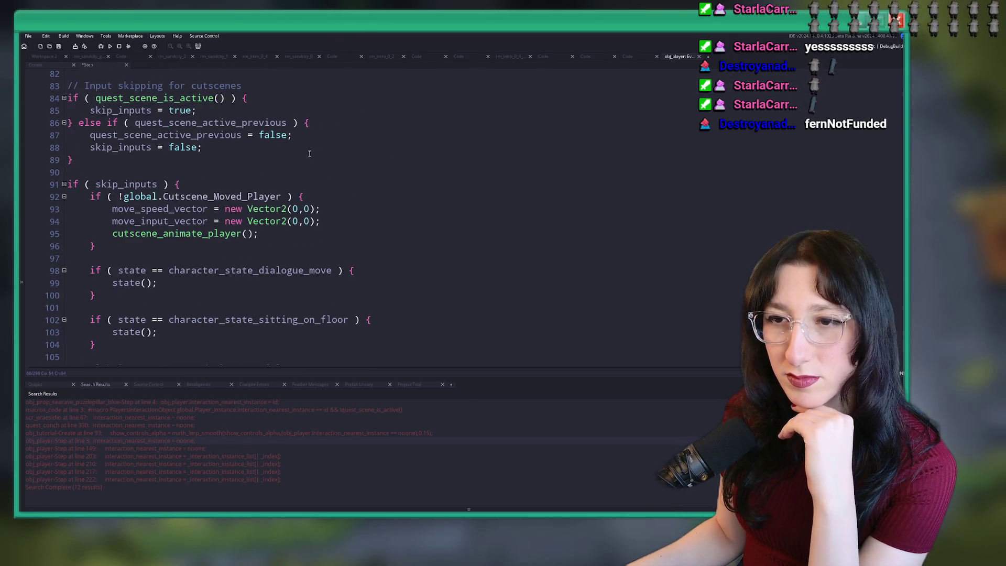
{"action": "scroll", "coordinate": [314, 175], "scroll_direction": "down", "scroll_amount": 1}
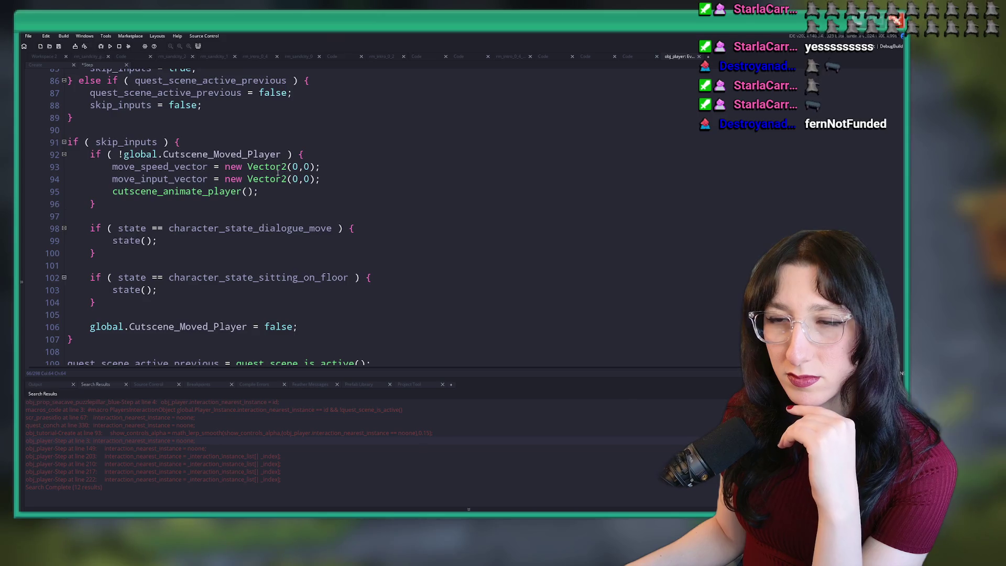
{"action": "scroll", "coordinate": [280, 173], "scroll_direction": "up", "scroll_amount": 3}
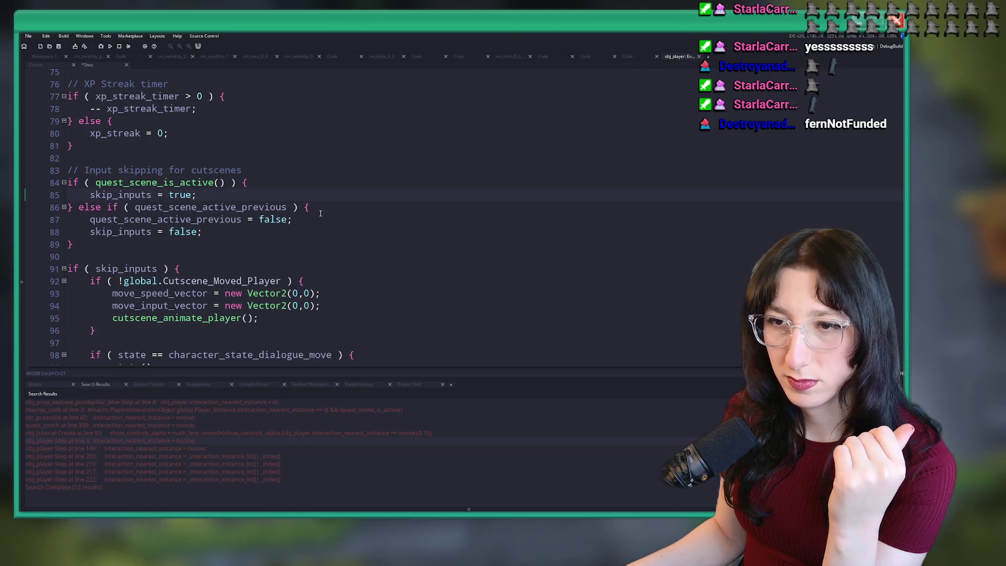
{"action": "scroll", "coordinate": [367, 199], "scroll_direction": "down", "scroll_amount": 4}
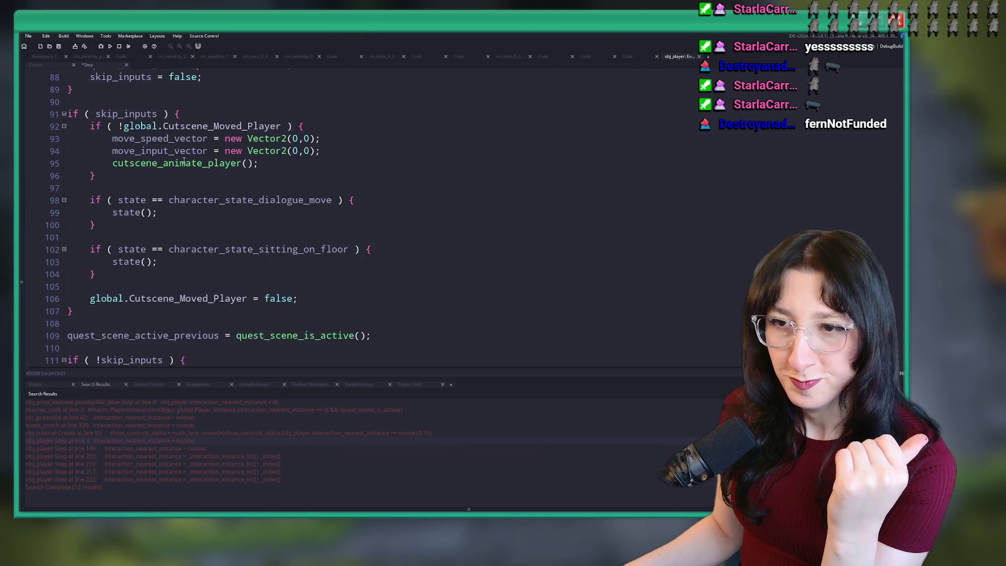
{"action": "scroll", "coordinate": [116, 182], "scroll_direction": "down", "scroll_amount": 5}
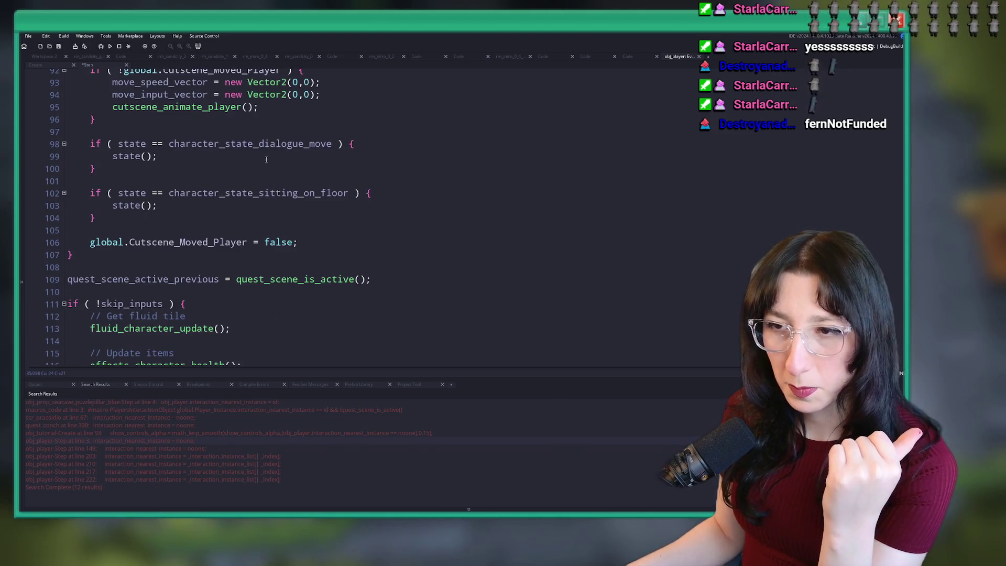
{"action": "double_click", "coordinate": [183, 465]}
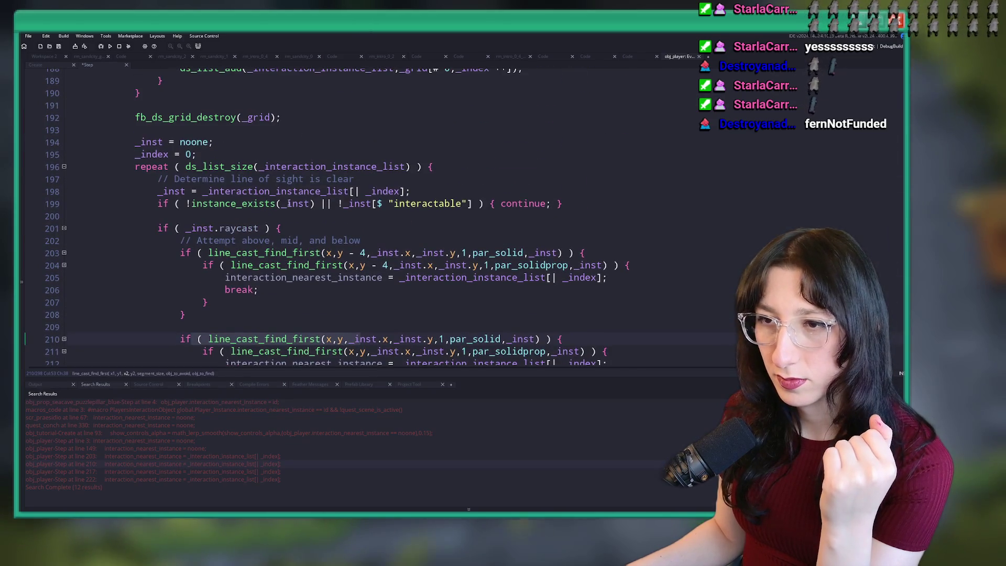
Trace the raycast check and else-branch uses of interaction_nearest_instance, then view the blue puzzle pillar
{"action": "left_click", "coordinate": [279, 228]}
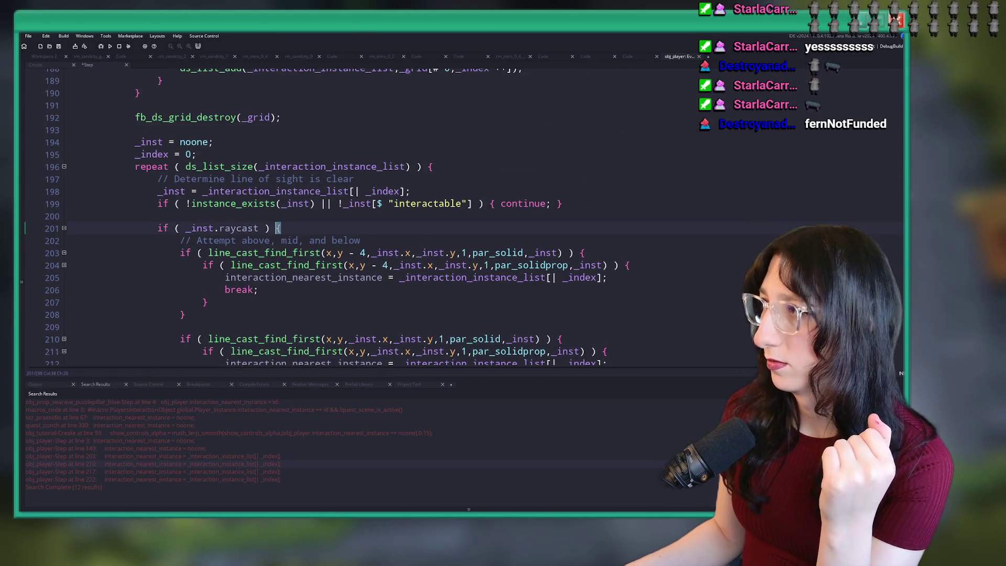
{"action": "scroll", "coordinate": [302, 263], "scroll_direction": "down", "scroll_amount": 7}
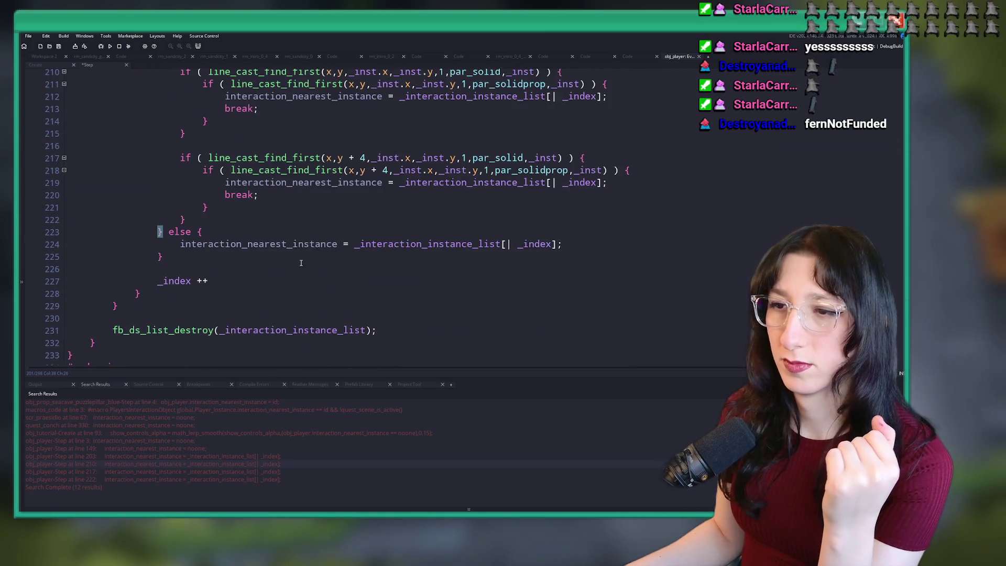
{"action": "left_click", "coordinate": [443, 244]}
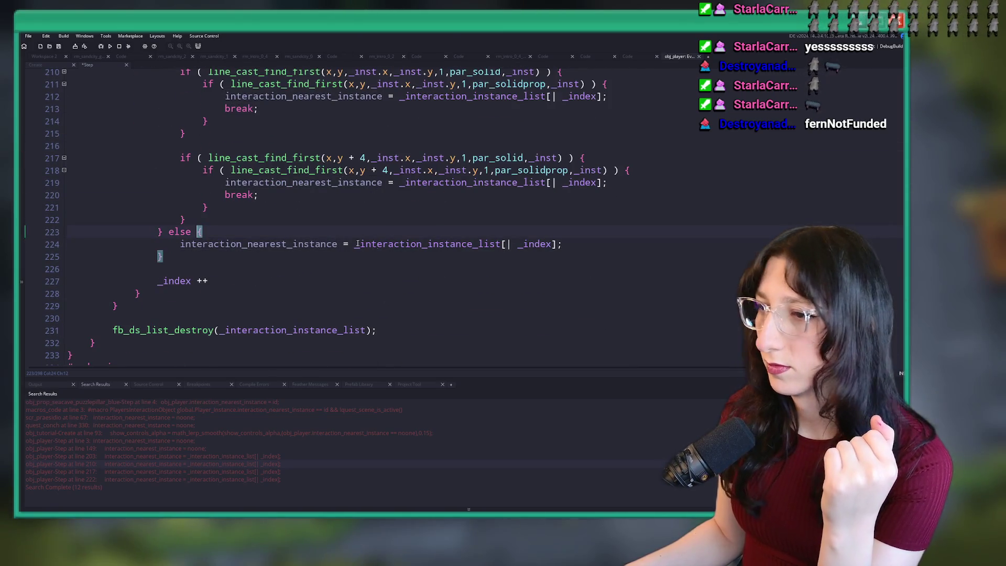
{"action": "key", "text": "Down"}
{"action": "left_click", "coordinate": [429, 244]}
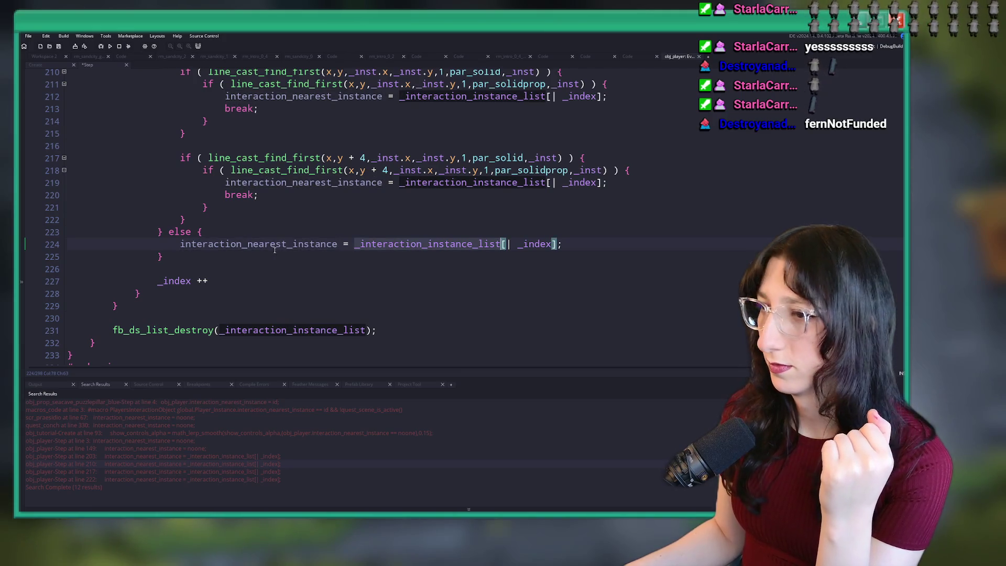
{"action": "left_click", "coordinate": [338, 244]}
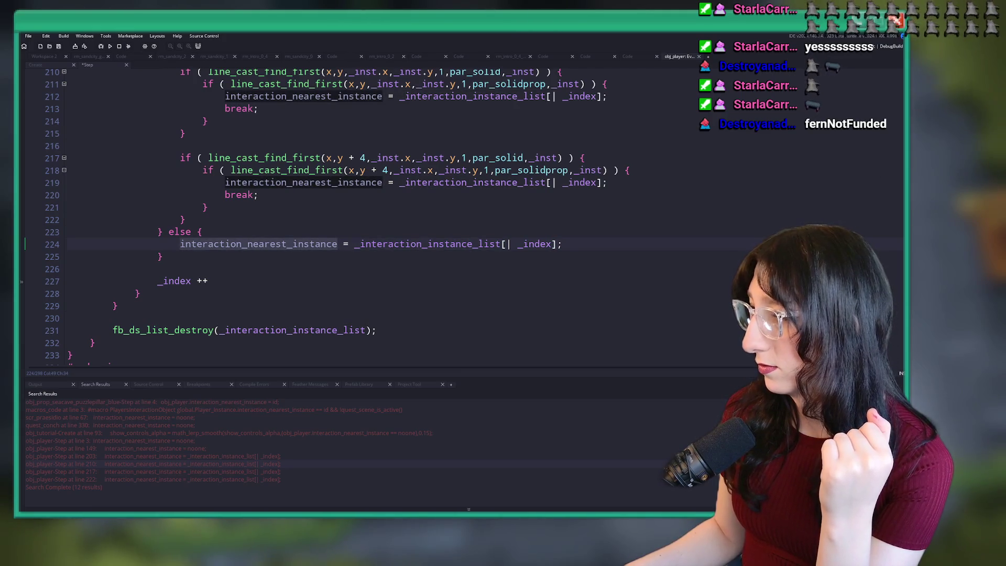
{"action": "left_click", "coordinate": [45, 56]}
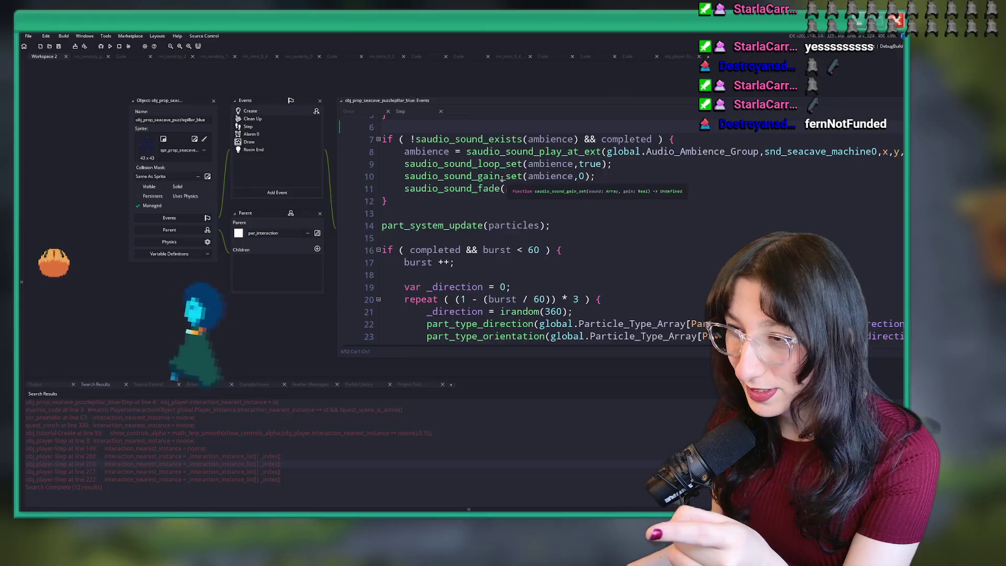
Search the pillar's code for 'interactable' in a full tab, then return to Workspace 2
{"action": "key", "text": "ctrl+Tab"}
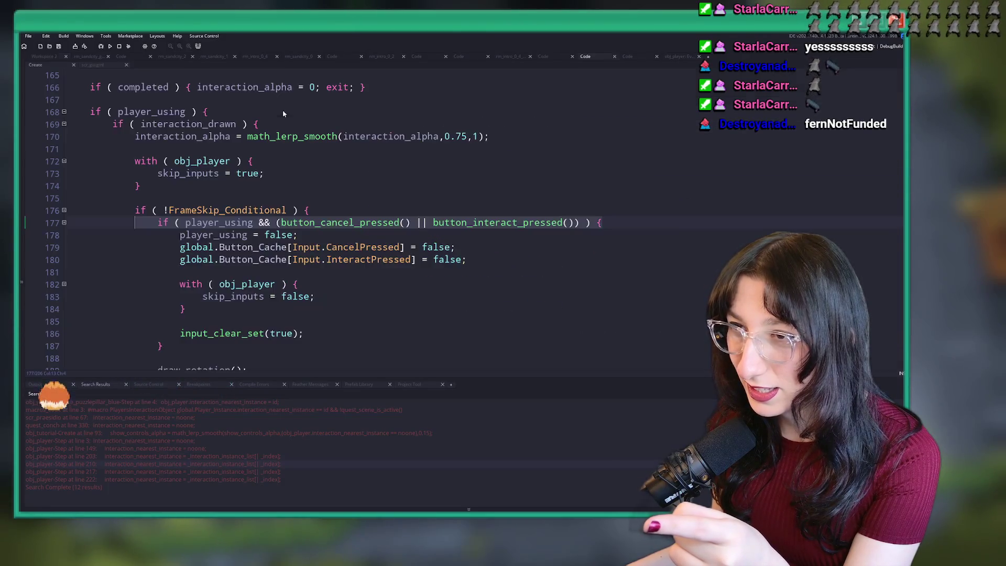
{"action": "scroll", "coordinate": [361, 171], "scroll_direction": "up", "scroll_amount": 6}
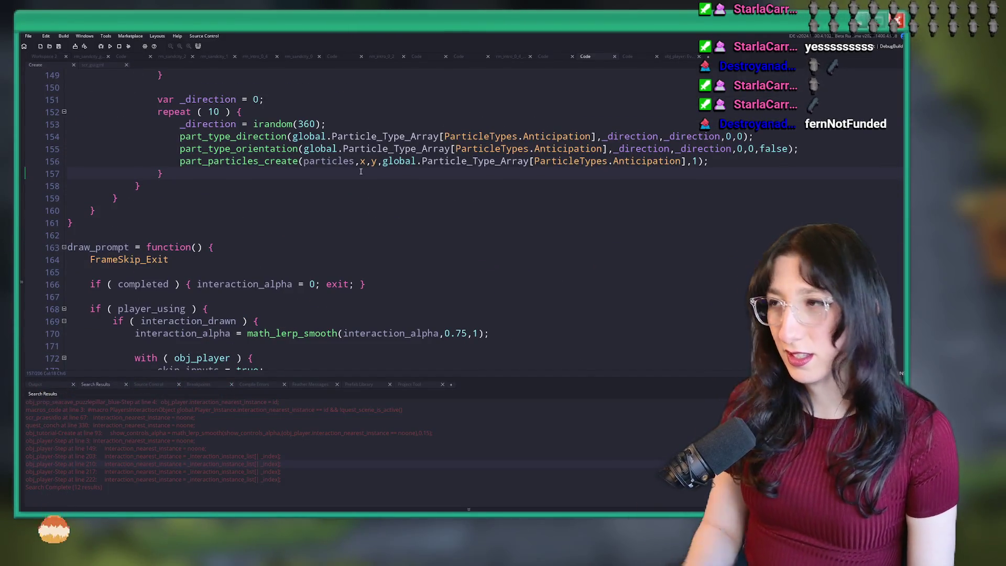
{"action": "key", "text": "ctrl+f"}
{"action": "type", "text": "interactable"}
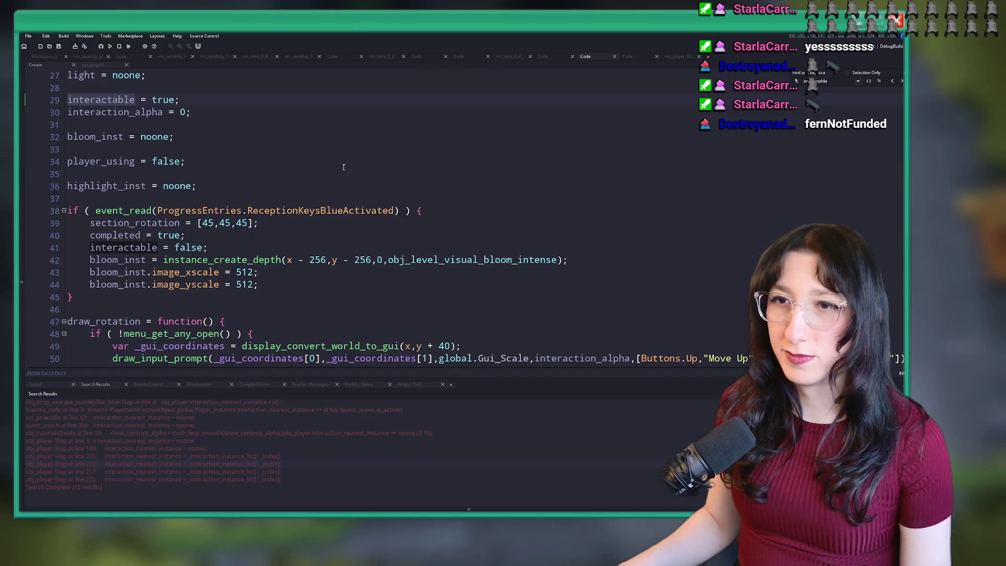
{"action": "scroll", "coordinate": [335, 164], "scroll_direction": "up", "scroll_amount": 2}
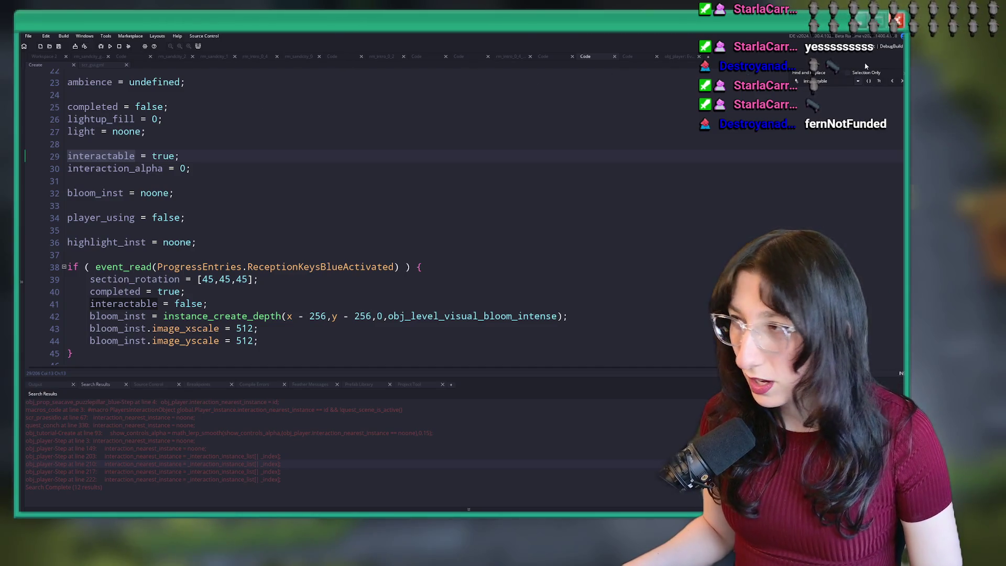
{"action": "scroll", "coordinate": [174, 144], "scroll_direction": "up", "scroll_amount": 4}
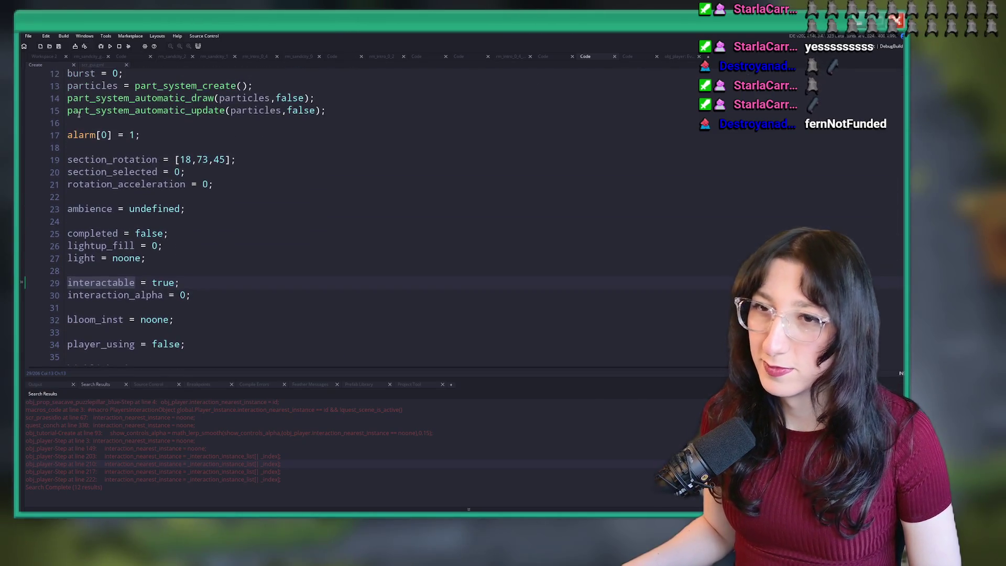
{"action": "left_click", "coordinate": [54, 56]}
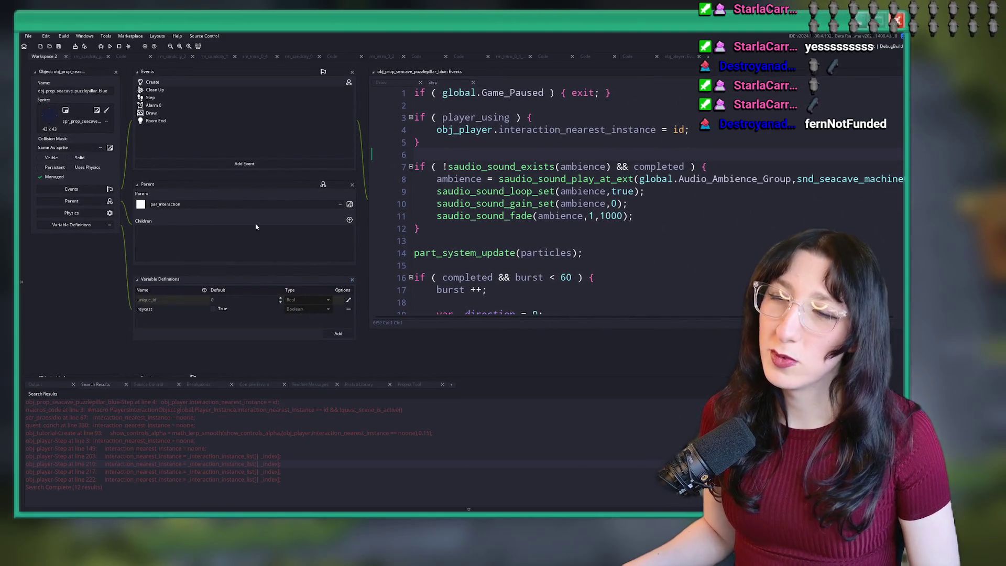
{"action": "left_click", "coordinate": [151, 113]}
{"action": "scroll", "coordinate": [698, 119], "scroll_direction": "down", "scroll_amount": 1}
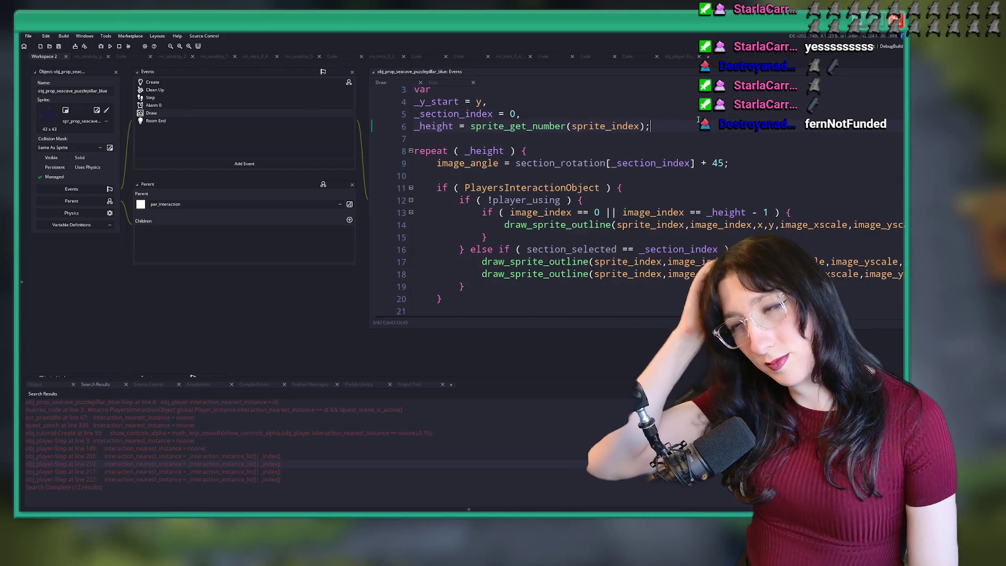
{"action": "left_click", "coordinate": [656, 188]}
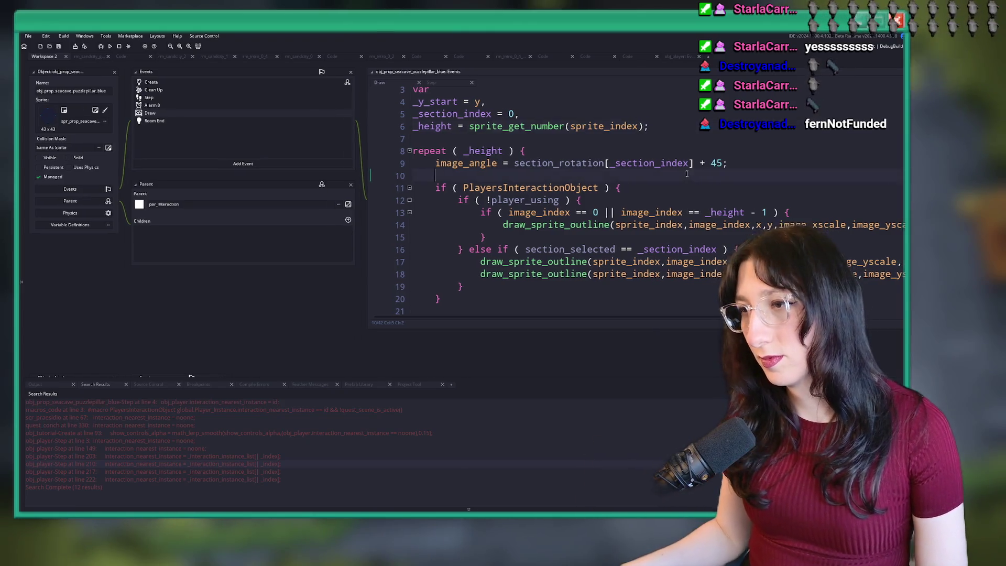
{"action": "double_click", "coordinate": [369, 212]}
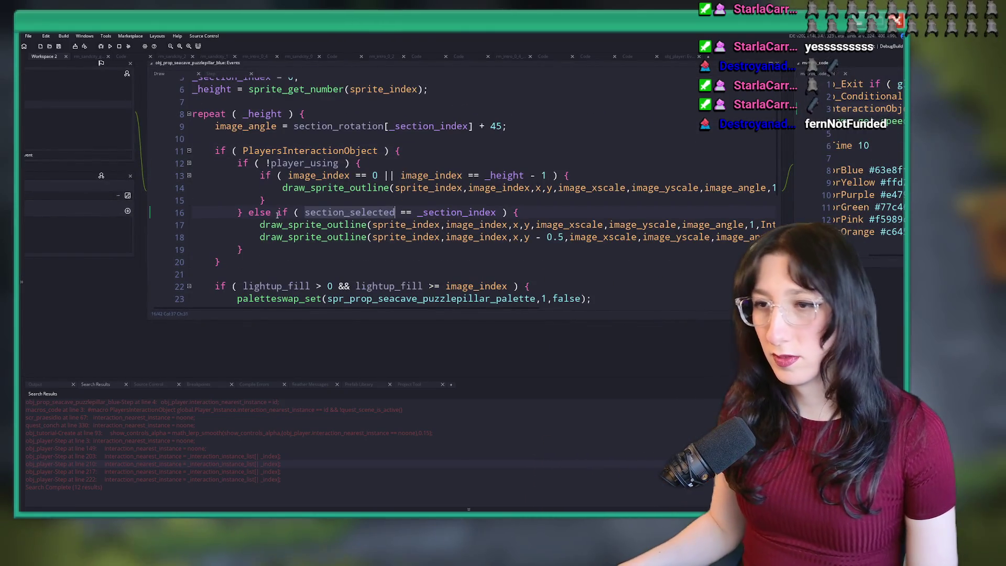
{"action": "scroll", "coordinate": [426, 203], "scroll_direction": "down", "scroll_amount": 1}
{"action": "mouse_move", "coordinate": [322, 163]}
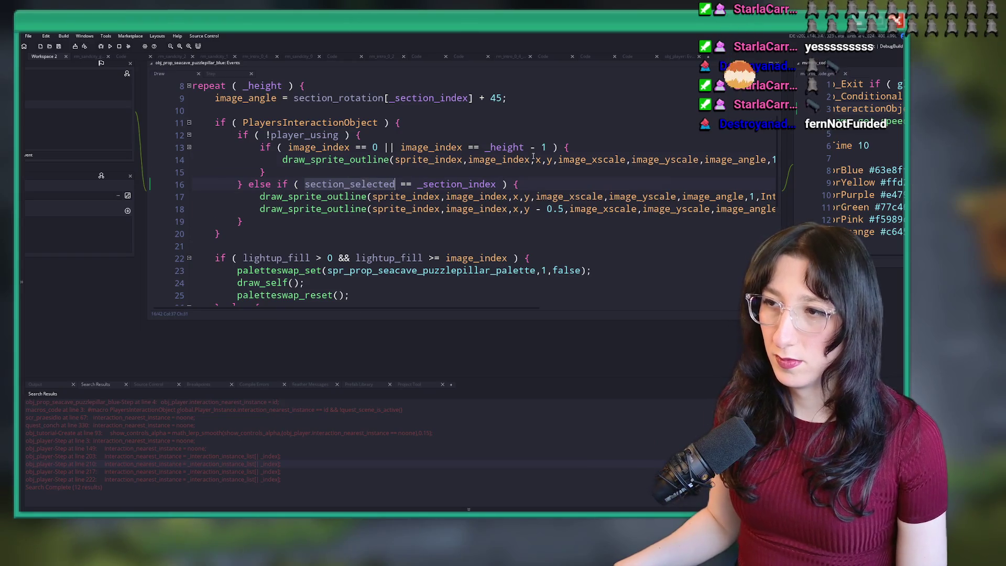
{"action": "left_click", "coordinate": [577, 149]}
{"action": "scroll", "coordinate": [562, 159], "scroll_direction": "right", "scroll_amount": 5}
{"action": "left_click", "coordinate": [562, 160]}
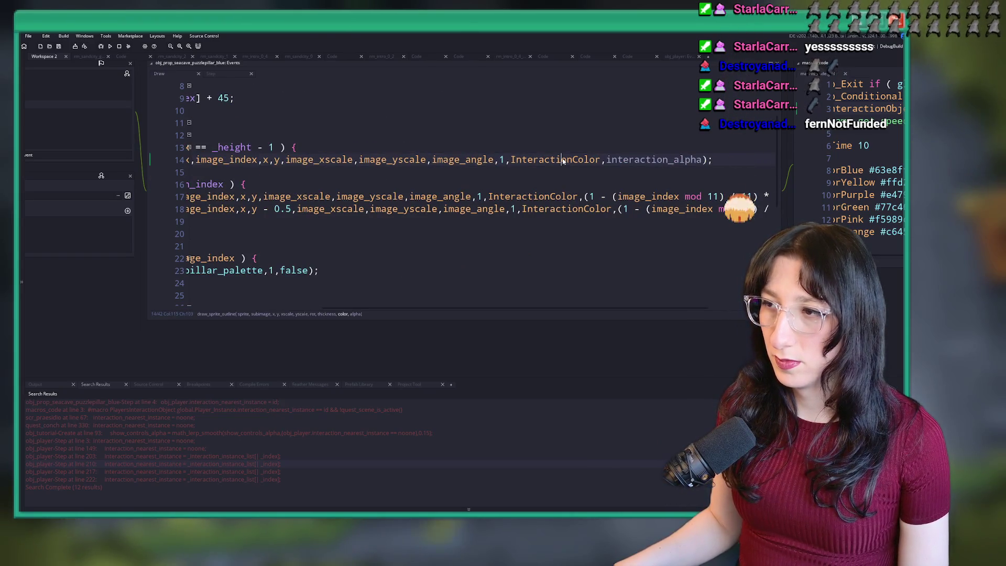
{"action": "scroll", "coordinate": [534, 164], "scroll_direction": "left", "scroll_amount": 5}
{"action": "left_click", "coordinate": [321, 164]}
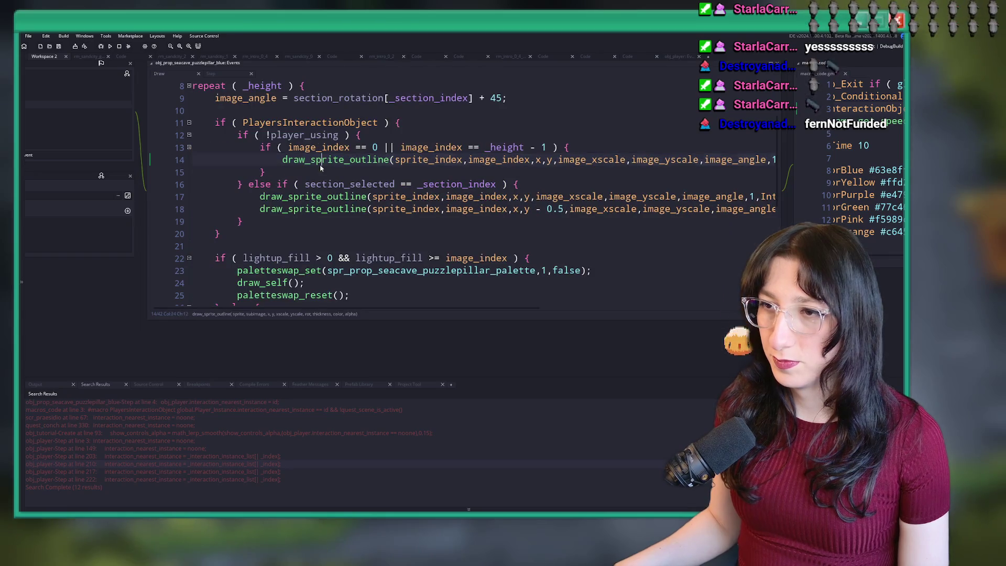
{"action": "left_click", "coordinate": [423, 147]}
{"action": "scroll", "coordinate": [420, 178], "scroll_direction": "up", "scroll_amount": 2}
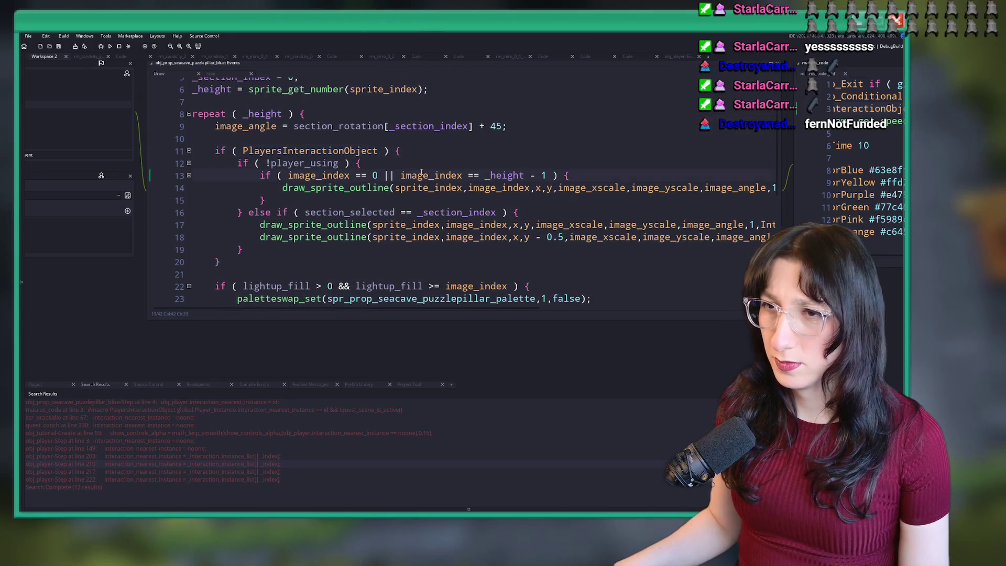
{"action": "left_click", "coordinate": [350, 193]}
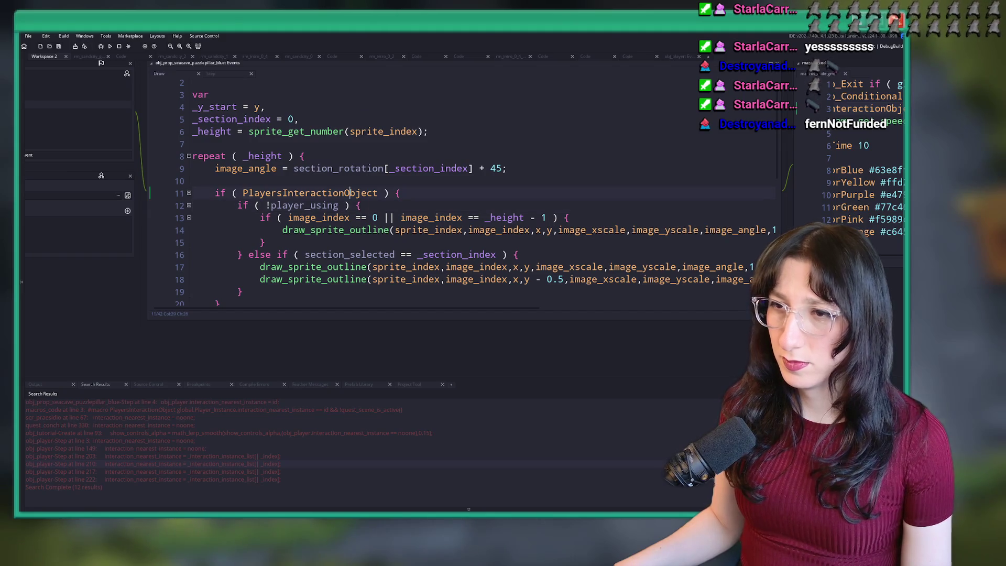
{"action": "left_click", "coordinate": [464, 192]}
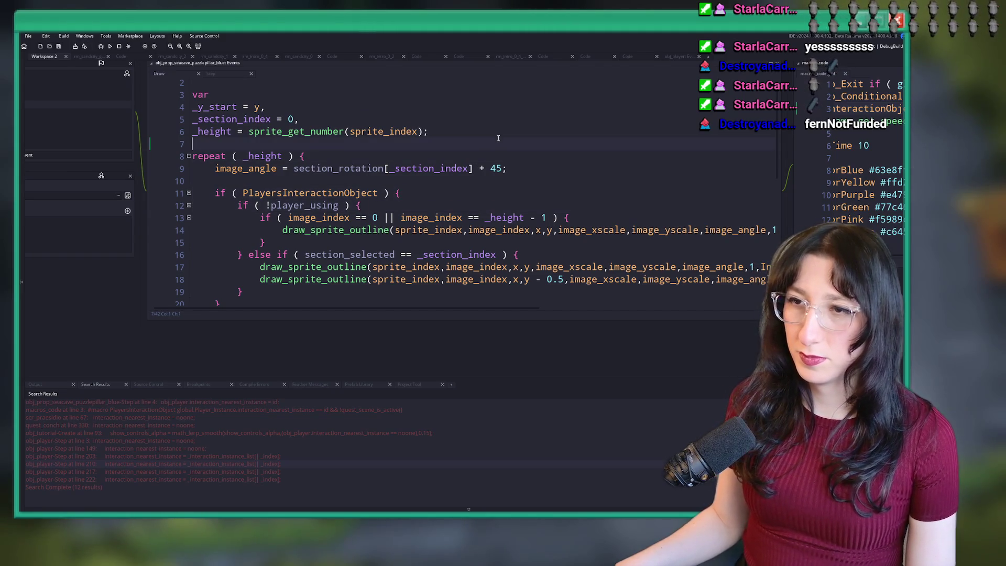
Add a log(PlayersInteractionObject) line above the repeat loop in the pillar's Draw code
{"action": "key", "text": "Return"}
{"action": "key", "text": "Return"}
{"action": "key", "text": "Up"}
{"action": "type", "text": "log("}
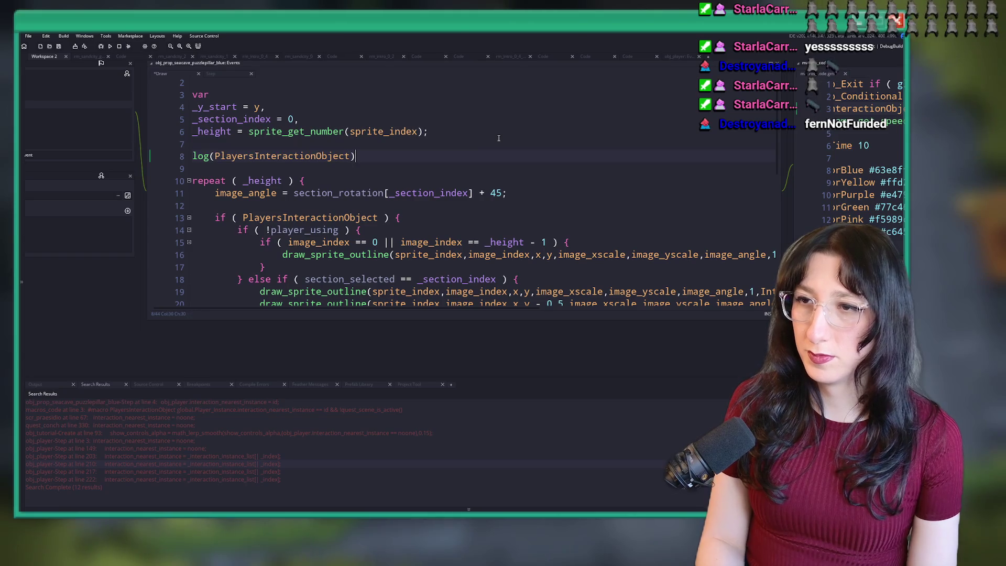
{"action": "key", "text": "F5"}
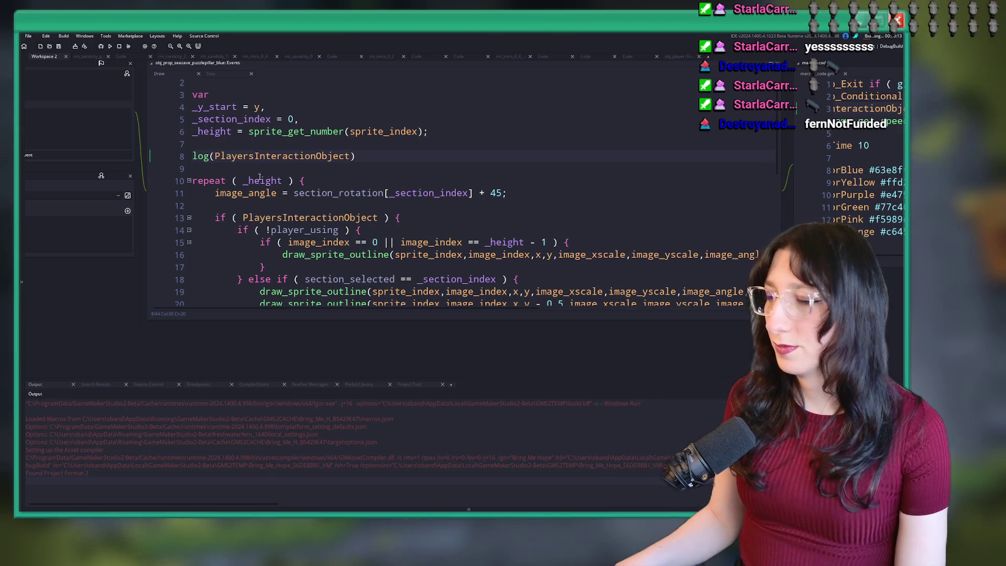
Check the macro's definition, add log(global.Player_Instance.interaction_nearest_instance), and run the game
{"action": "middle_click", "coordinate": [283, 156]}
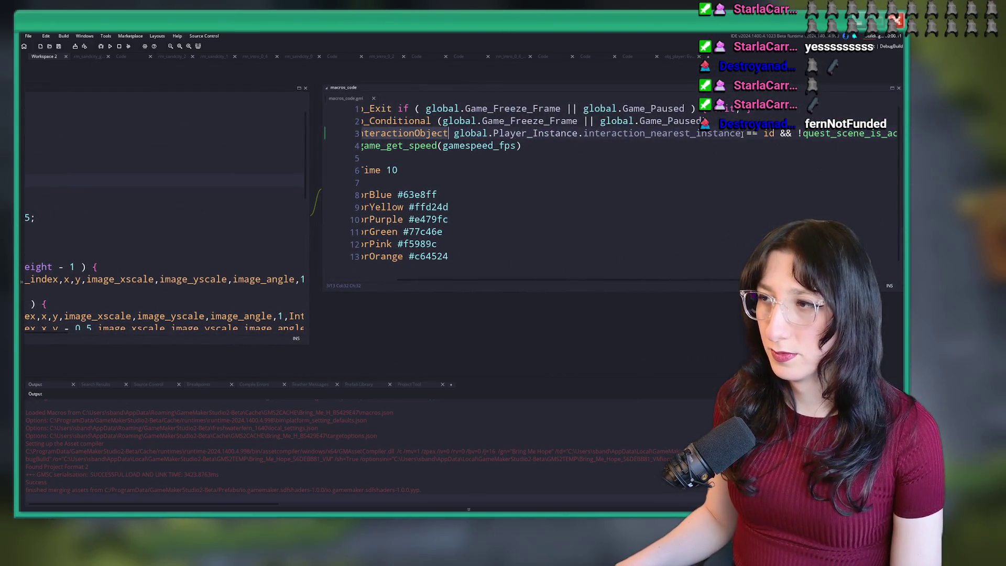
{"action": "left_click", "coordinate": [460, 134]}
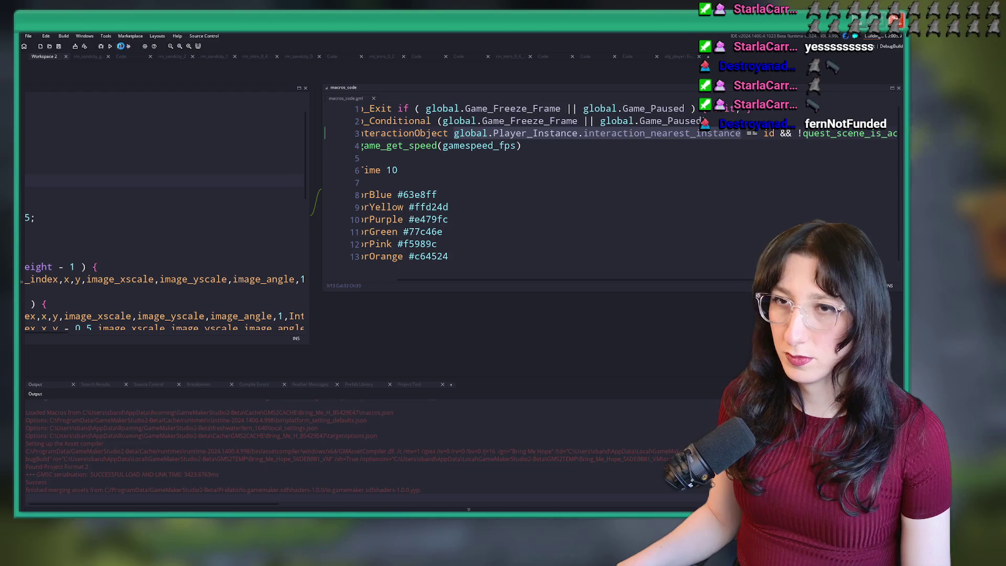
{"action": "left_click", "coordinate": [144, 179]}
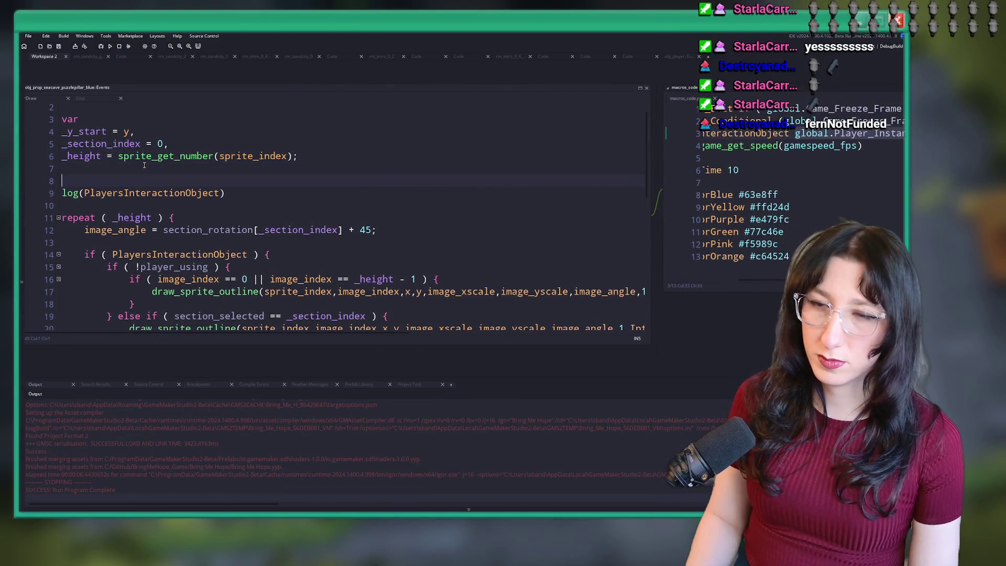
{"action": "type", "text": "log("}
{"action": "type", "text": "global.Player_Instance.interaction_nearest_instance"}
{"action": "type", "text": ")"}
{"action": "key", "text": "F5"}
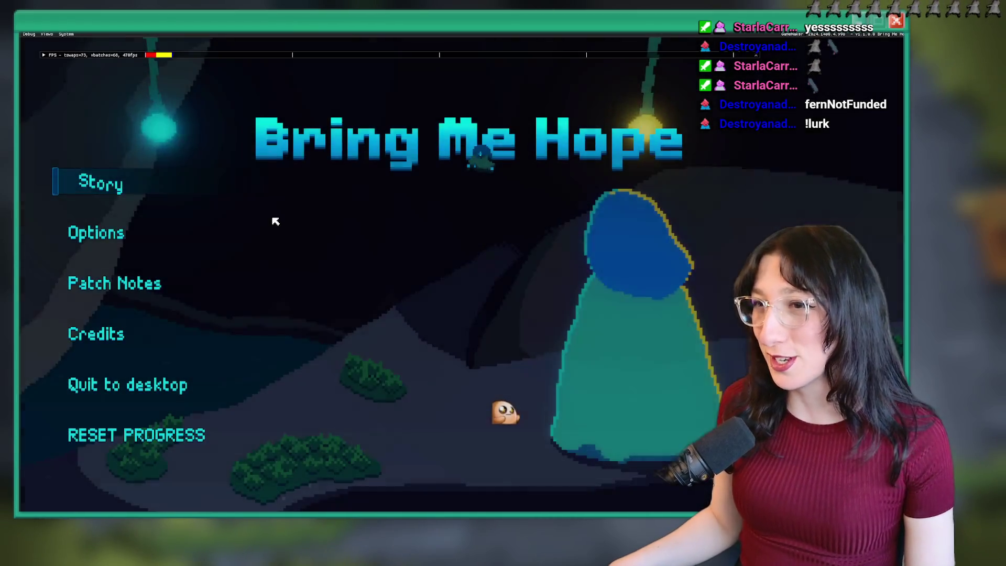
Start Story mode and switch the game from fullscreen to a repositioned window
{"action": "left_click", "coordinate": [123, 187]}
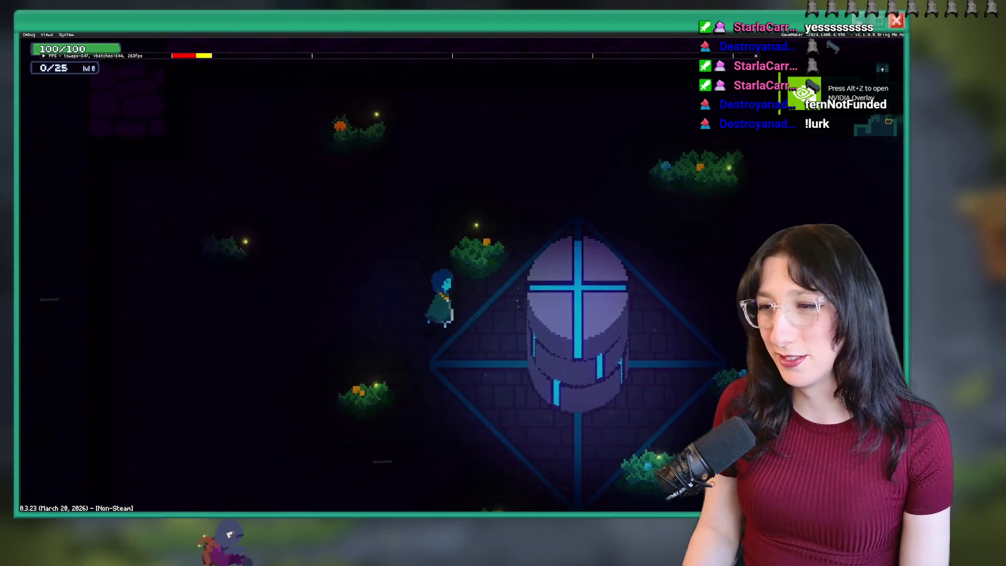
{"action": "key", "text": "F11"}
{"action": "left_click", "coordinate": [320, 128]}
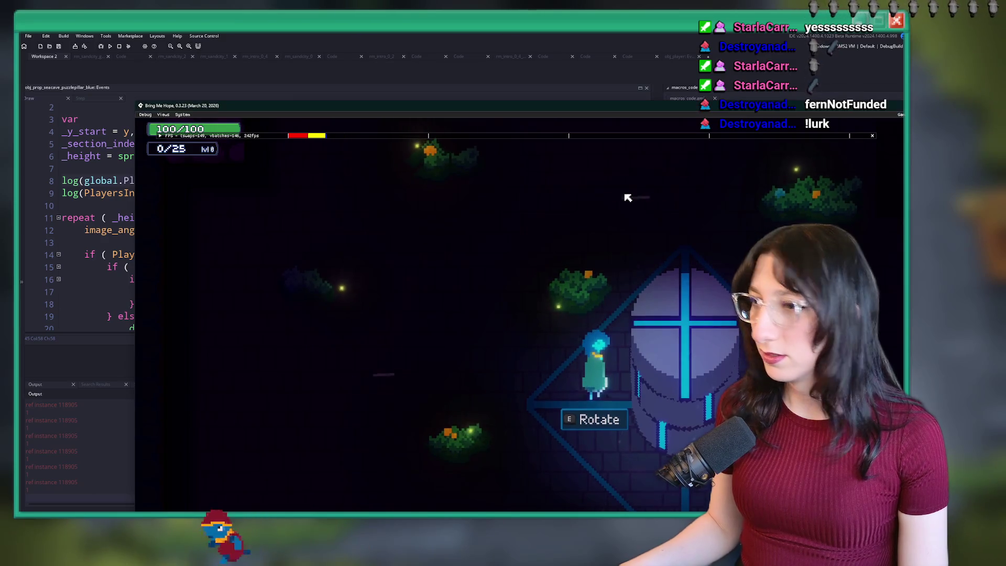
{"action": "mouse_move", "coordinate": [589, 106]}
{"action": "left_mouse_down"}
{"action": "mouse_move", "coordinate": [608, 91]}
{"action": "mouse_move", "coordinate": [580, 82]}
{"action": "left_mouse_up"}
Walk the character away from and back to the Rotate pillar twice, then close the game
{"action": "key", "text": "a"}
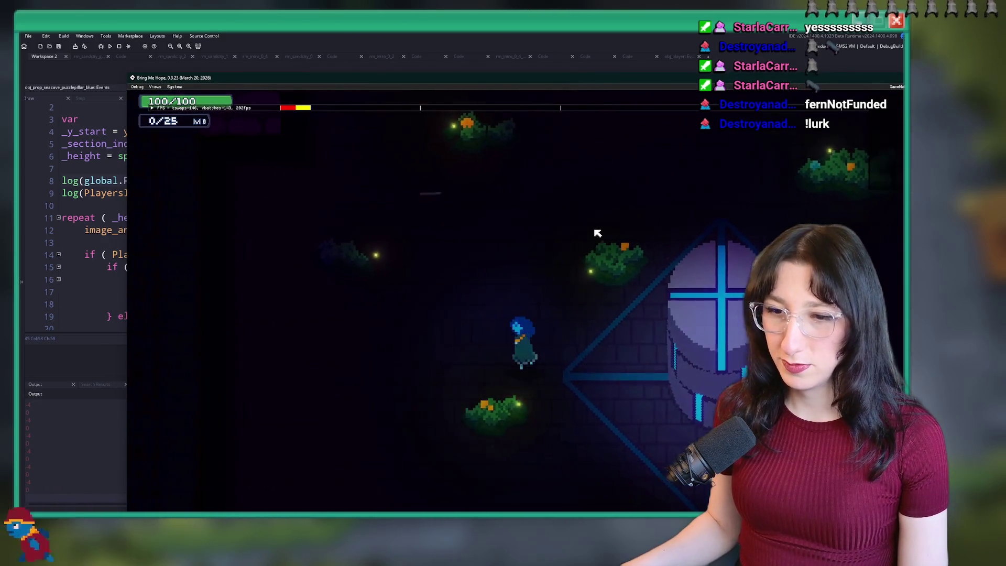
{"action": "key", "text": "d"}
{"action": "key", "text": "a"}
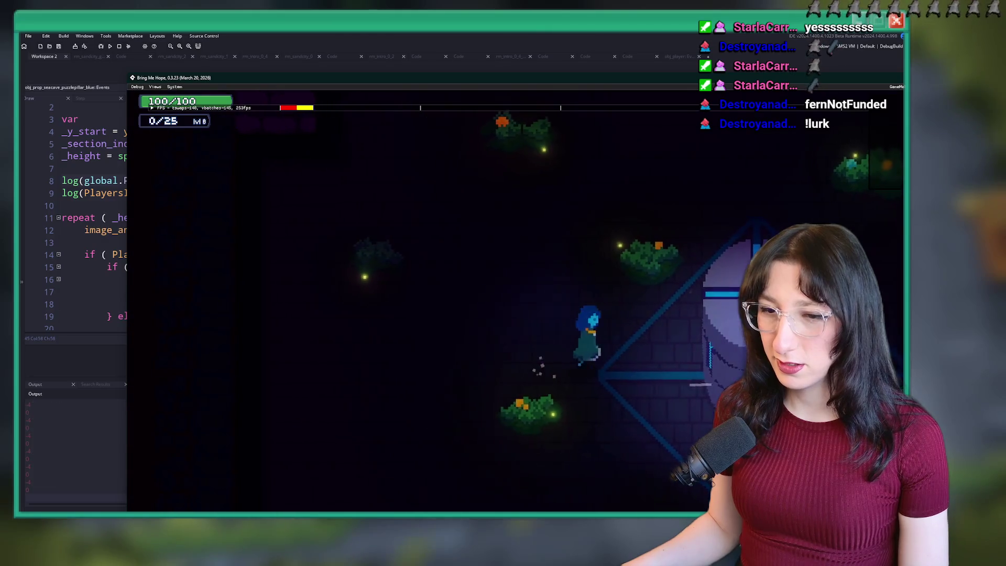
{"action": "key", "text": "d"}
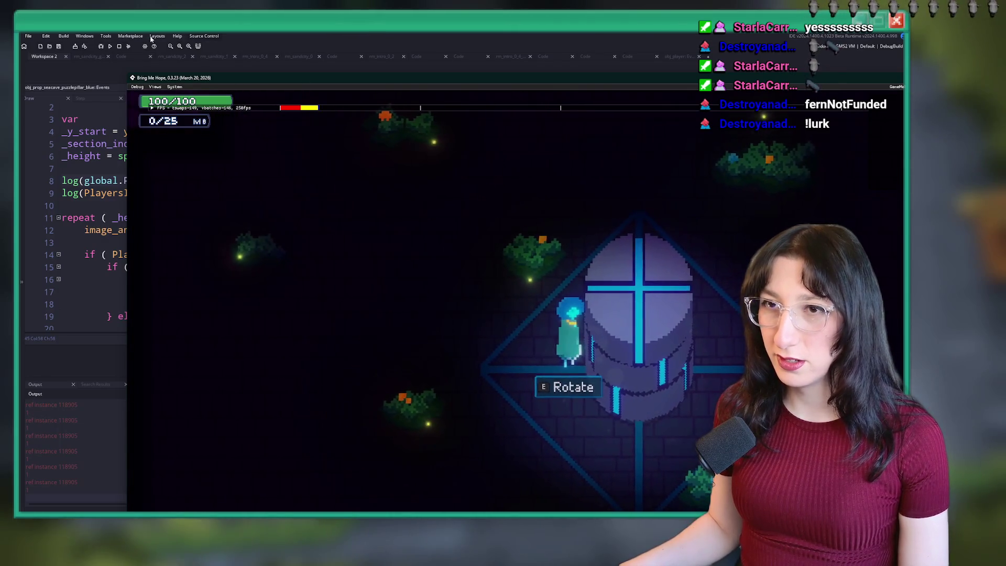
{"action": "key", "text": "Escape"}
{"action": "scroll", "coordinate": [220, 211], "scroll_direction": "down", "scroll_amount": 2}
{"action": "scroll", "coordinate": [220, 211], "scroll_direction": "down", "scroll_amount": 2}
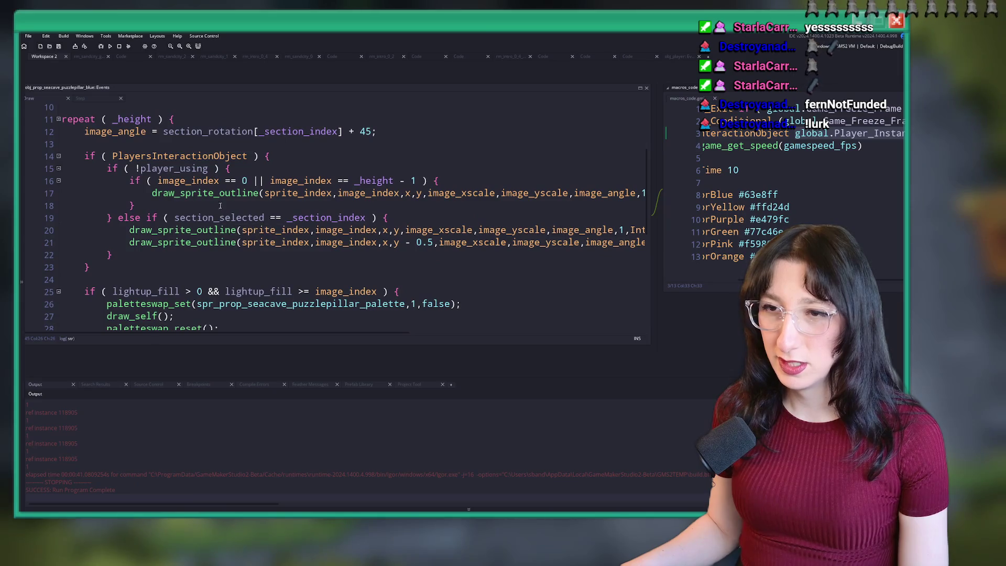
Delete the two debug log() lines and the leftover blank line from the pillar's Draw code
{"action": "scroll", "coordinate": [229, 169], "scroll_direction": "up", "scroll_amount": 2}
{"action": "double_click", "coordinate": [222, 184]}
{"action": "scroll", "coordinate": [192, 187], "scroll_direction": "up", "scroll_amount": 2}
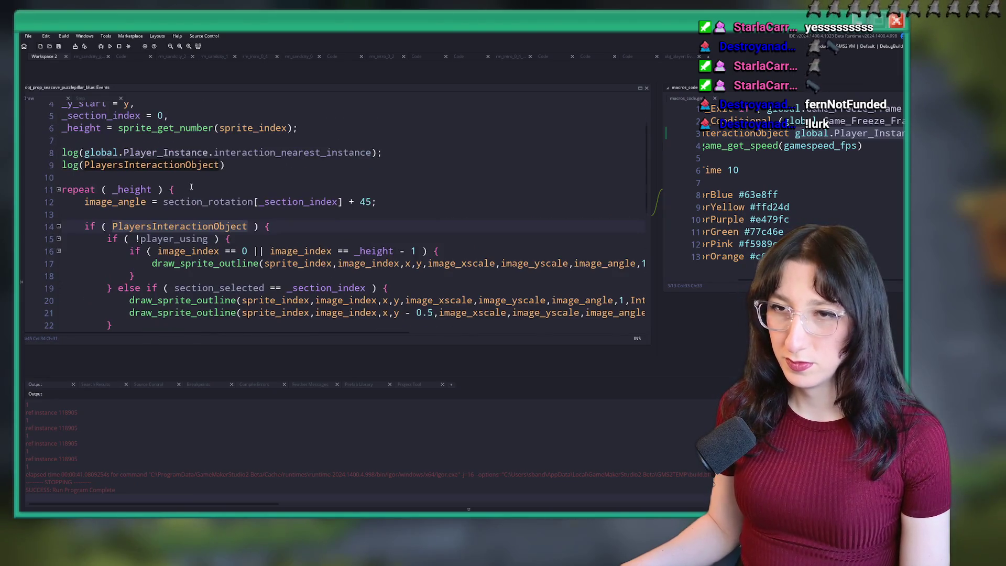
{"action": "left_click", "coordinate": [274, 164]}
{"action": "key", "text": "shift+Up"}
{"action": "key", "text": "shift+Up"}
{"action": "key", "text": "BackSpace"}
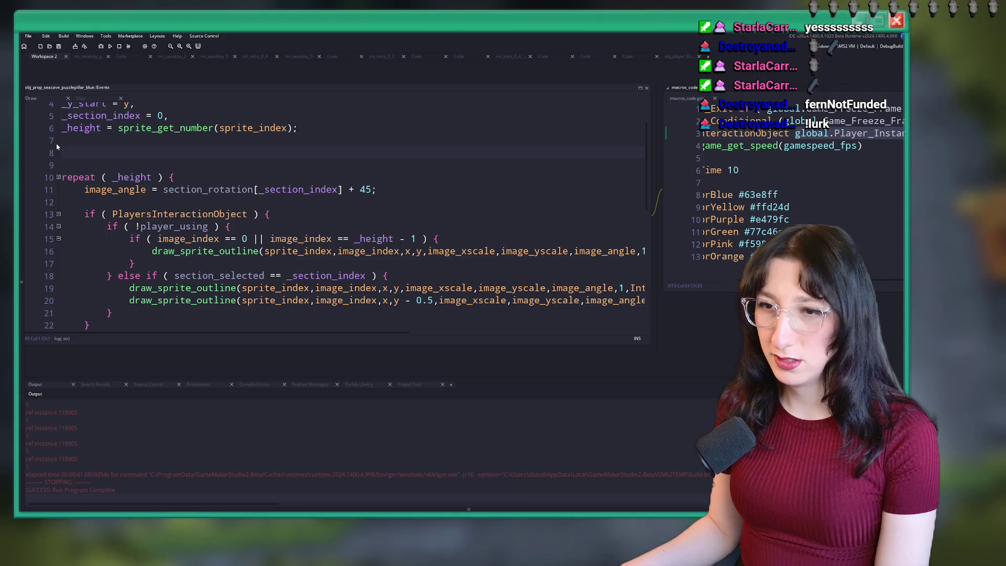
{"action": "key", "text": "BackSpace"}
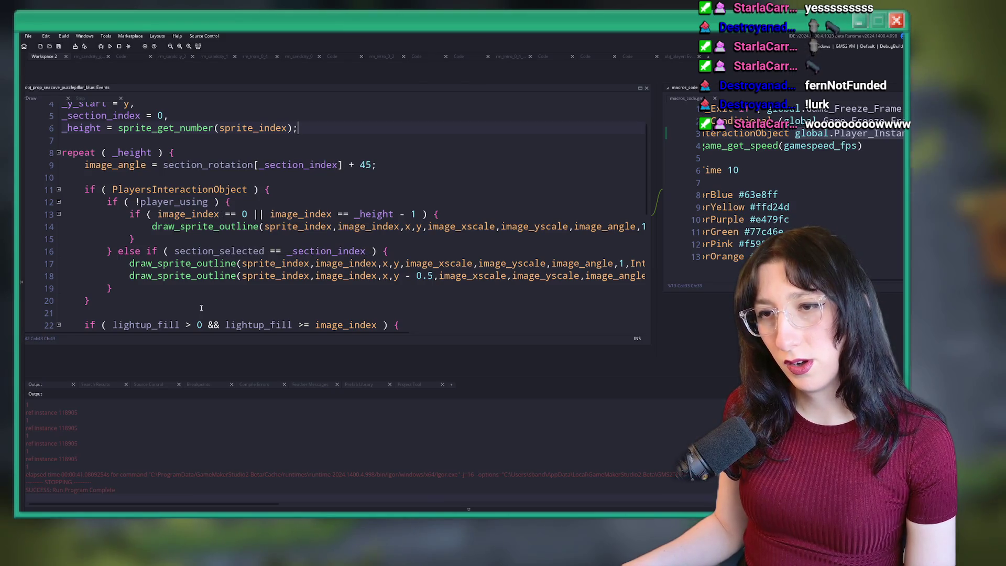
Review the outline drawing call on line 14, then switch to the music video
{"action": "scroll", "coordinate": [213, 250], "scroll_direction": "down", "scroll_amount": 1}
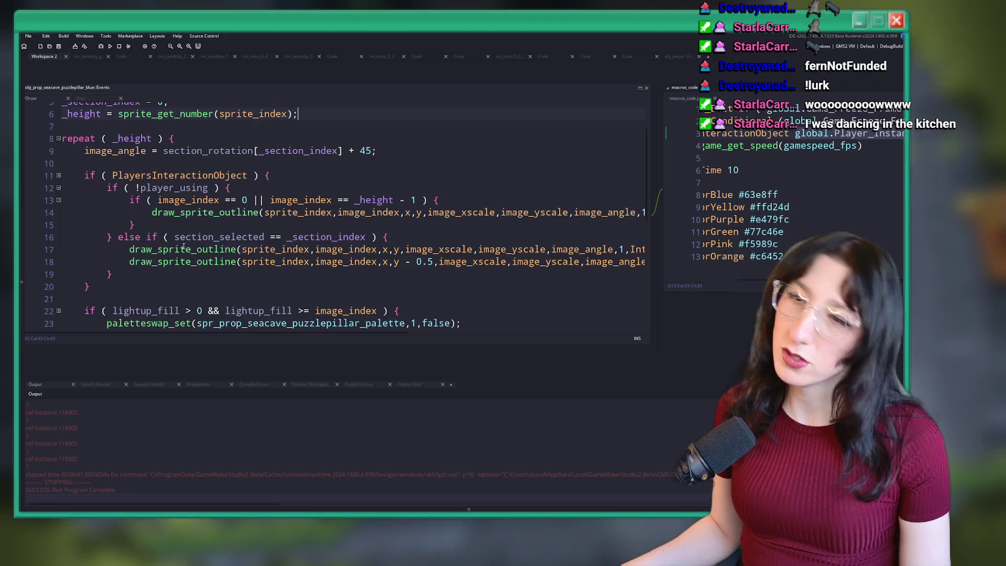
{"action": "left_click", "coordinate": [433, 212]}
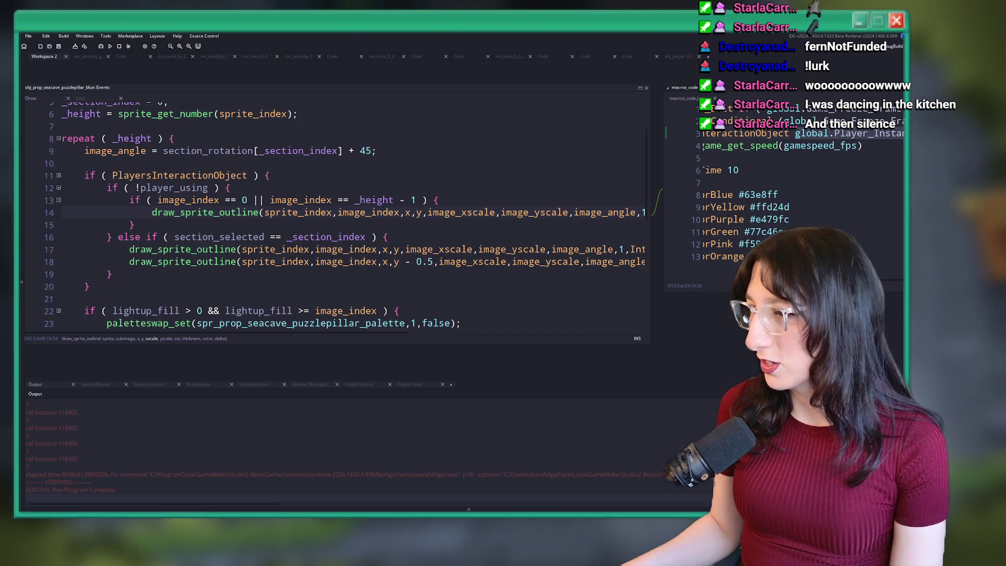
{"action": "key", "text": "alt+Tab"}
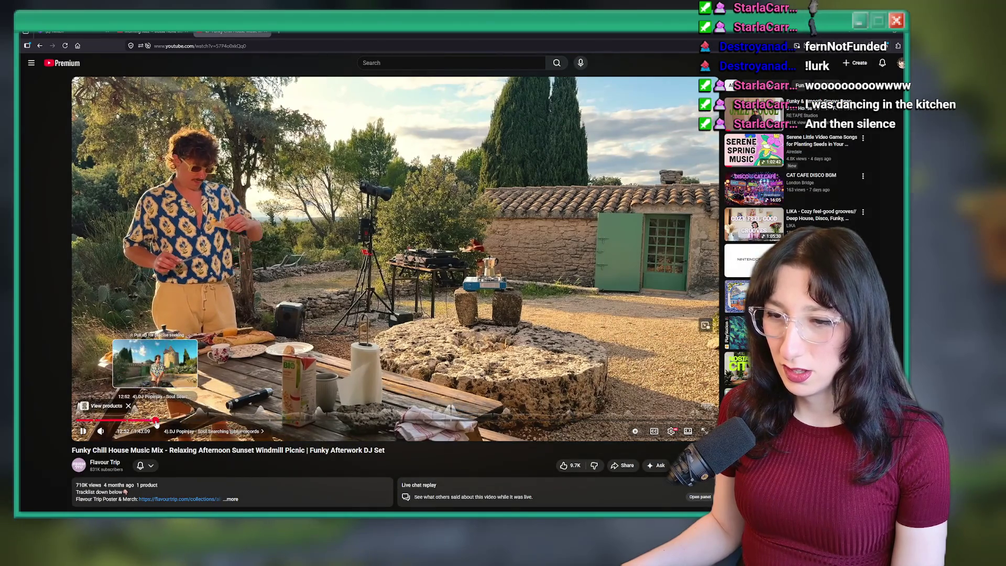
Skip the chill house mix ahead to the windmill DJ scene and return to GameMaker
{"action": "left_click", "coordinate": [155, 421]}
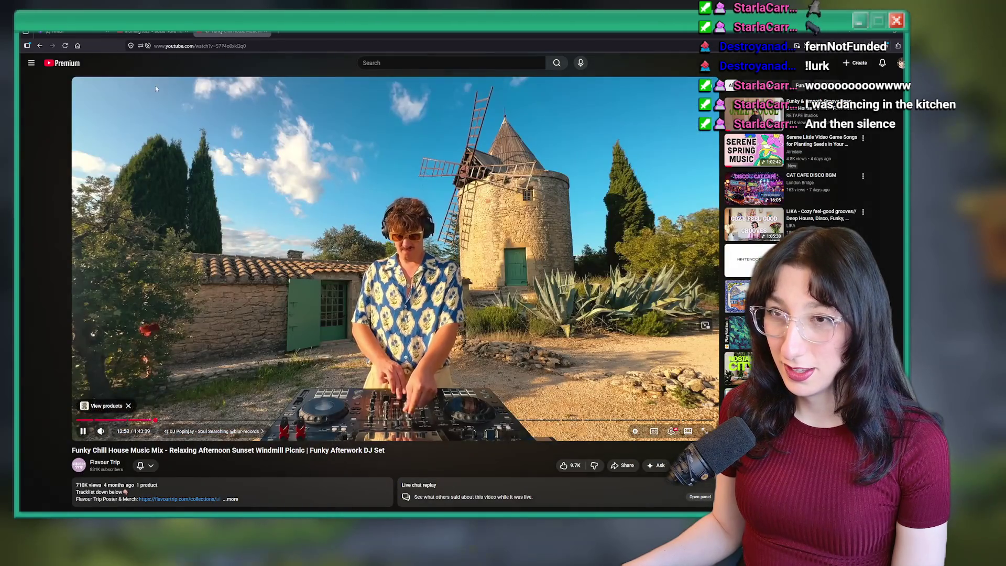
{"action": "key", "text": "ctrl+1"}
{"action": "key", "text": "alt+Tab"}
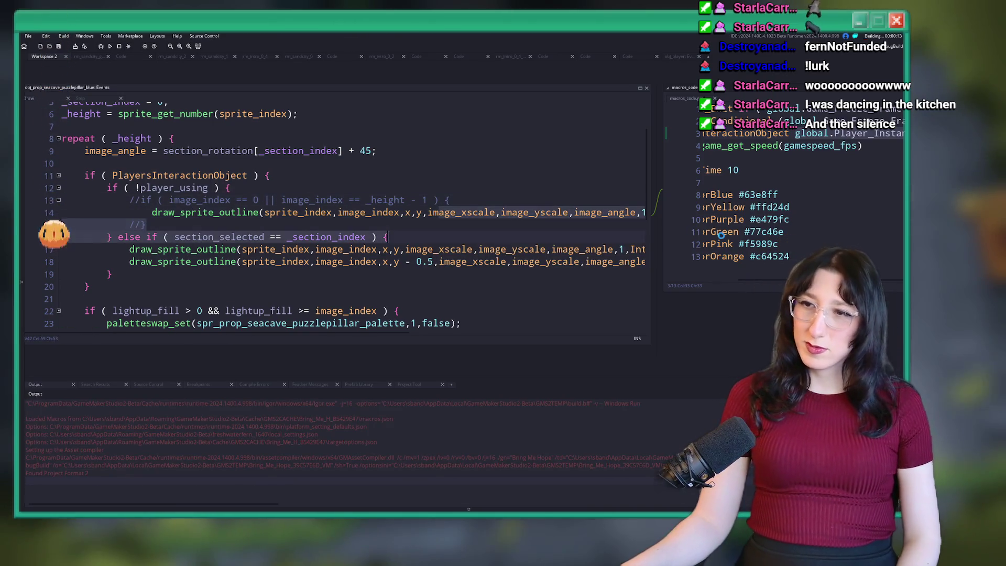
Comment out the image_index == 0 || image_index == _height - 1 check and rebuild with F5
{"action": "scroll", "coordinate": [335, 220], "scroll_direction": "right", "scroll_amount": 5}
{"action": "key", "text": "F5"}
{"action": "scroll", "coordinate": [335, 220], "scroll_direction": "left", "scroll_amount": 5}
{"action": "left_click", "coordinate": [312, 249]}
{"action": "scroll", "coordinate": [309, 234], "scroll_direction": "down", "scroll_amount": 3}
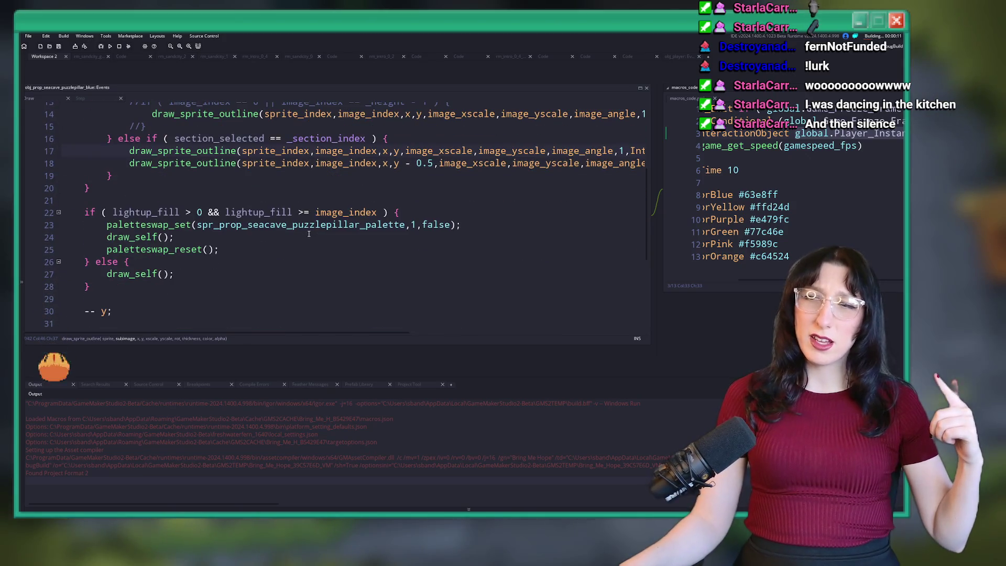
Start the game, walk to the pillar and rotate it to check the full outline, then quit
{"action": "scroll", "coordinate": [308, 234], "scroll_direction": "down", "scroll_amount": 2}
{"action": "scroll", "coordinate": [309, 234], "scroll_direction": "up", "scroll_amount": 4}
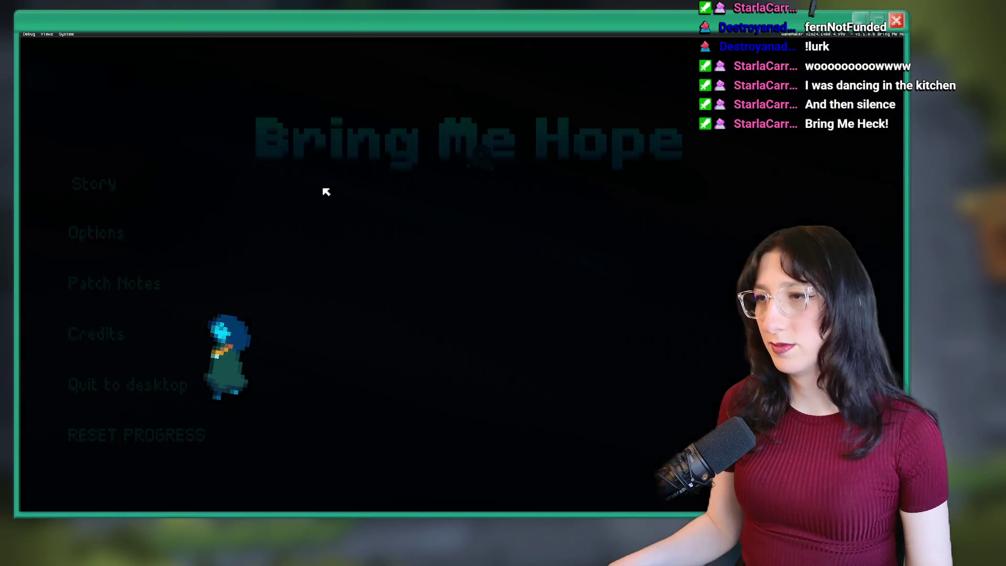
{"action": "left_click", "coordinate": [119, 191]}
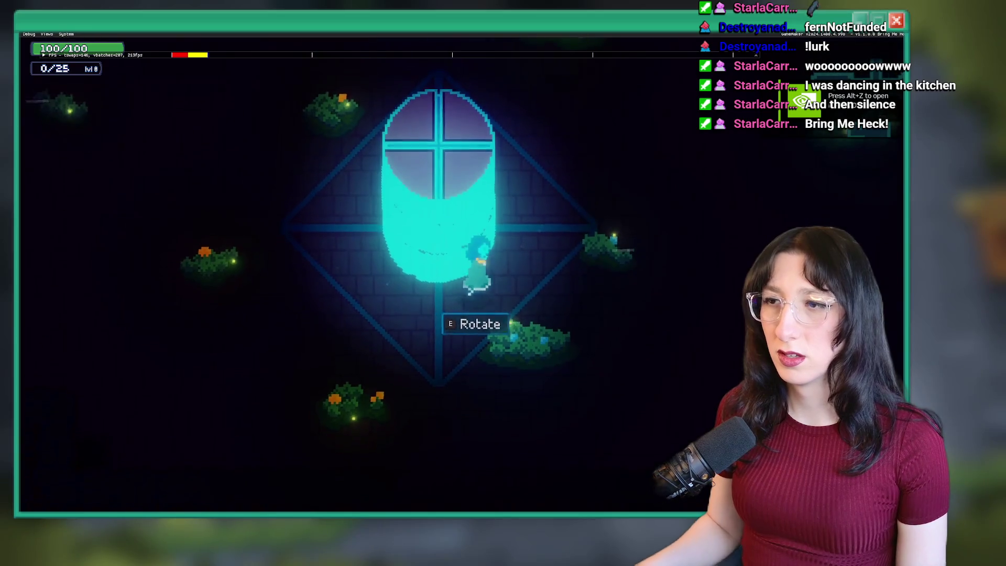
{"action": "key", "text": "w"}
{"action": "key", "text": "d"}
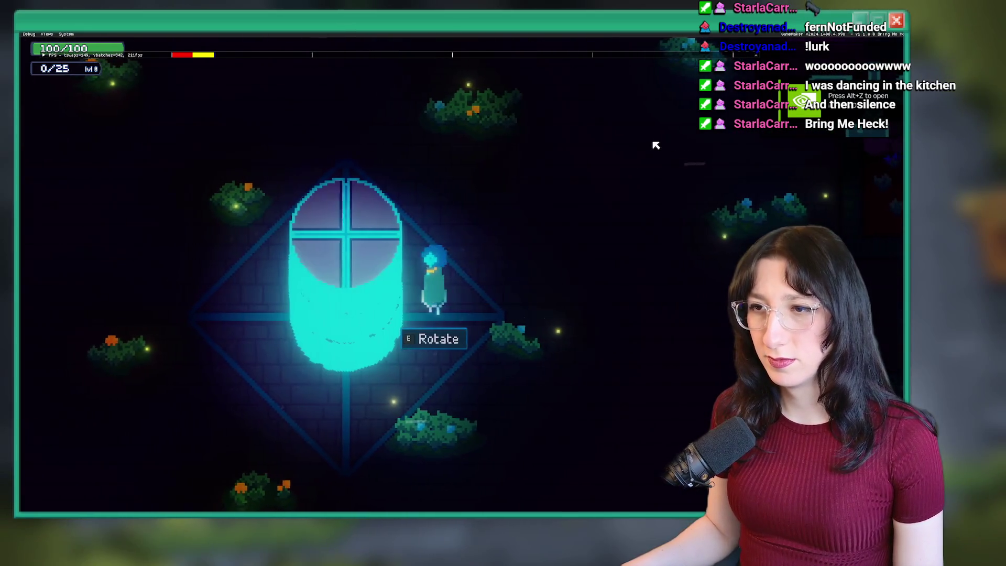
{"action": "key", "text": "e"}
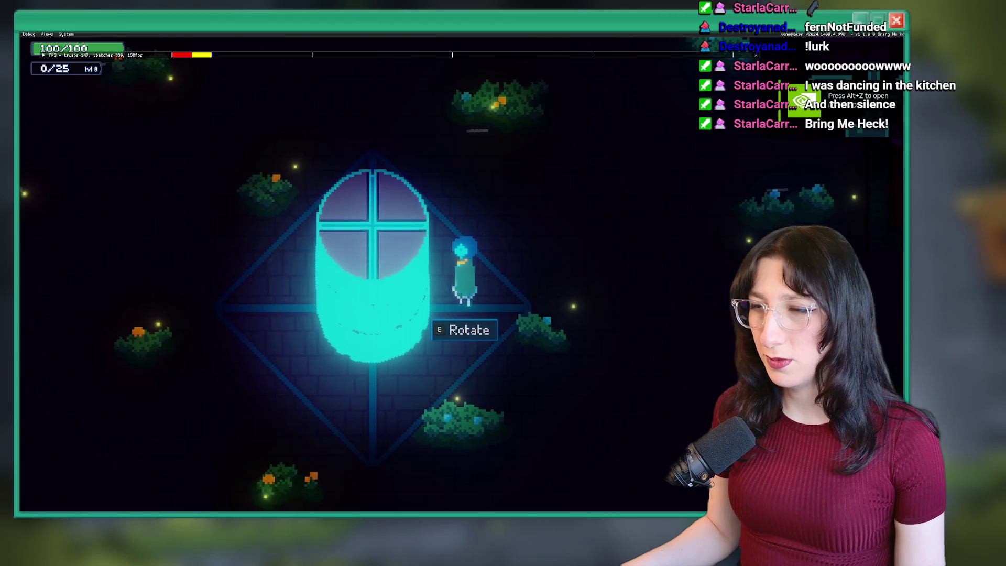
{"action": "key", "text": "Escape"}
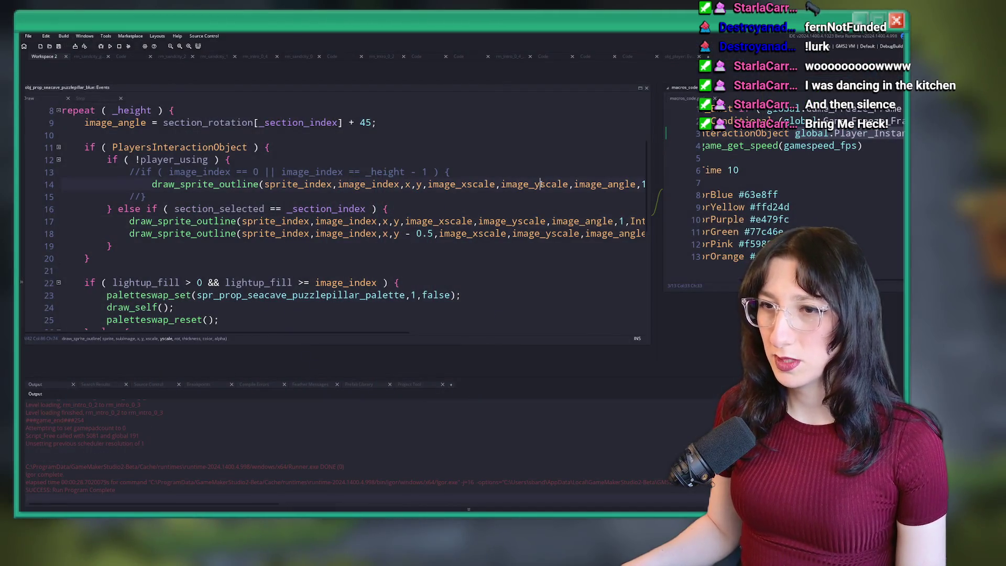
Restore the outline check as image_index <= 1 || image_index >= _height - 1 and run a test build
{"action": "key", "text": "Down"}
{"action": "key", "text": "Left"}
{"action": "key", "text": "BackSpace"}
{"action": "key", "text": "BackSpace"}
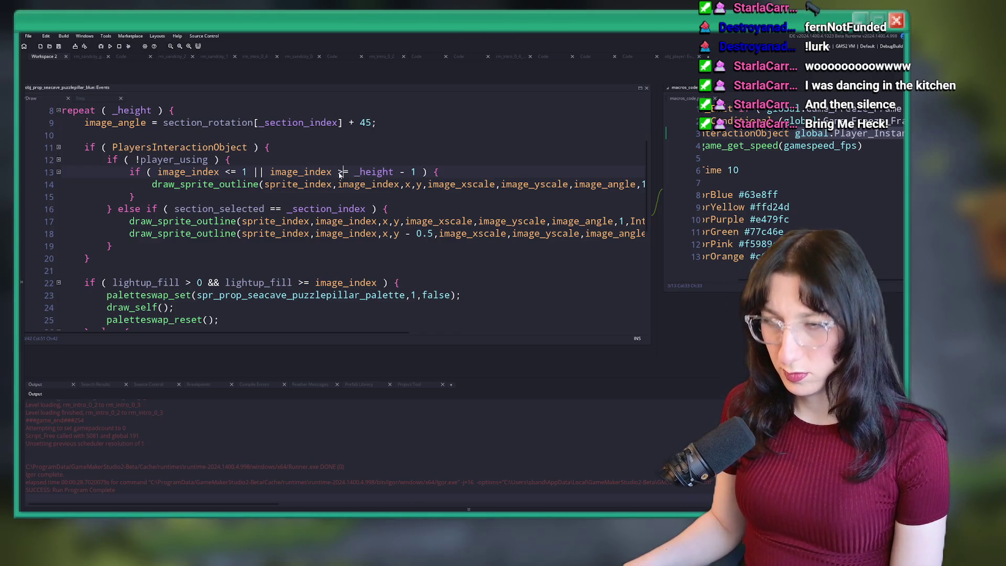
{"action": "key", "text": "F5"}
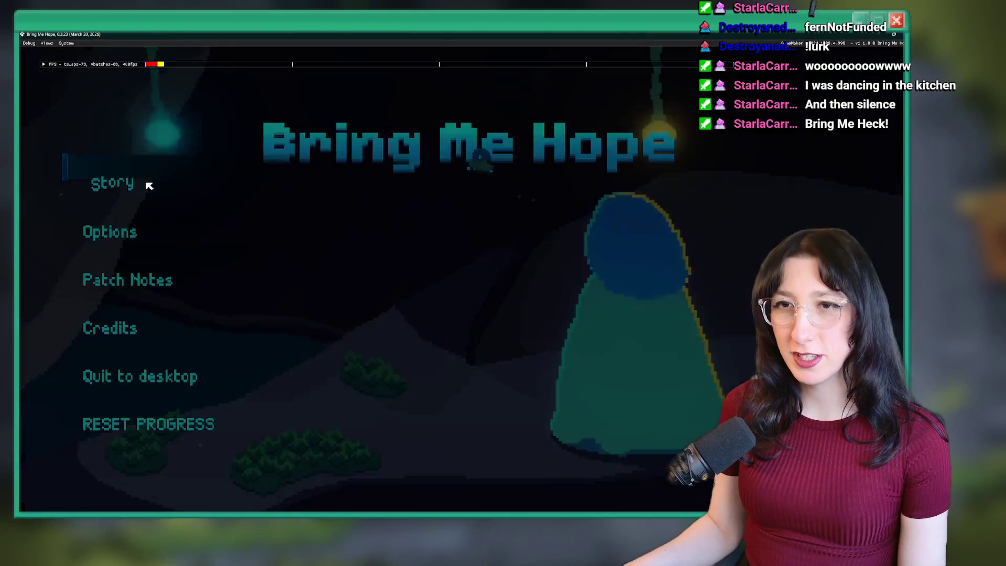
Start Story mode to view the pillar outline, then switch back to the code editor
{"action": "left_click", "coordinate": [150, 186]}
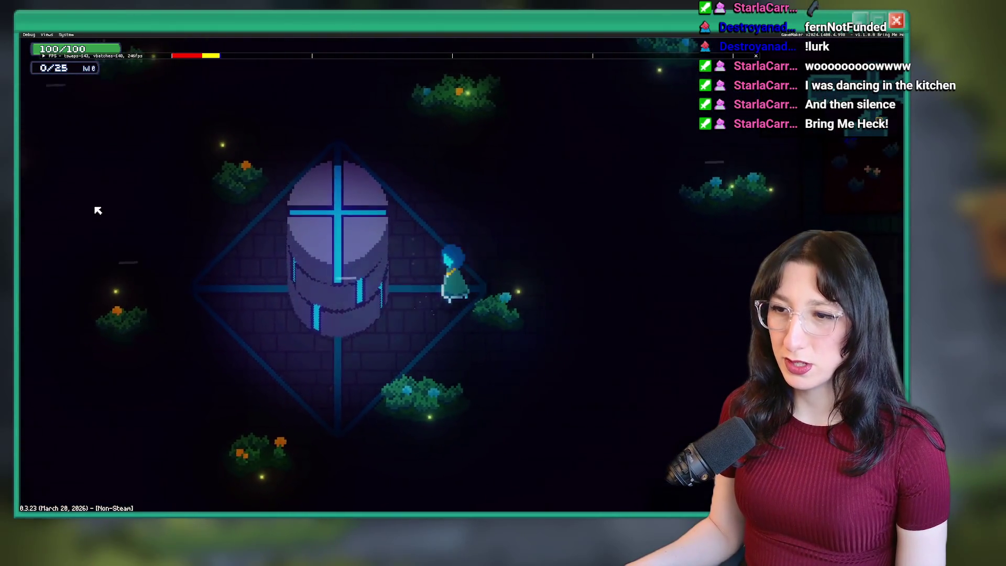
{"action": "key", "text": "alt+Tab"}
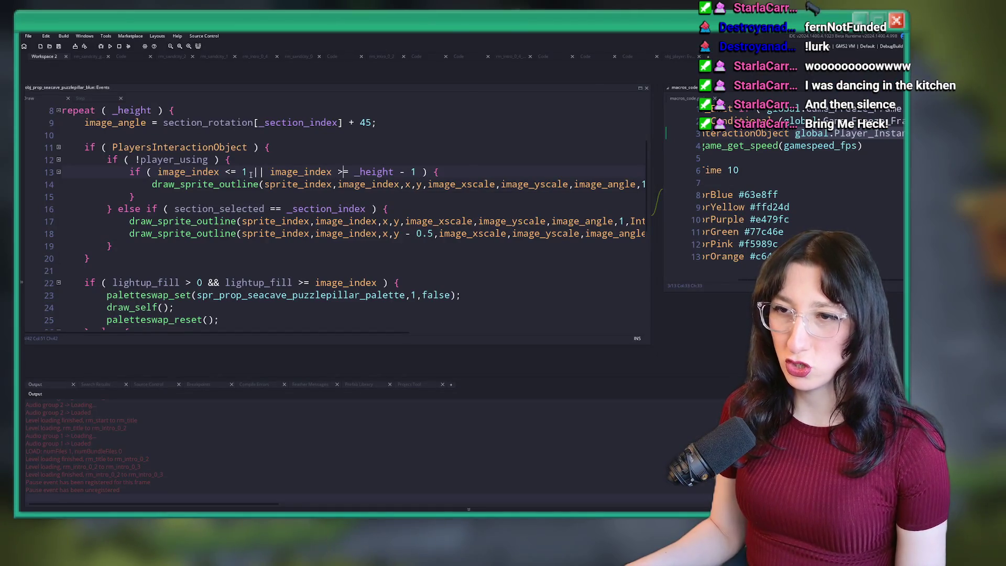
Insert image_index = 0; after the var block, use the <= 0 bottom check, and rerun the game
{"action": "scroll", "coordinate": [239, 174], "scroll_direction": "up", "scroll_amount": 3}
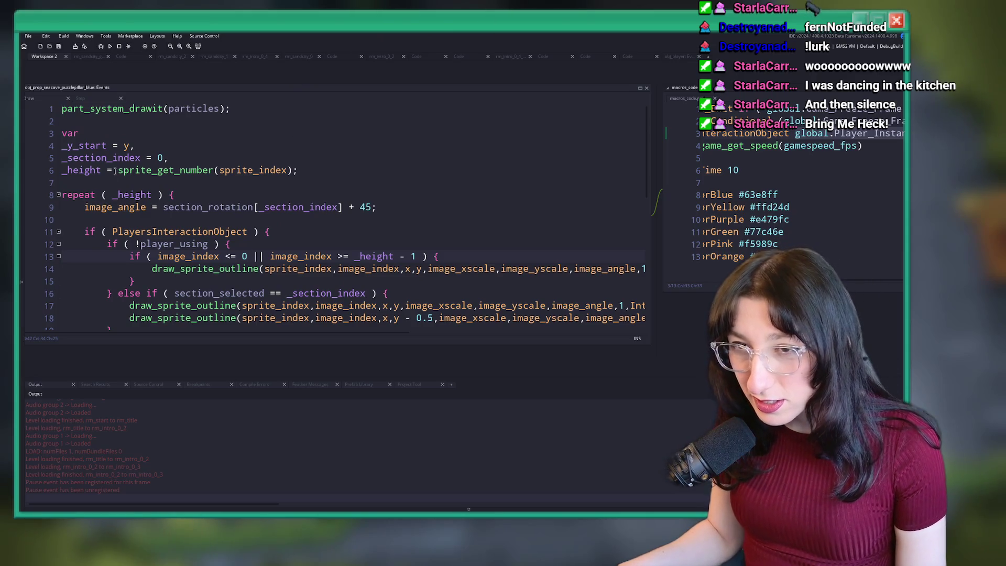
{"action": "scroll", "coordinate": [270, 171], "scroll_direction": "down", "scroll_amount": 7}
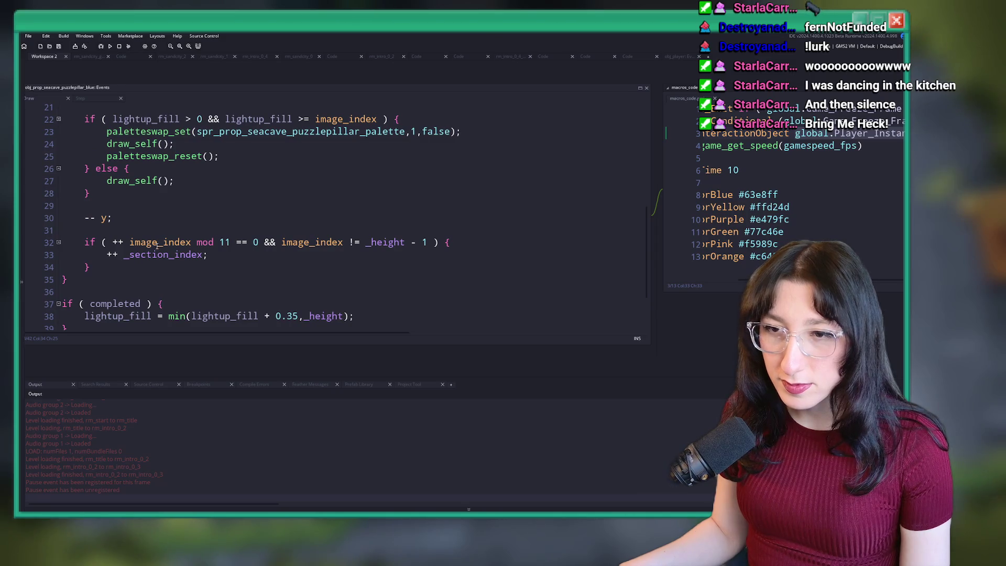
{"action": "scroll", "coordinate": [158, 243], "scroll_direction": "up", "scroll_amount": 7}
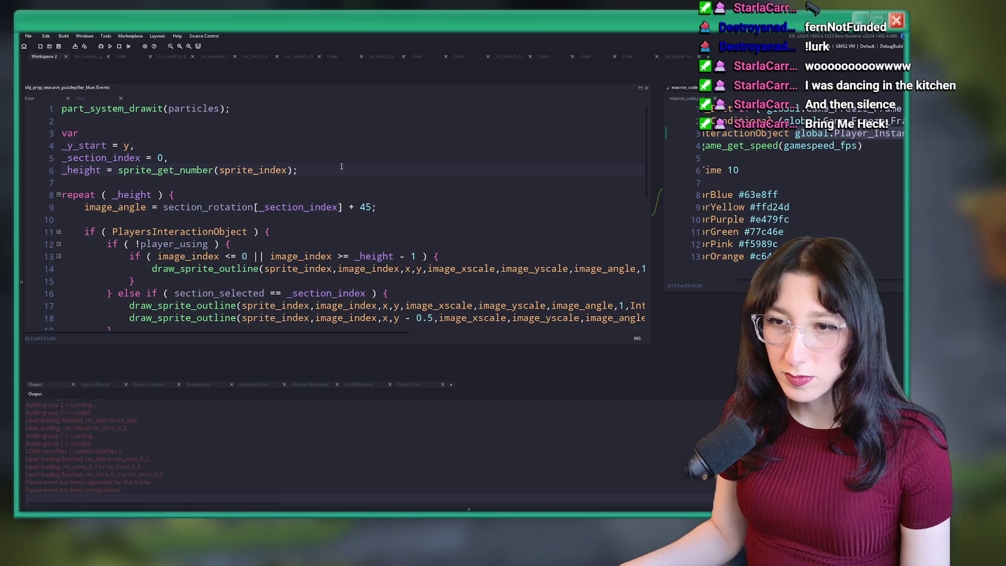
{"action": "scroll", "coordinate": [341, 166], "scroll_direction": "down", "scroll_amount": 9}
{"action": "scroll", "coordinate": [353, 181], "scroll_direction": "up", "scroll_amount": 7}
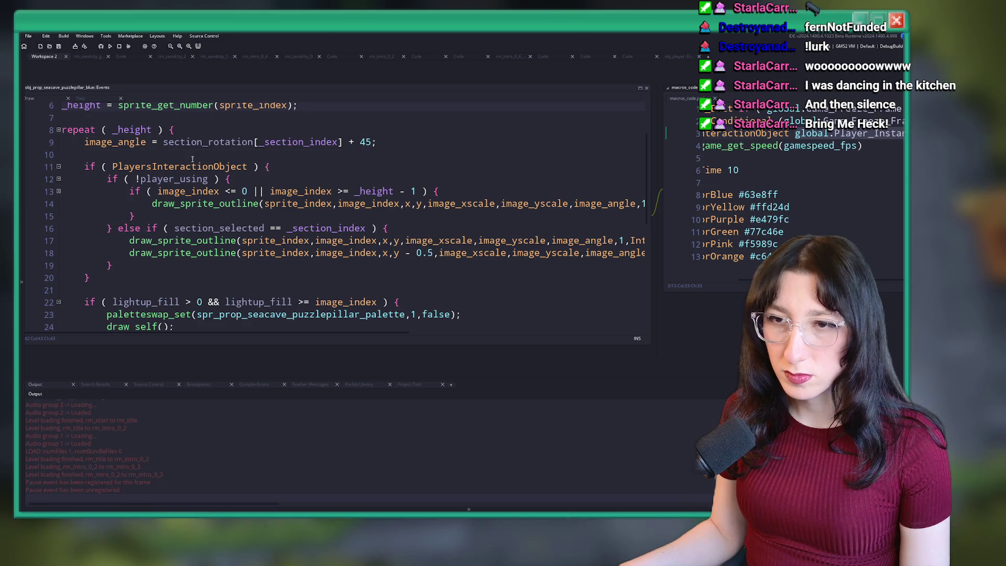
{"action": "scroll", "coordinate": [175, 195], "scroll_direction": "down", "scroll_amount": 4}
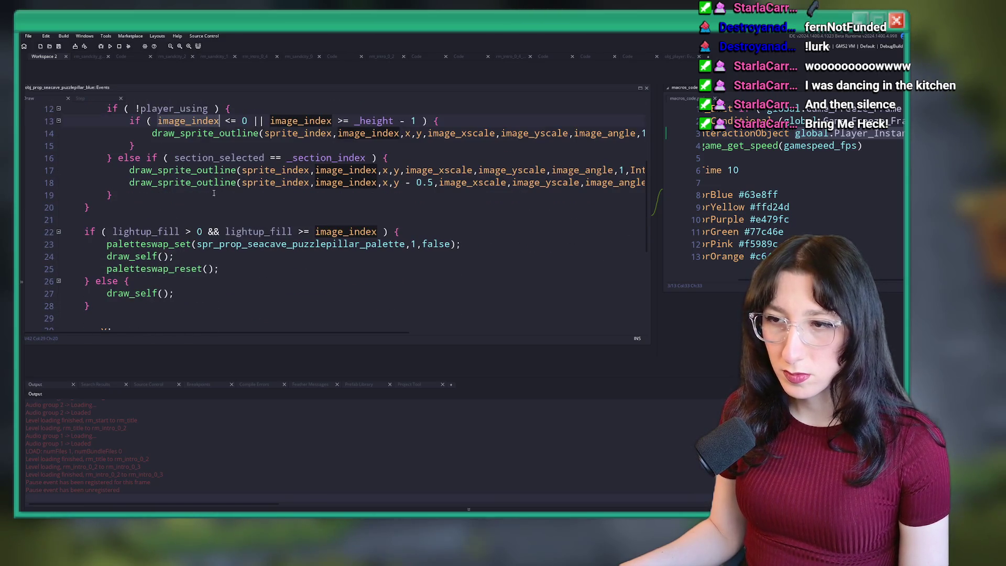
{"action": "scroll", "coordinate": [210, 270], "scroll_direction": "down", "scroll_amount": 2}
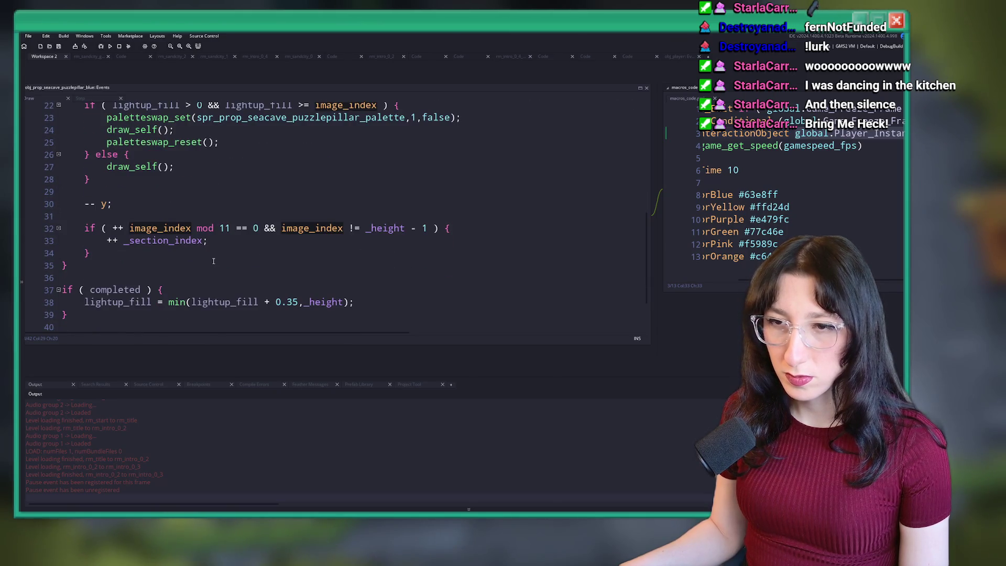
{"action": "scroll", "coordinate": [258, 277], "scroll_direction": "down", "scroll_amount": 1}
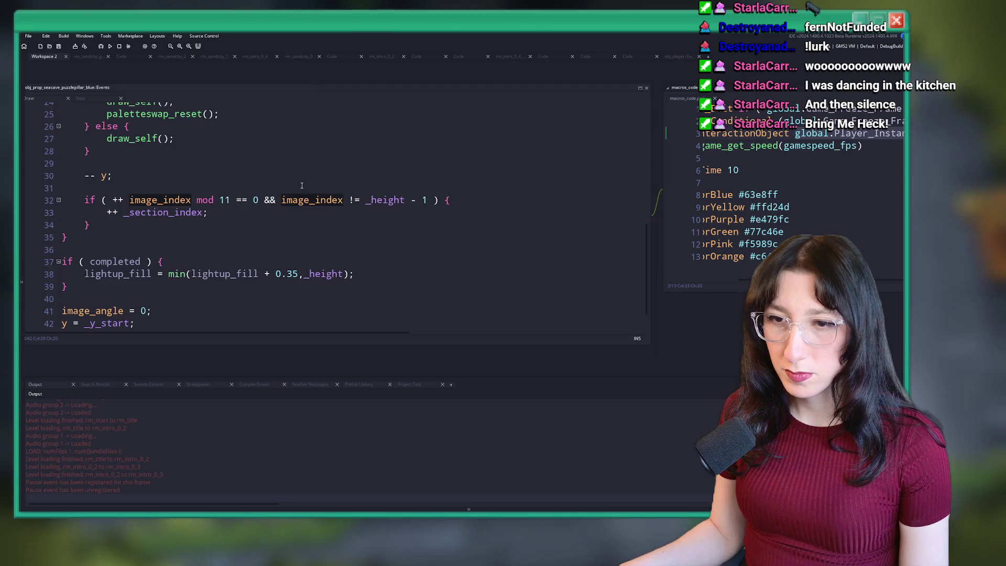
{"action": "scroll", "coordinate": [302, 185], "scroll_direction": "up", "scroll_amount": 8}
{"action": "key", "text": "Return"}
{"action": "key", "text": "Return"}
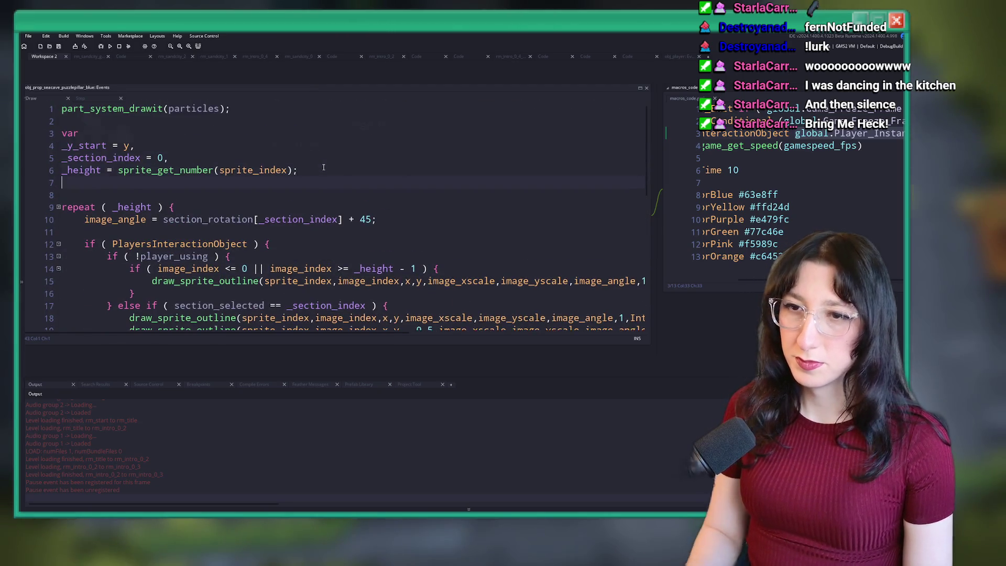
{"action": "type", "text": "image_index = 0;"}
{"action": "key", "text": "F5"}
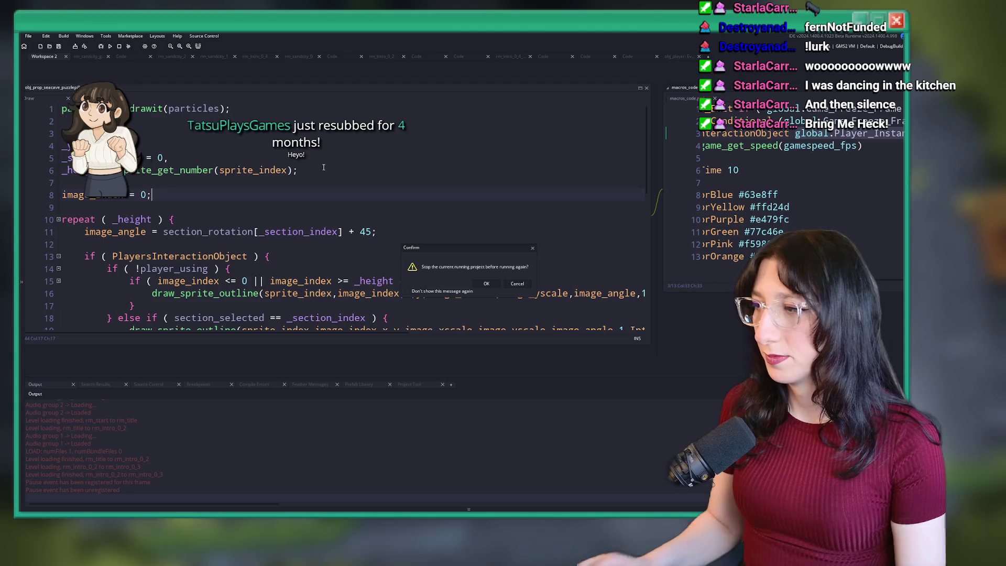
Confirm stopping the old run, then start Story mode in the rebuilt game
{"action": "left_click", "coordinate": [487, 284]}
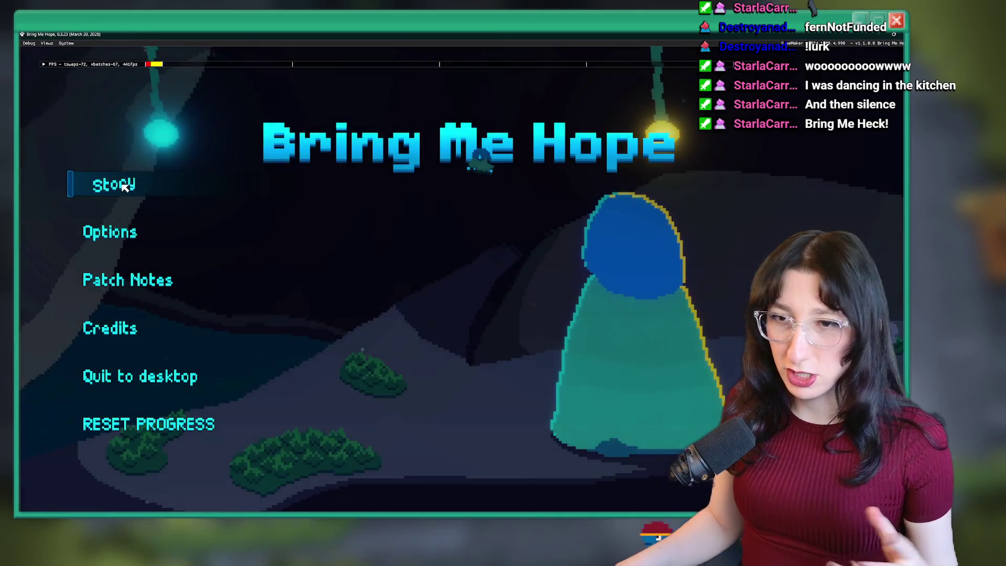
{"action": "left_click", "coordinate": [125, 188]}
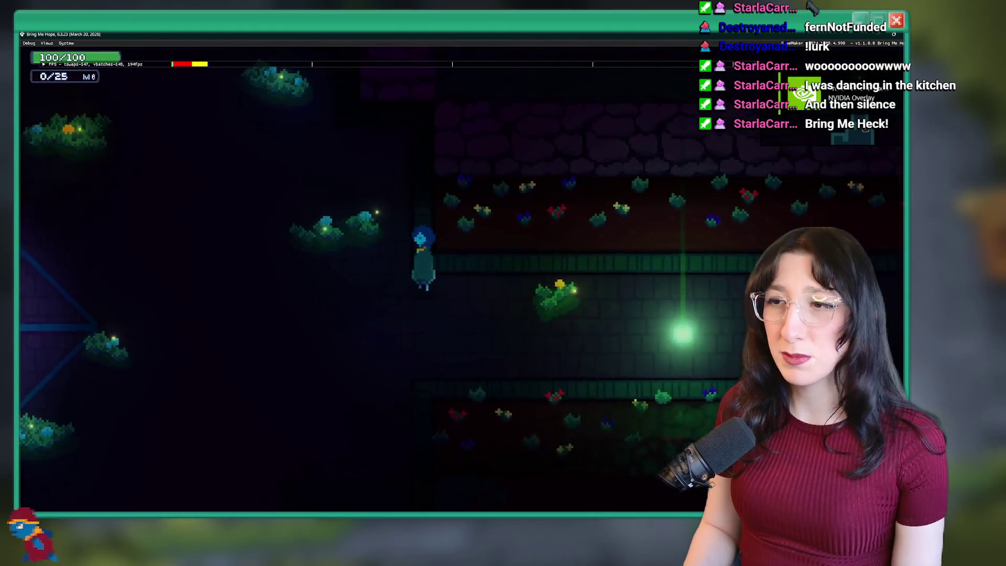
Walk to the tower, open its rotation controls, then leave them
{"action": "key", "text": "a"}
{"action": "key", "text": "w"}
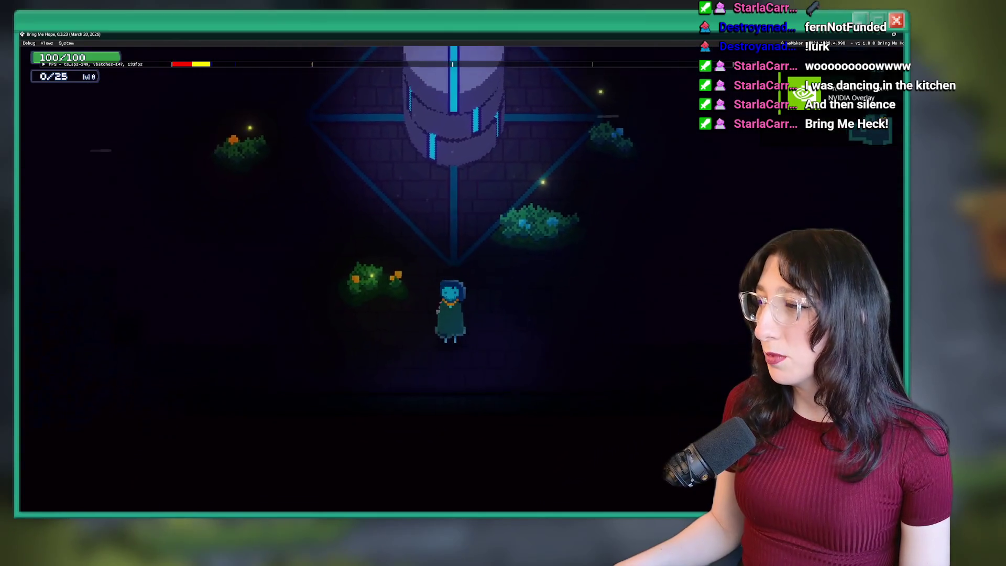
{"action": "key", "text": "e"}
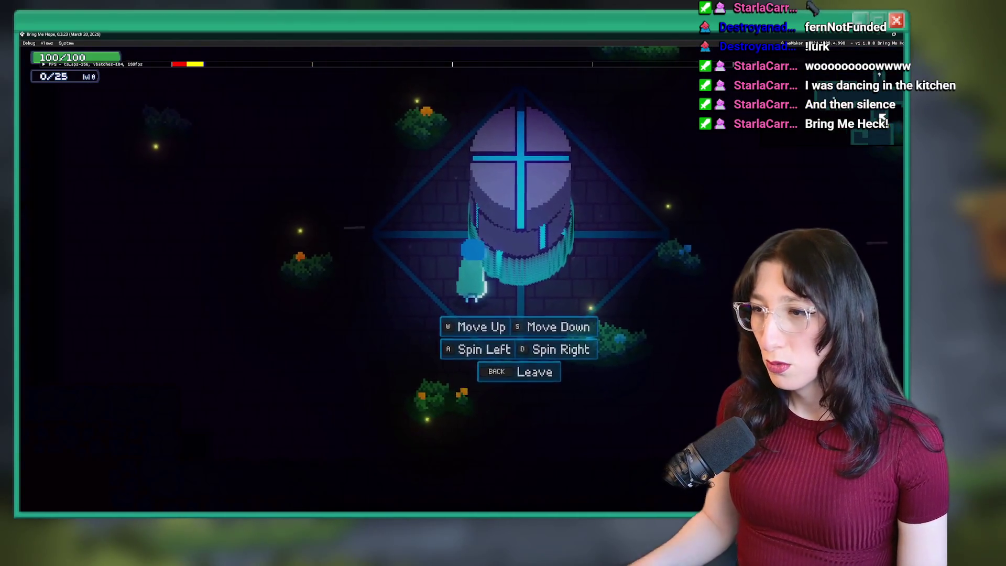
{"action": "key", "text": "BackSpace"}
{"action": "key", "text": "d"}
{"action": "key", "text": "d"}
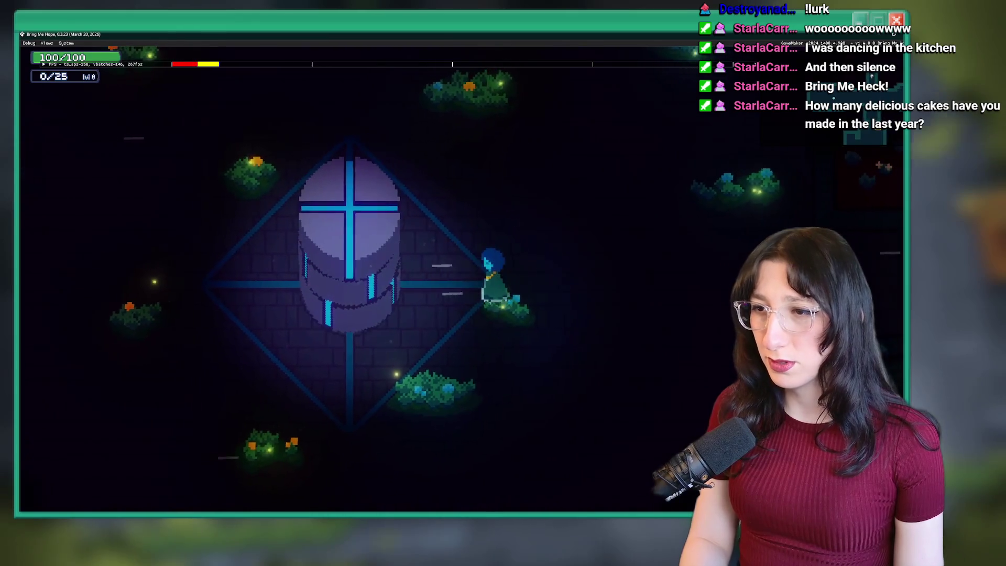
Return to the tower, move the selection up to the middle ring, then walk on to Sea Cave City
{"action": "key", "text": "a"}
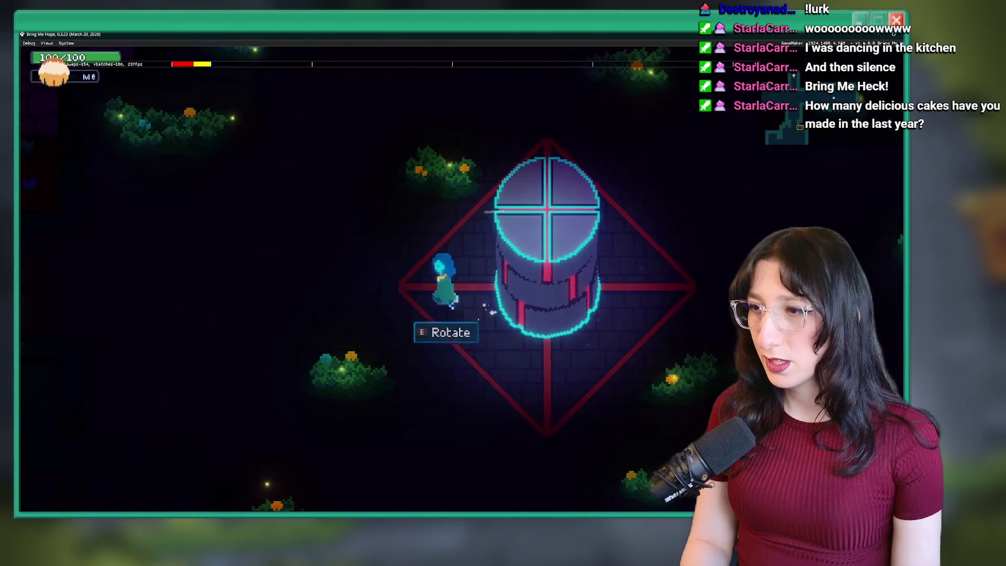
{"action": "key", "text": "a"}
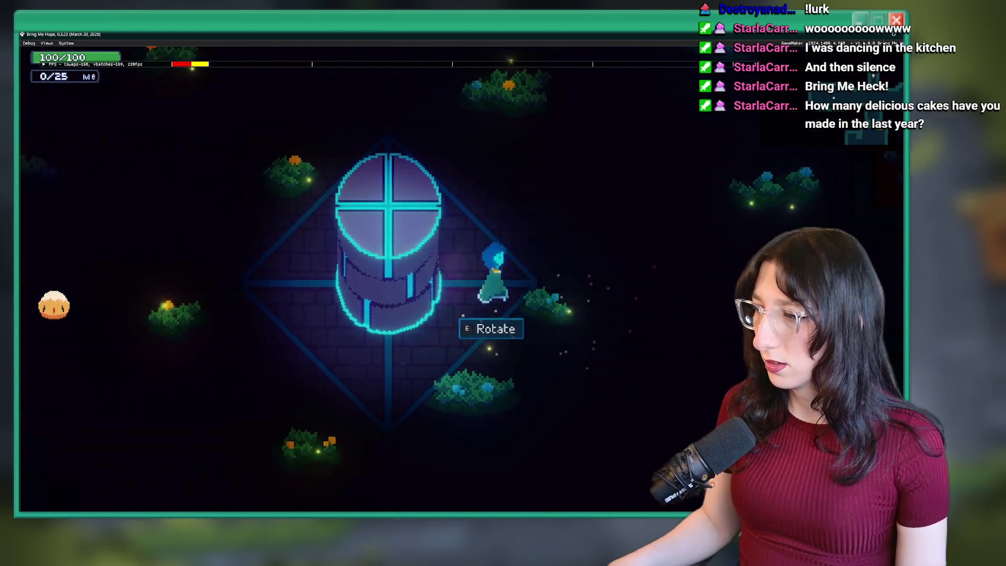
{"action": "key", "text": "a"}
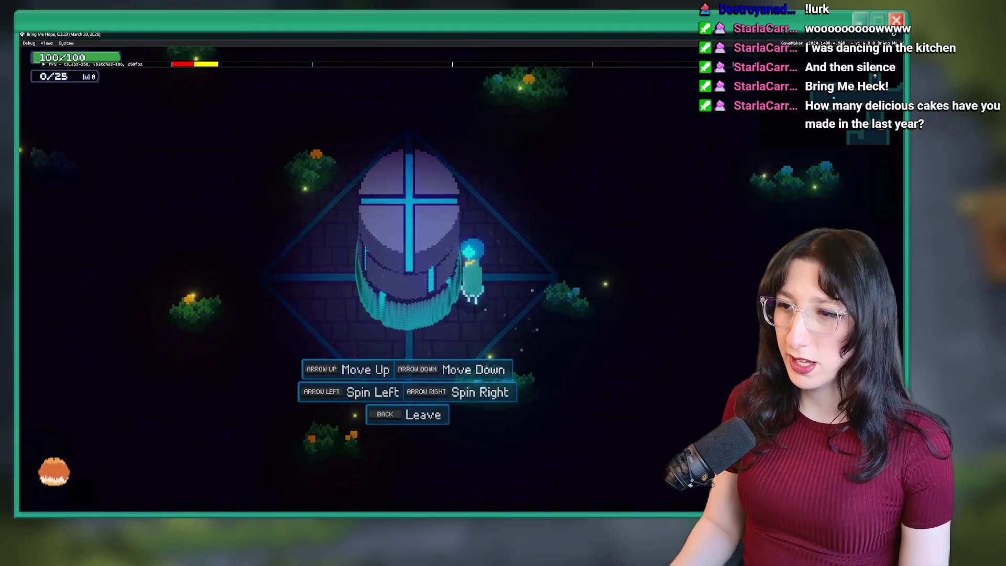
{"action": "key", "text": "Up"}
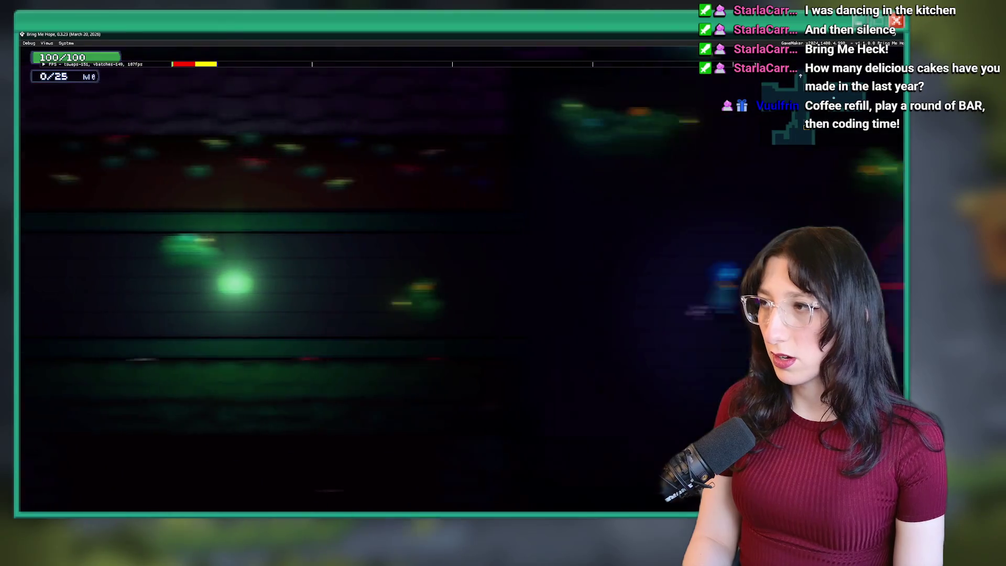
{"action": "key", "text": "e"}
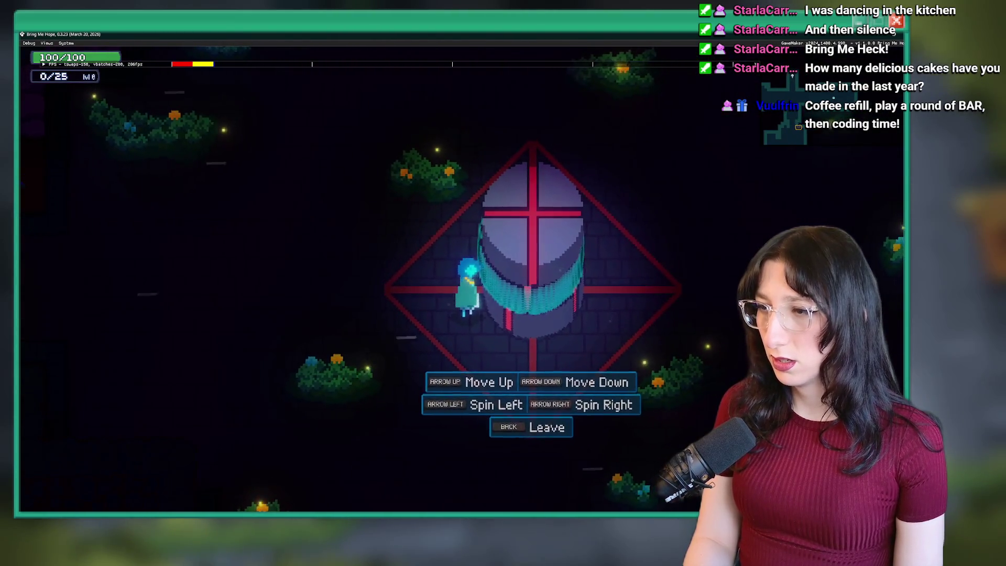
{"action": "key", "text": "Escape"}
{"action": "key", "text": "a"}
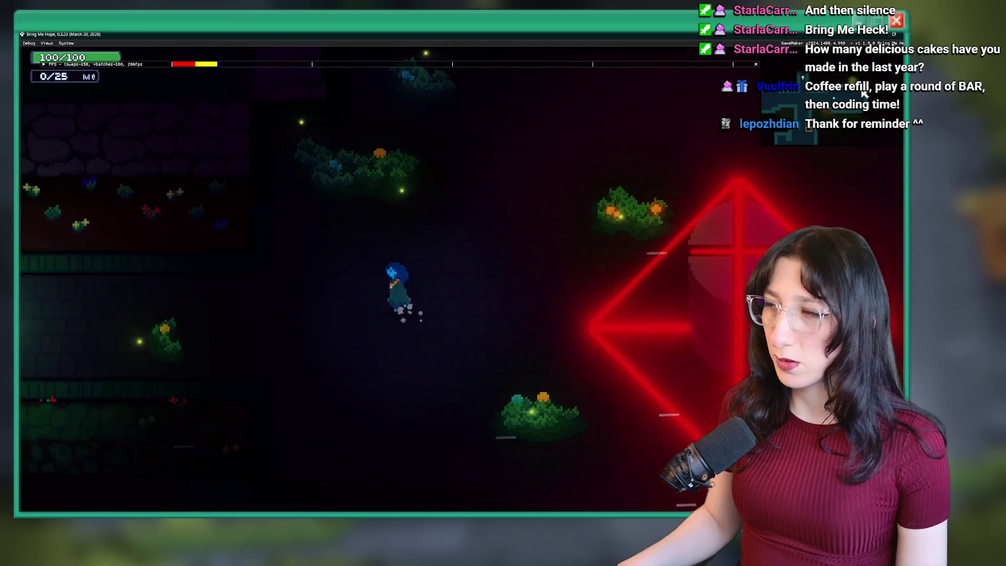
{"action": "key", "text": "w"}
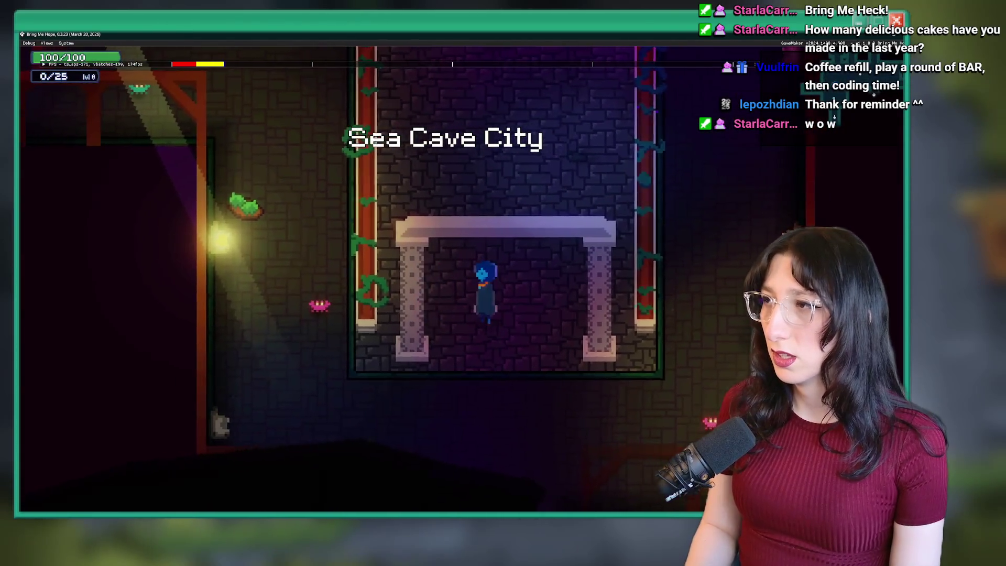
Enter Bobby's House, walk to the bedroom bed, and advance through the dialogue
{"action": "key", "text": "s"}
{"action": "key", "text": "e"}
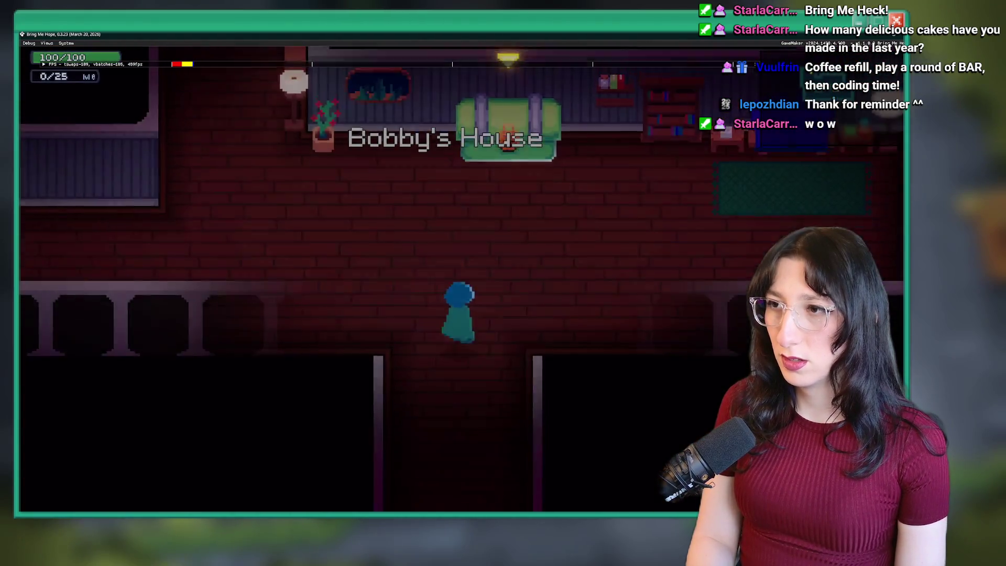
{"action": "key", "text": "w"}
{"action": "key", "text": "a"}
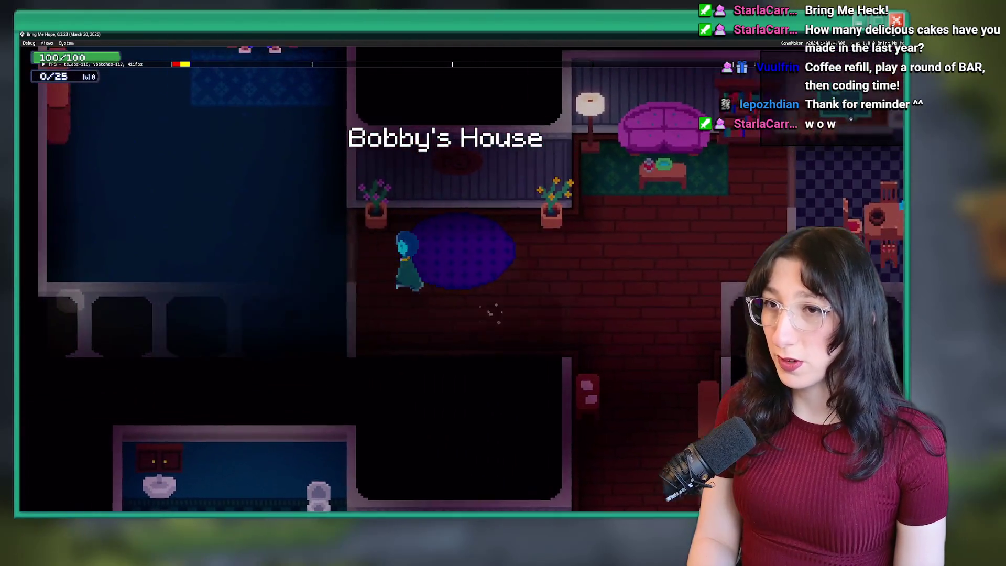
{"action": "key", "text": "a"}
{"action": "key", "text": "w"}
{"action": "key", "text": "e"}
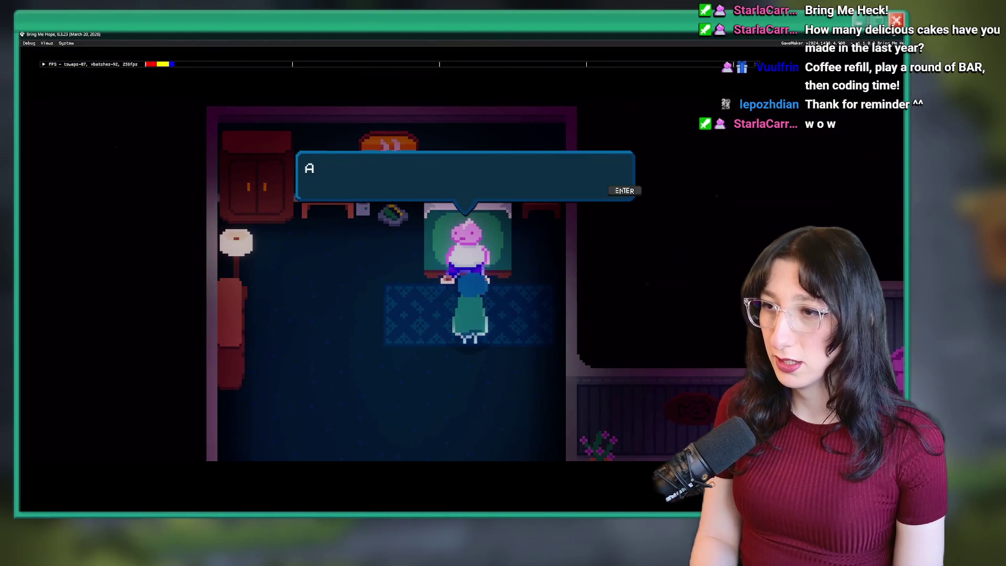
{"action": "key", "text": "Return"}
{"action": "key", "text": "Return"}
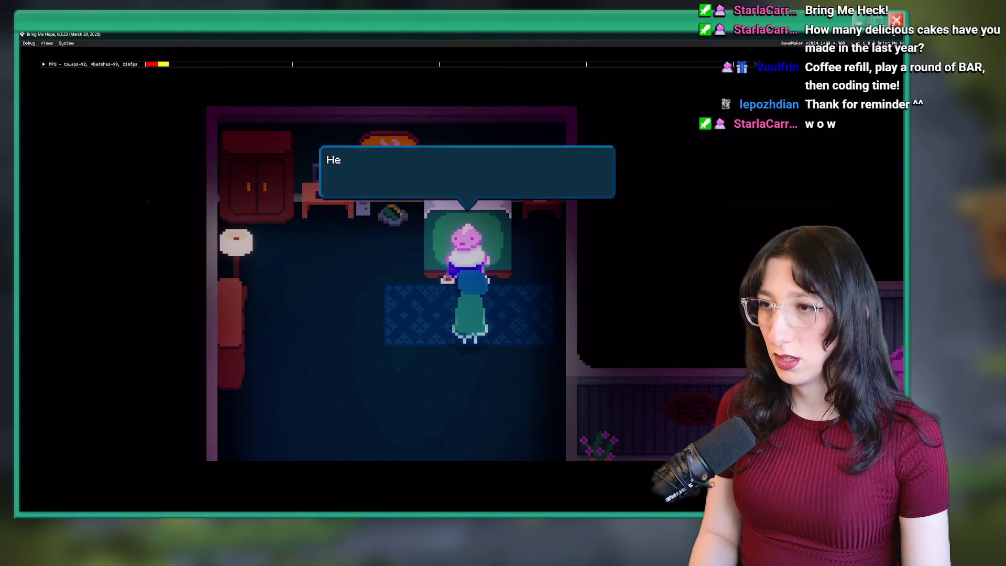
{"action": "key", "text": "Return"}
Open and close the pause menu and the inventory and stats screen
{"action": "key", "text": "Escape"}
{"action": "key", "text": "Escape"}
{"action": "key", "text": "Tab"}
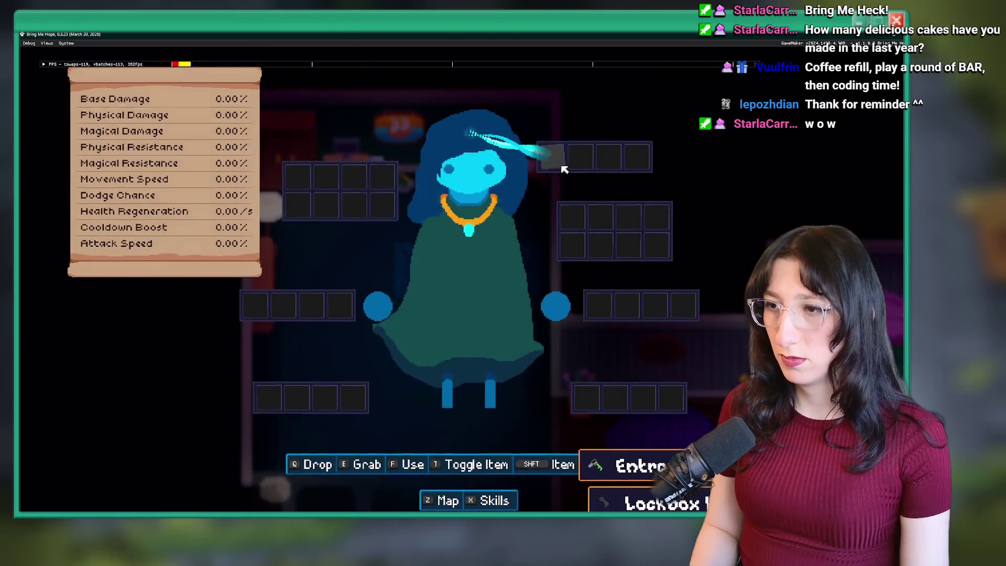
{"action": "key", "text": "Tab"}
{"action": "key", "text": "s"}
{"action": "key", "text": "Tab"}
{"action": "key", "text": "Tab"}
{"action": "key", "text": "Escape"}
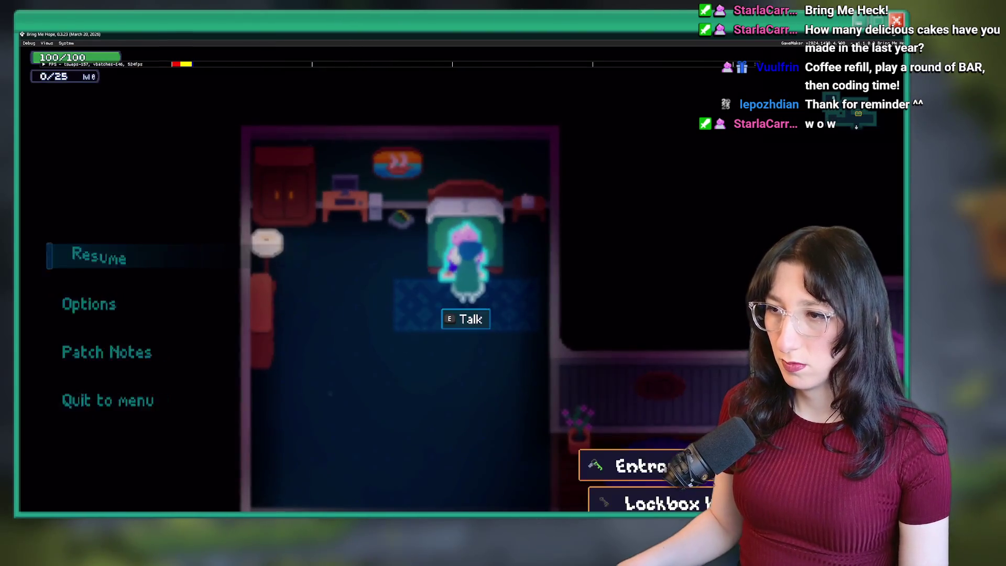
{"action": "key", "text": "Escape"}
{"action": "key", "text": "d"}
Quit the game build and view obj_player's Create_0.gml diff in GitHub Desktop
{"action": "key", "text": "alt+F4"}
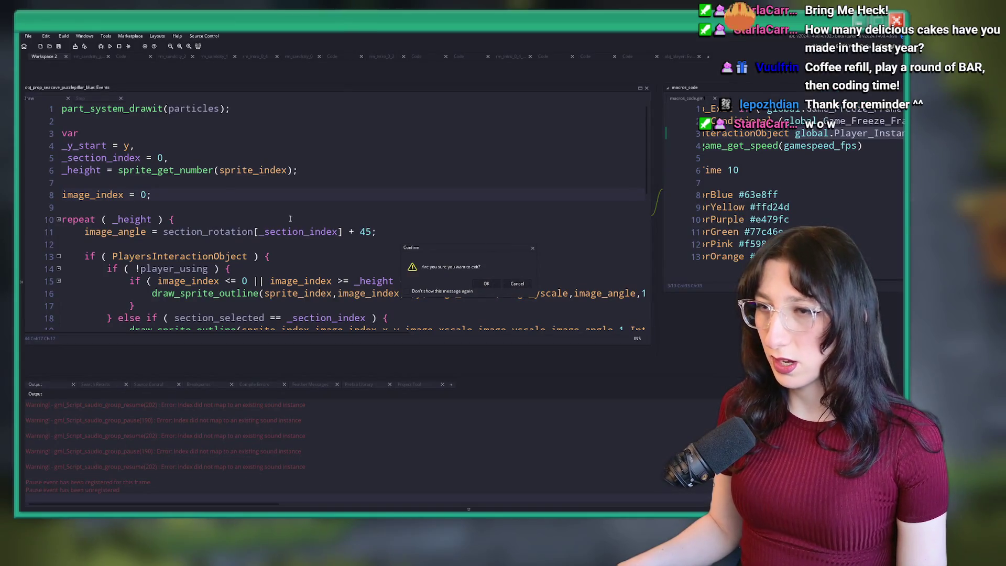
{"action": "left_click", "coordinate": [84, 244]}
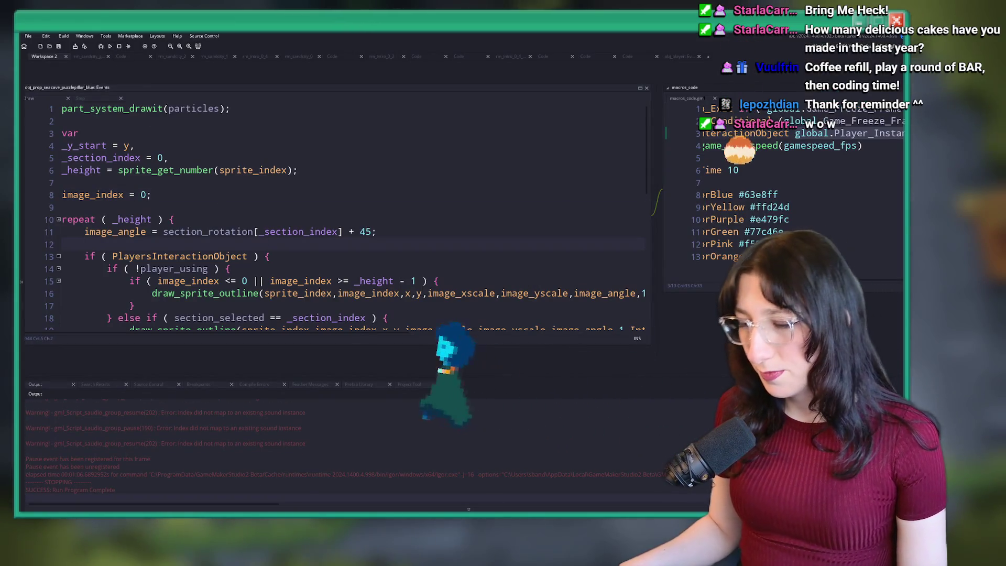
{"action": "mouse_move", "coordinate": [485, 511]}
{"action": "left_click", "coordinate": [484, 490]}
{"action": "left_click", "coordinate": [221, 195]}
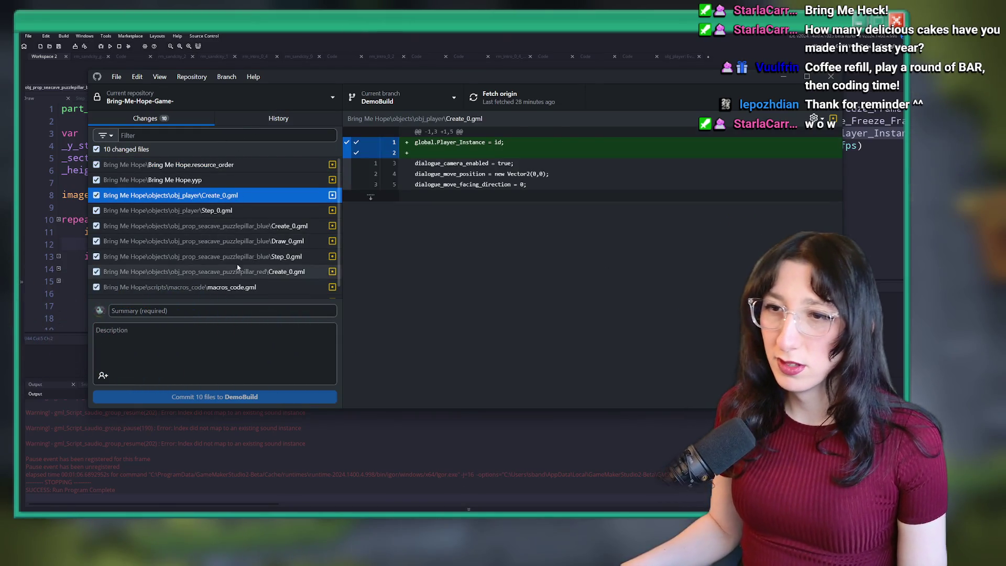
Review the changed files' diffs, including obj_player Create_0, Step_0 and macros_code.gml
{"action": "key", "text": "Down"}
{"action": "key", "text": "Down"}
{"action": "key", "text": "Down"}
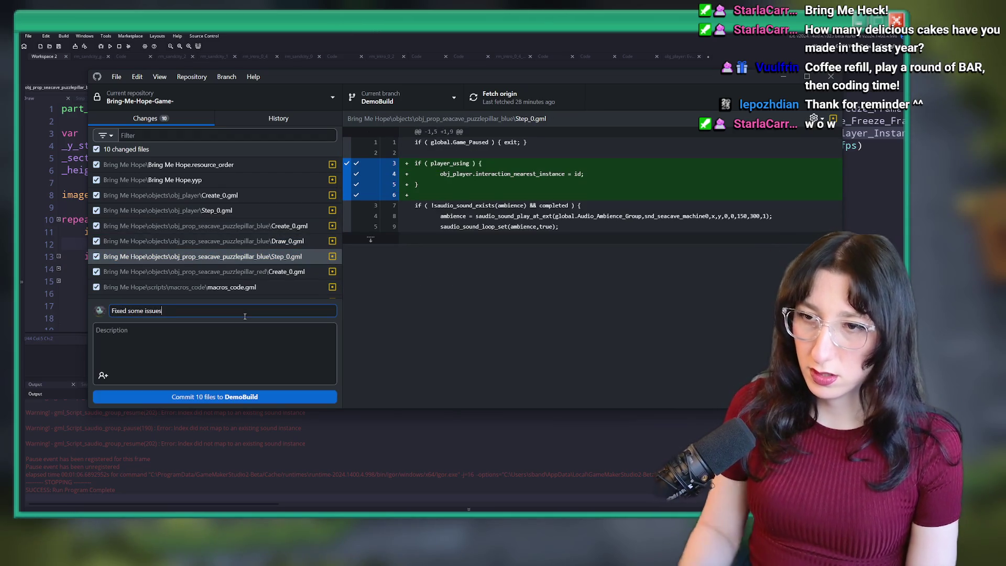
{"action": "left_click", "coordinate": [195, 195]}
{"action": "left_click", "coordinate": [206, 210]}
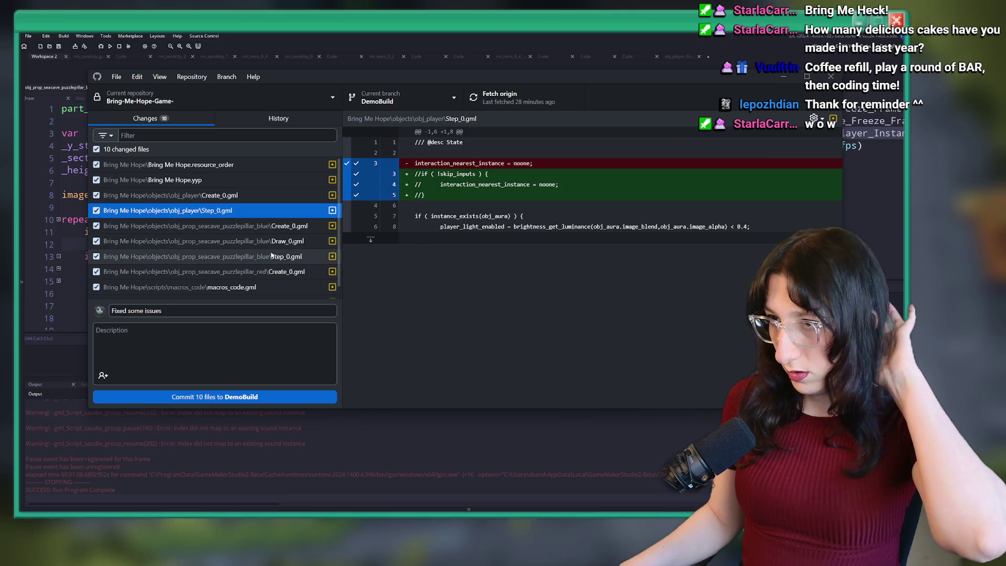
{"action": "left_click", "coordinate": [251, 299]}
{"action": "scroll", "coordinate": [246, 293], "scroll_direction": "down", "scroll_amount": 1}
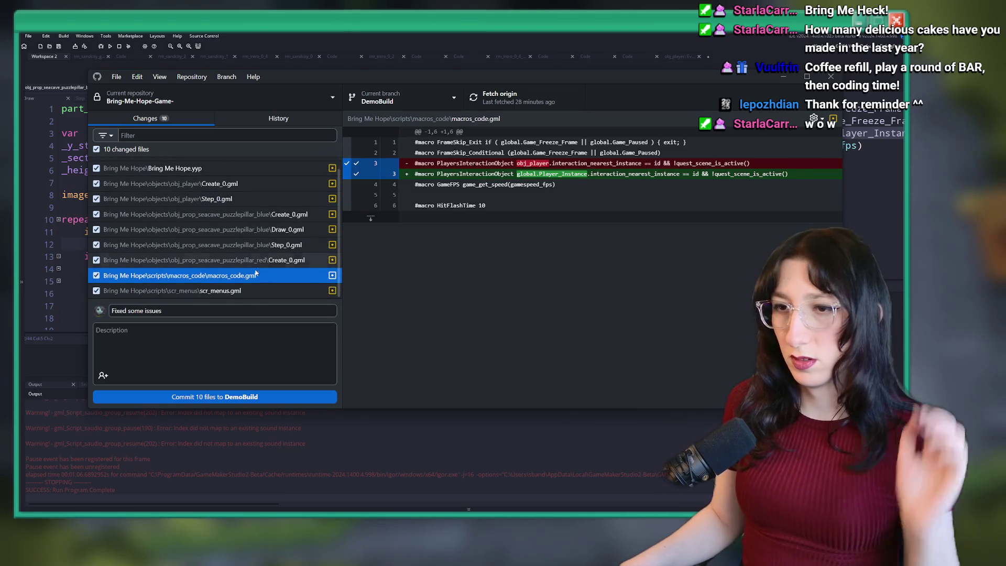
{"action": "key", "text": "Up"}
{"action": "key", "text": "Up"}
{"action": "key", "text": "Up"}
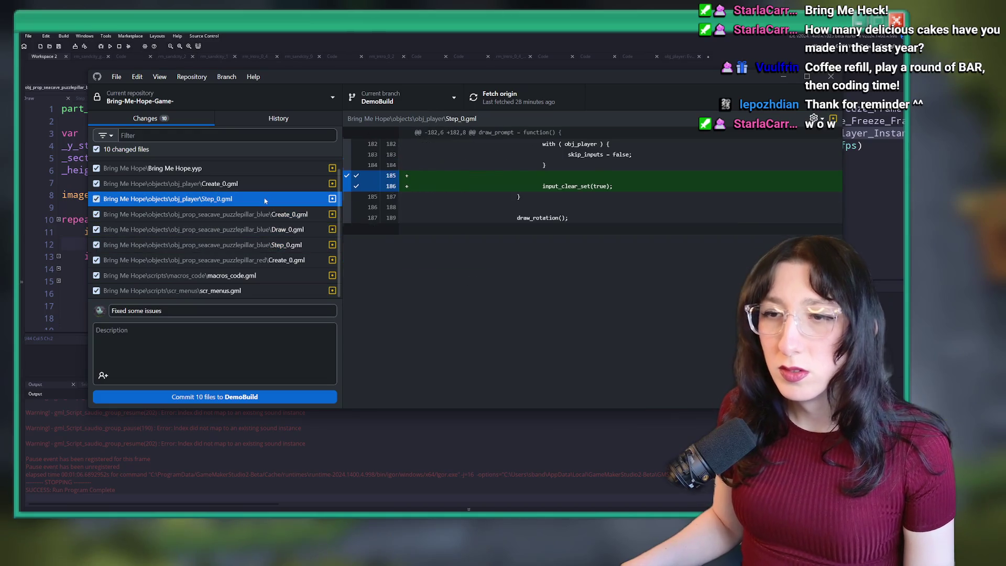
Commit the 10 files to DemoBuild, push to origin, and check the commit in History
{"action": "left_click", "coordinate": [229, 399]}
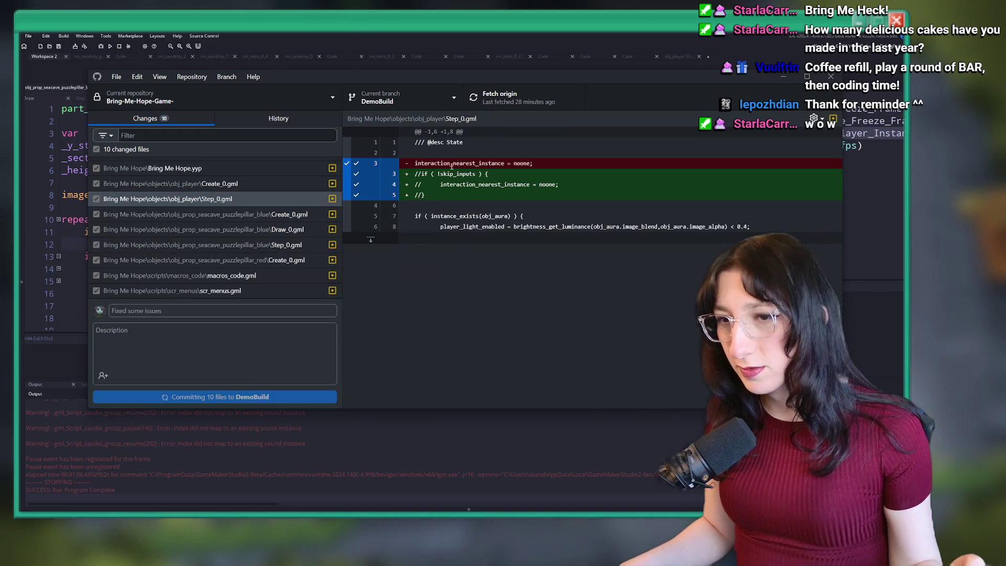
{"action": "left_click", "coordinate": [520, 107]}
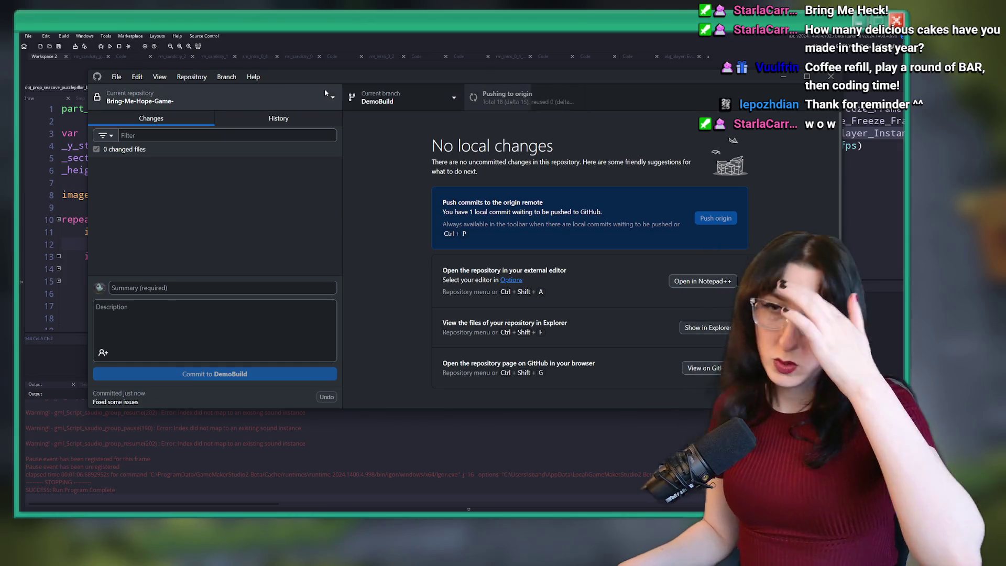
{"action": "key", "text": "ctrl+2"}
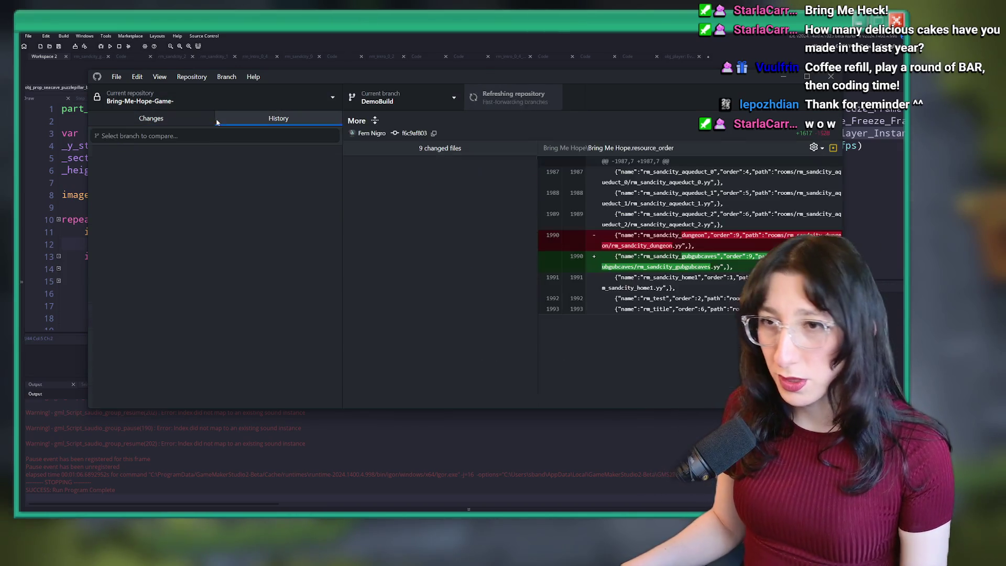
{"action": "left_click", "coordinate": [150, 164]}
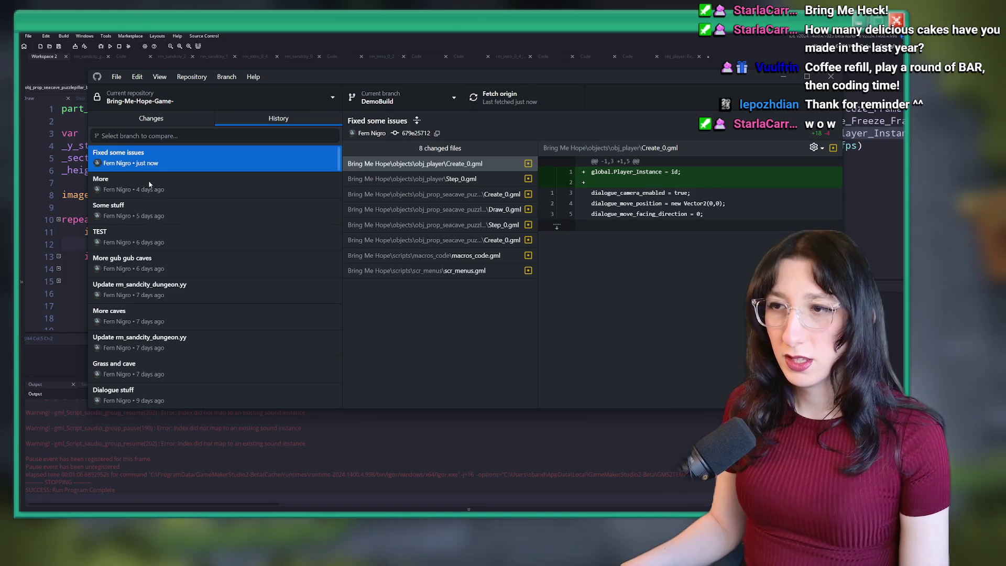
{"action": "left_click", "coordinate": [151, 183]}
{"action": "key", "text": "Up"}
{"action": "key", "text": "ctrl+t"}
{"action": "key", "text": "Escape"}
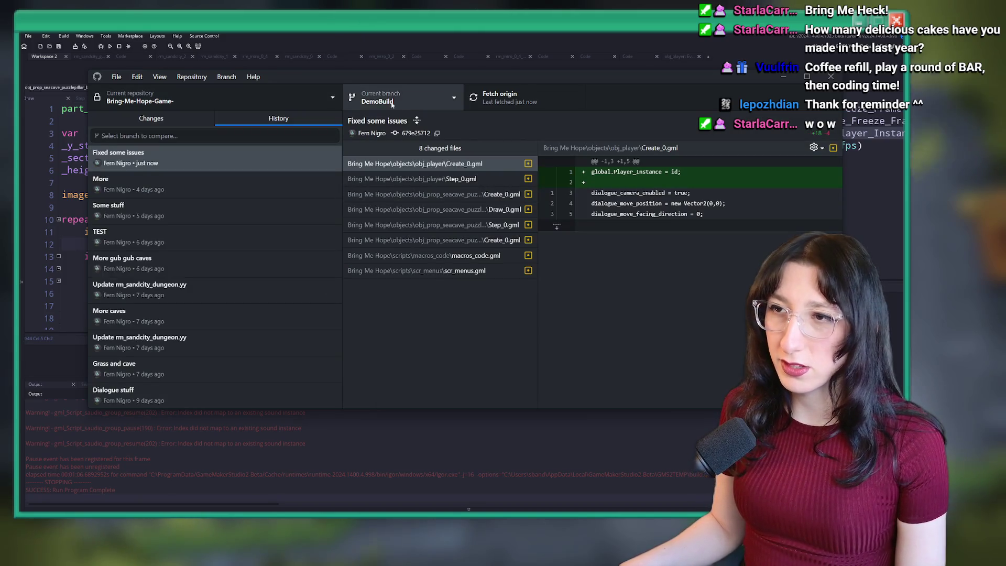
{"action": "left_click", "coordinate": [392, 104]}
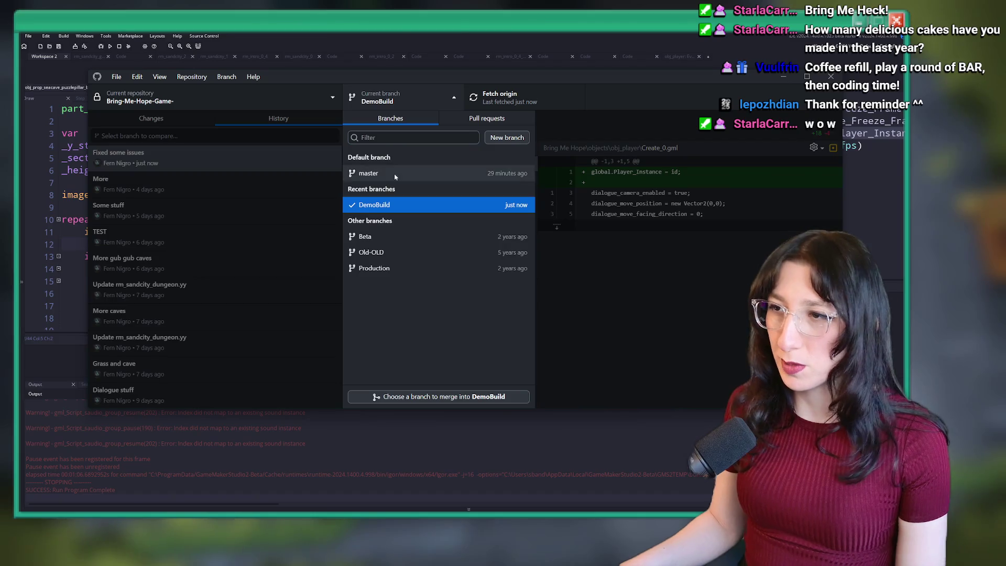
Switch to the master branch and view the scr_menus.gml, graph.json and workspace.json diffs
{"action": "left_click", "coordinate": [377, 175]}
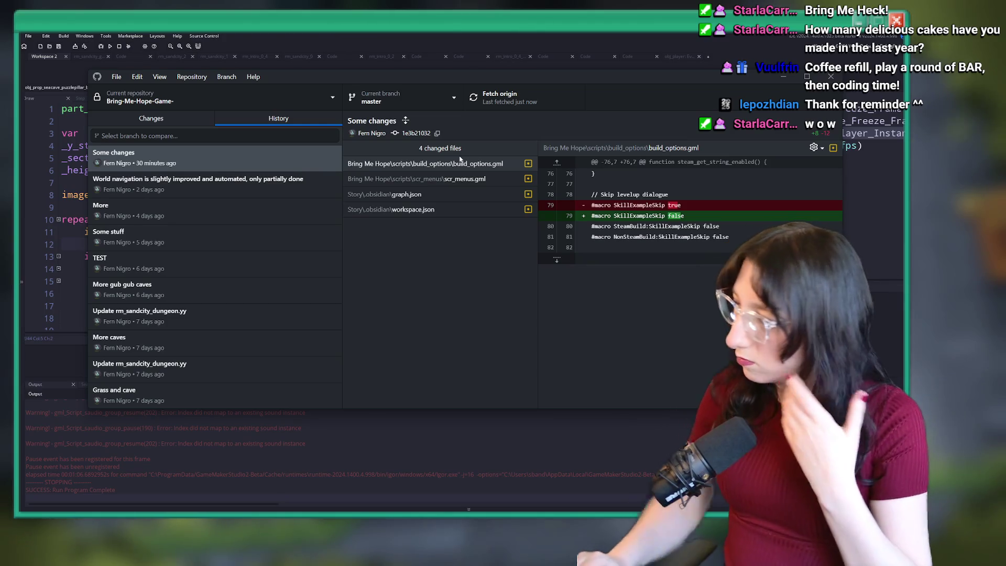
{"action": "left_click", "coordinate": [446, 181]}
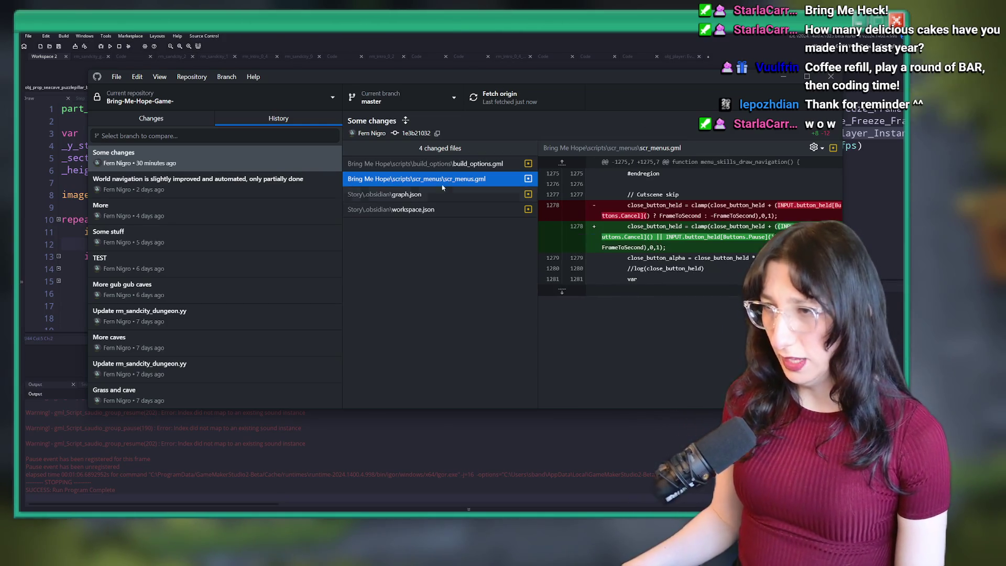
{"action": "left_click", "coordinate": [387, 194]}
{"action": "left_click", "coordinate": [394, 209]}
Browse the World navigation commit's 33 files, including the rm_sandcity_2.yy diff
{"action": "left_click", "coordinate": [211, 155]}
{"action": "left_click", "coordinate": [210, 183]}
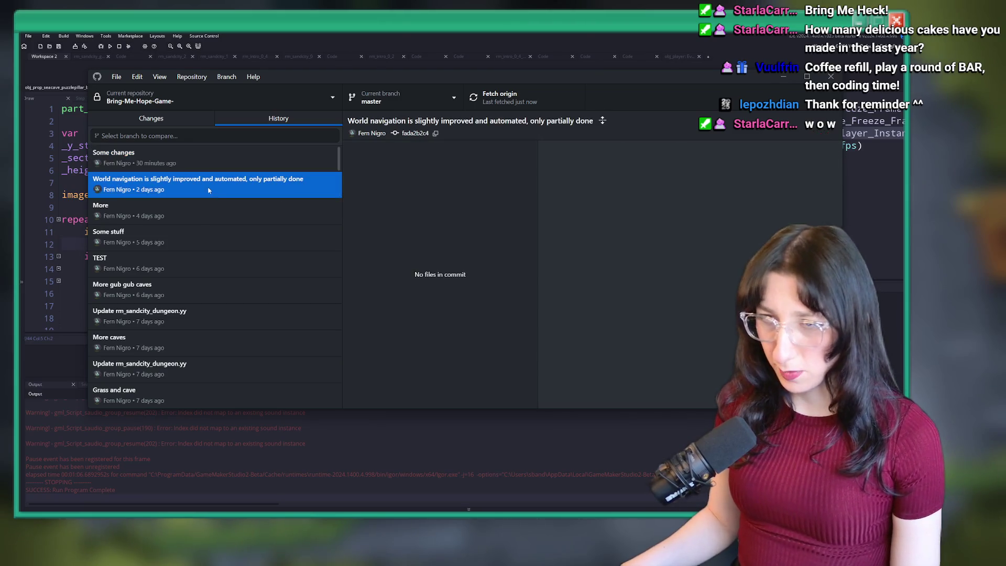
{"action": "scroll", "coordinate": [444, 218], "scroll_direction": "down", "scroll_amount": 5}
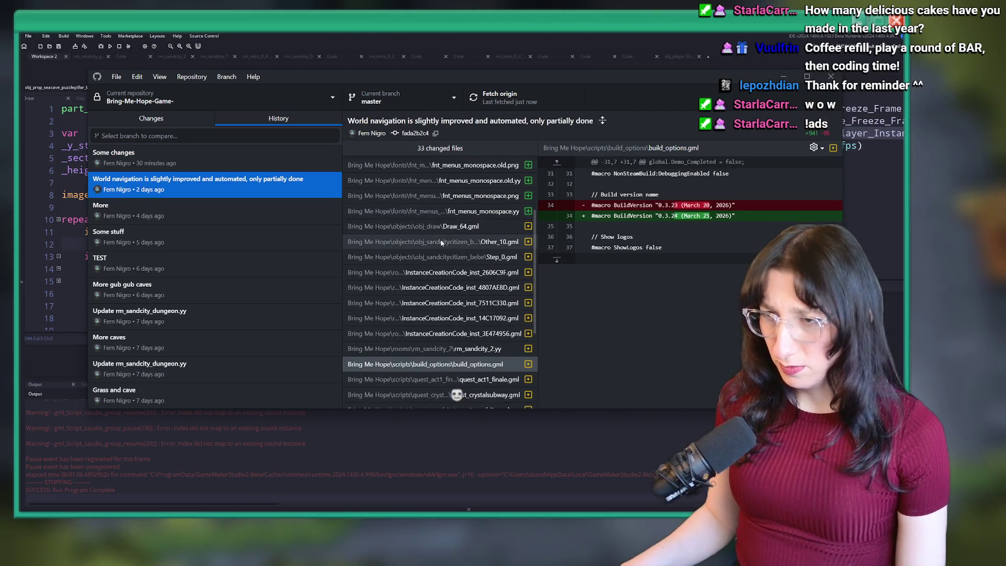
{"action": "left_click", "coordinate": [440, 227]}
{"action": "scroll", "coordinate": [440, 356], "scroll_direction": "up", "scroll_amount": 2}
{"action": "scroll", "coordinate": [441, 354], "scroll_direction": "down", "scroll_amount": 5}
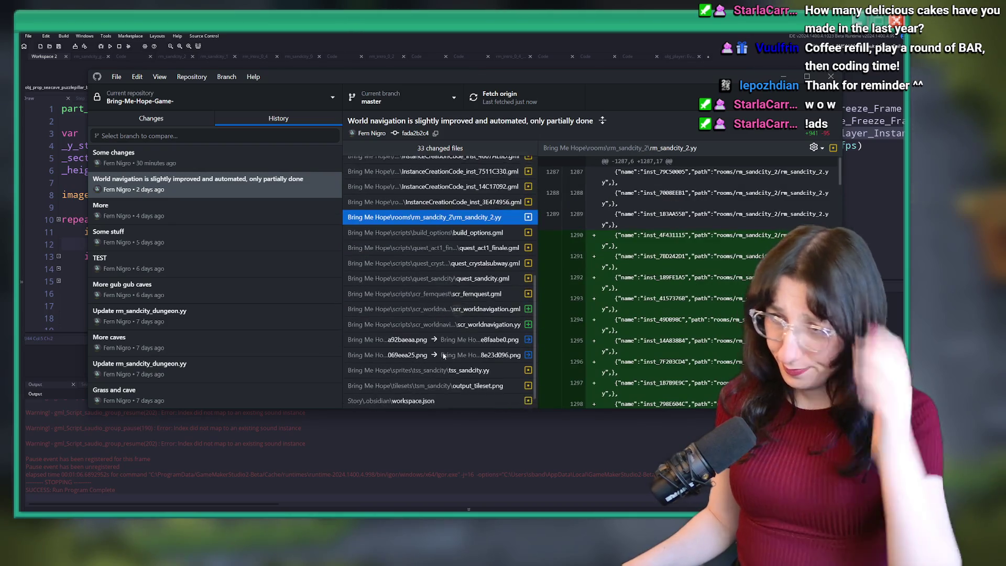
{"action": "scroll", "coordinate": [440, 351], "scroll_direction": "up", "scroll_amount": 2}
{"action": "scroll", "coordinate": [441, 346], "scroll_direction": "up", "scroll_amount": 3}
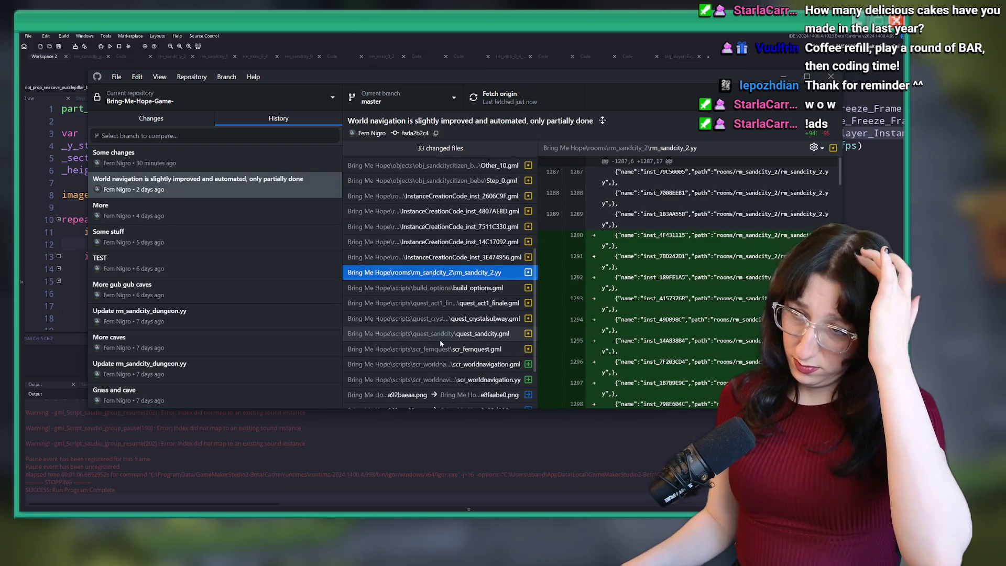
{"action": "scroll", "coordinate": [451, 314], "scroll_direction": "up", "scroll_amount": 5}
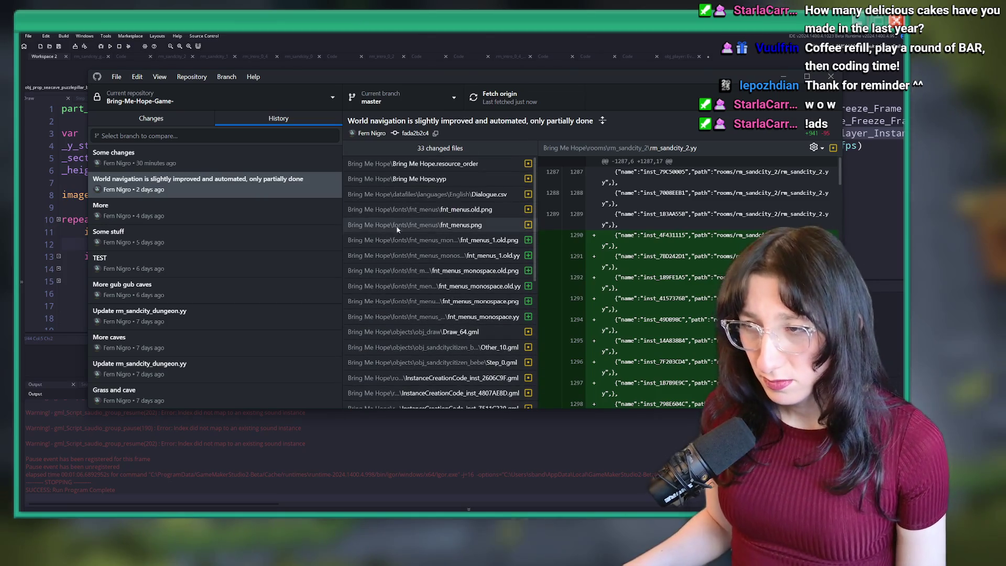
Open scr_soundeffects.gml from the Some stuff commit in Notepad++
{"action": "left_click", "coordinate": [251, 206]}
{"action": "left_click", "coordinate": [236, 236]}
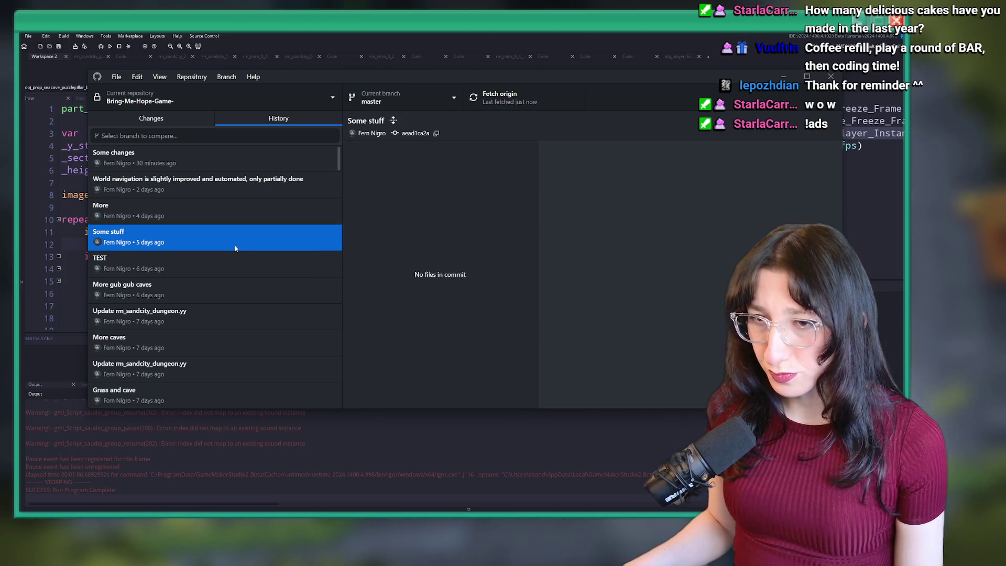
{"action": "scroll", "coordinate": [430, 269], "scroll_direction": "down", "scroll_amount": 1}
{"action": "scroll", "coordinate": [433, 262], "scroll_direction": "down", "scroll_amount": 4}
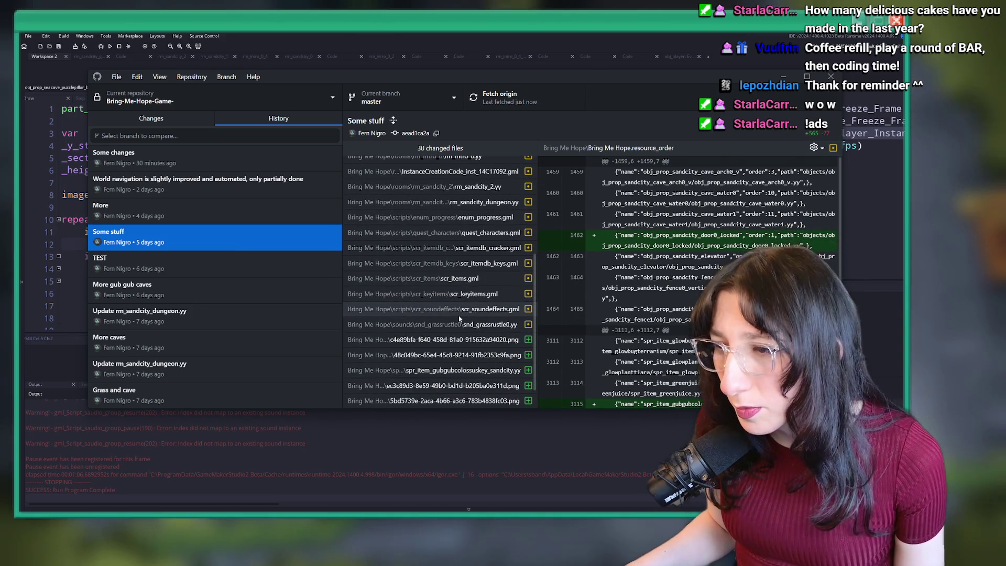
{"action": "left_click", "coordinate": [457, 309]}
{"action": "scroll", "coordinate": [688, 235], "scroll_direction": "down", "scroll_amount": 10}
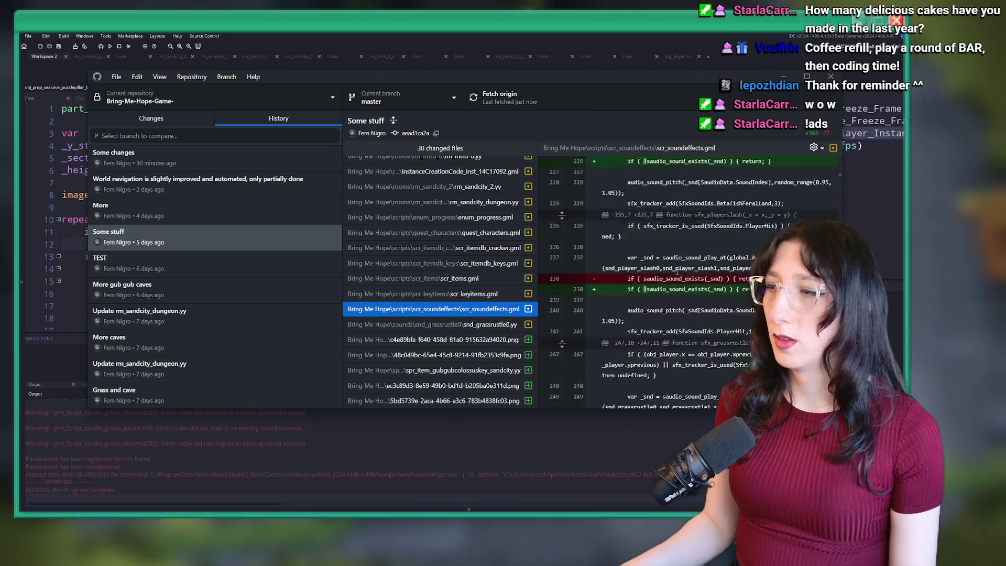
{"action": "right_click", "coordinate": [443, 312]}
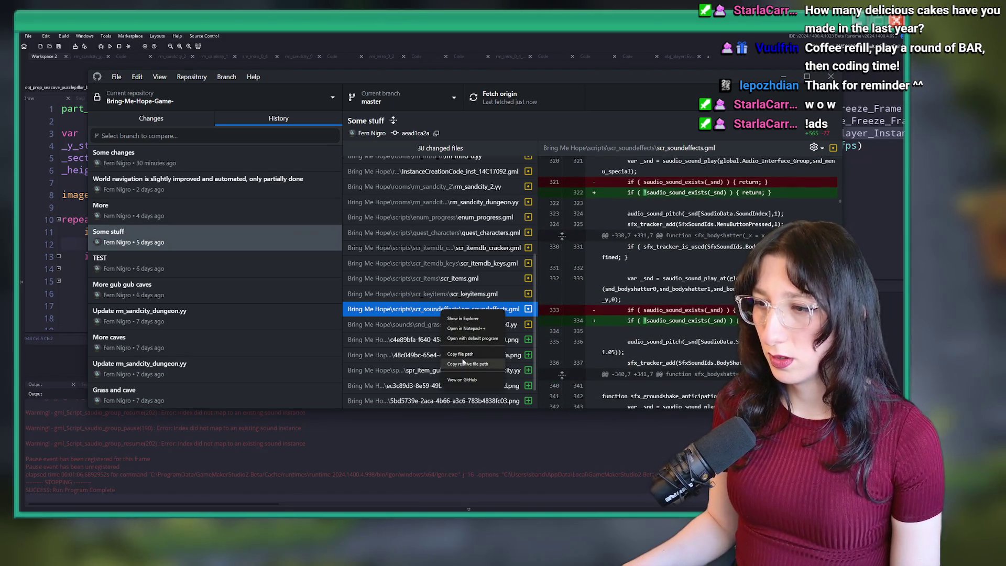
{"action": "left_click", "coordinate": [473, 328]}
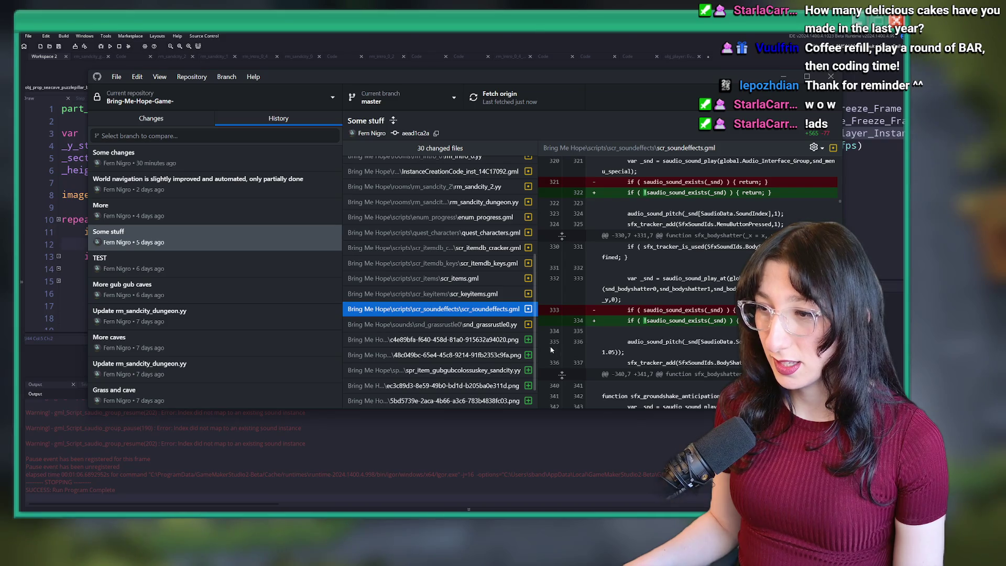
Review the snd_grassrustle0.yy duration change in the Some stuff commit
{"action": "left_click", "coordinate": [493, 325]}
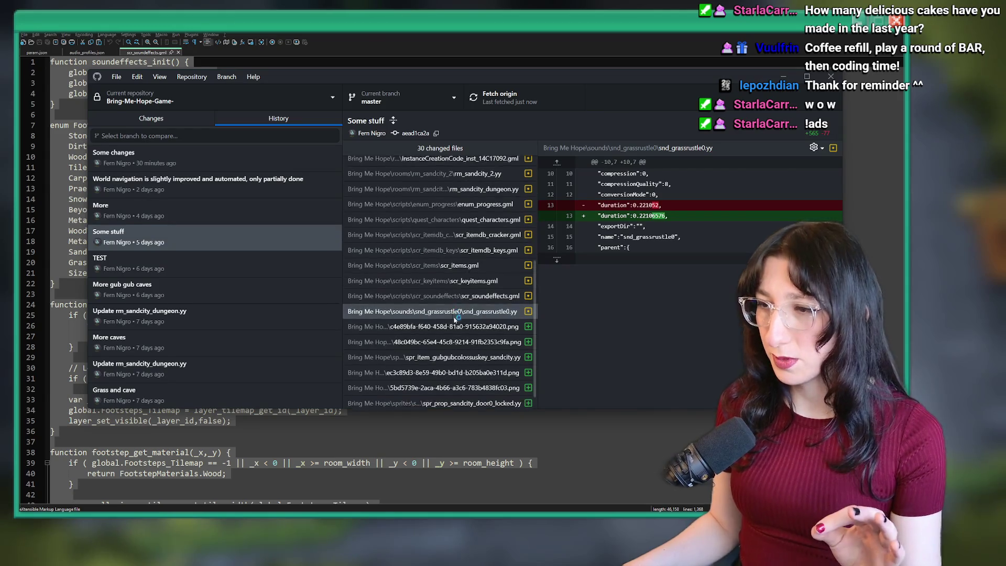
{"action": "scroll", "coordinate": [451, 325], "scroll_direction": "down", "scroll_amount": 1}
{"action": "scroll", "coordinate": [461, 386], "scroll_direction": "up", "scroll_amount": 5}
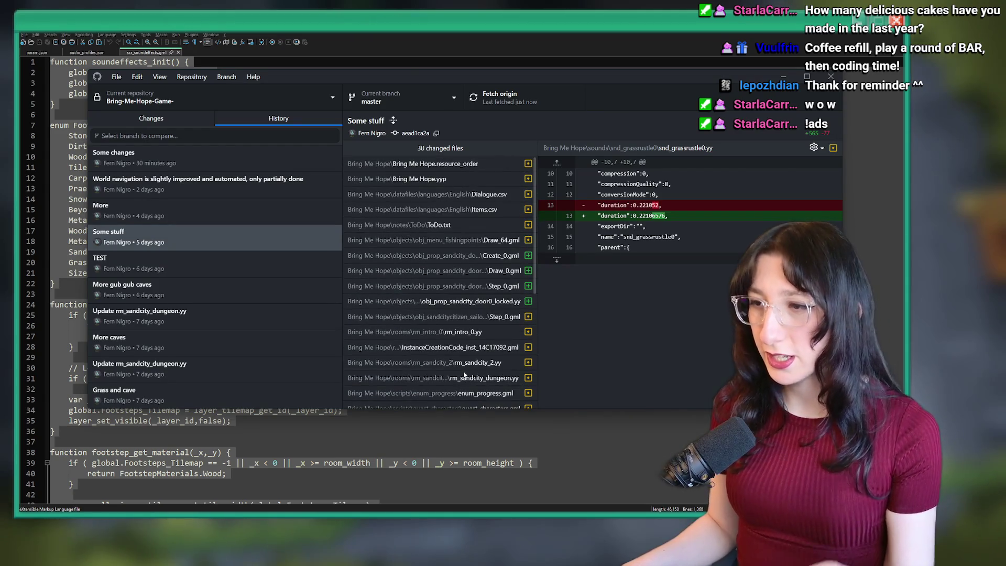
{"action": "left_click", "coordinate": [239, 97]}
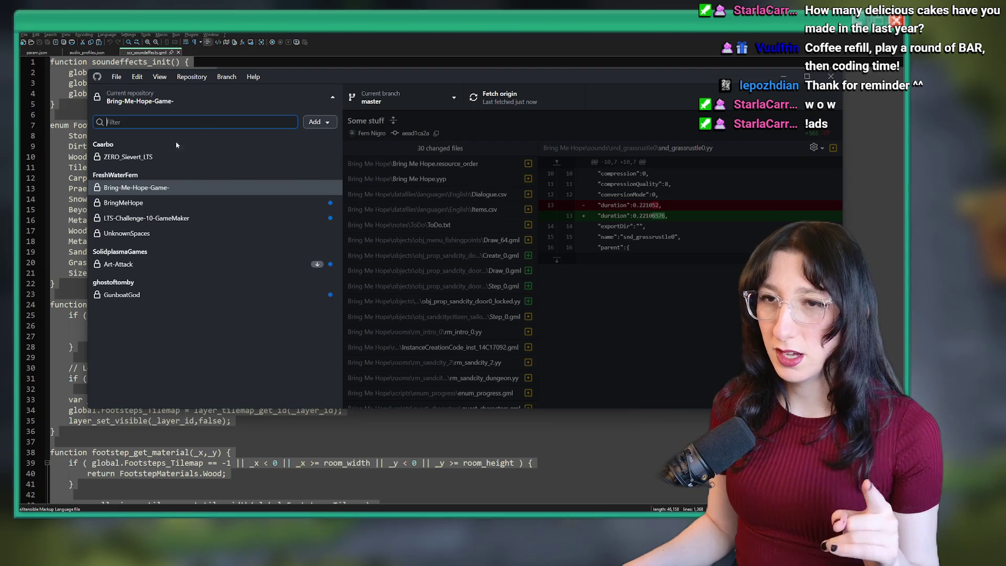
Check out the DemoBuild branch and review the More and Some stuff commits
{"action": "left_click", "coordinate": [401, 99]}
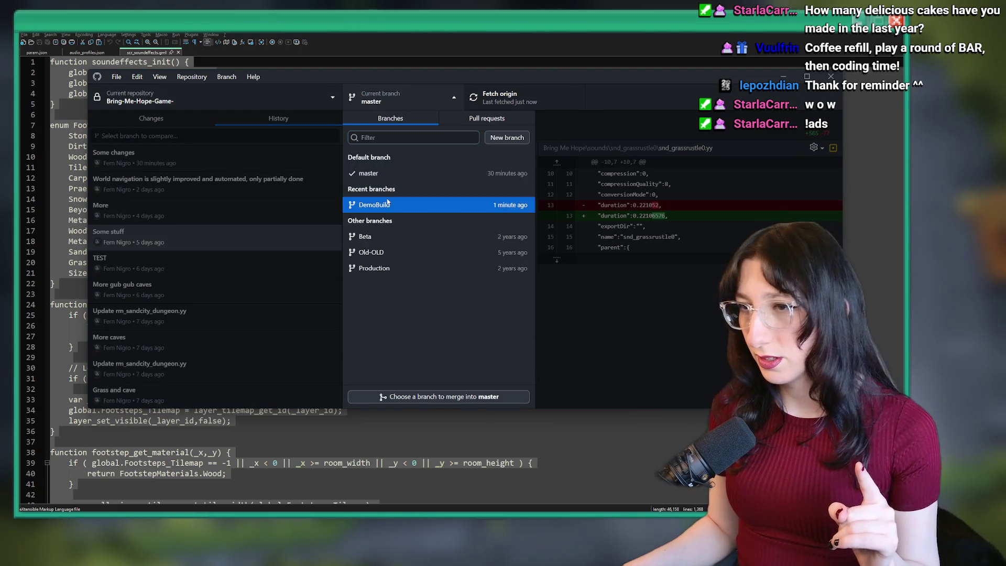
{"action": "left_click", "coordinate": [377, 205]}
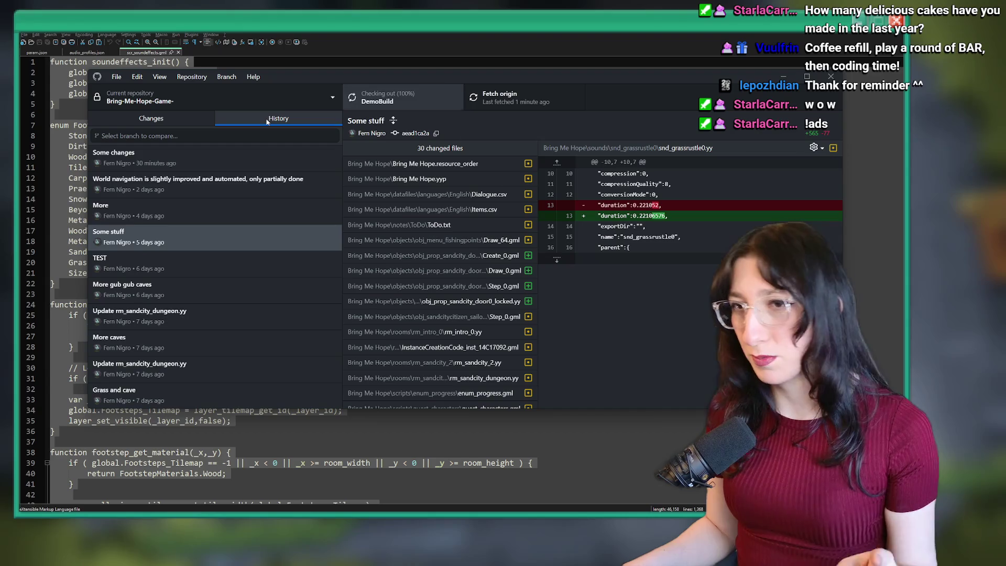
{"action": "left_click", "coordinate": [180, 192]}
{"action": "left_click", "coordinate": [210, 211]}
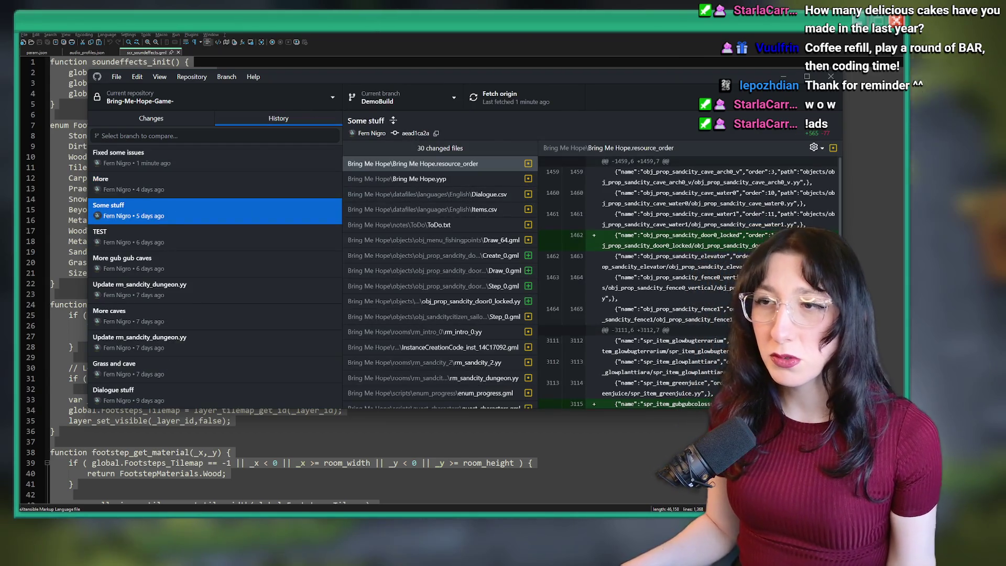
Decline Notepad++'s update offer, close the sound effects script, and exit Notepad++
{"action": "left_click", "coordinate": [627, 42]}
{"action": "left_click", "coordinate": [479, 289]}
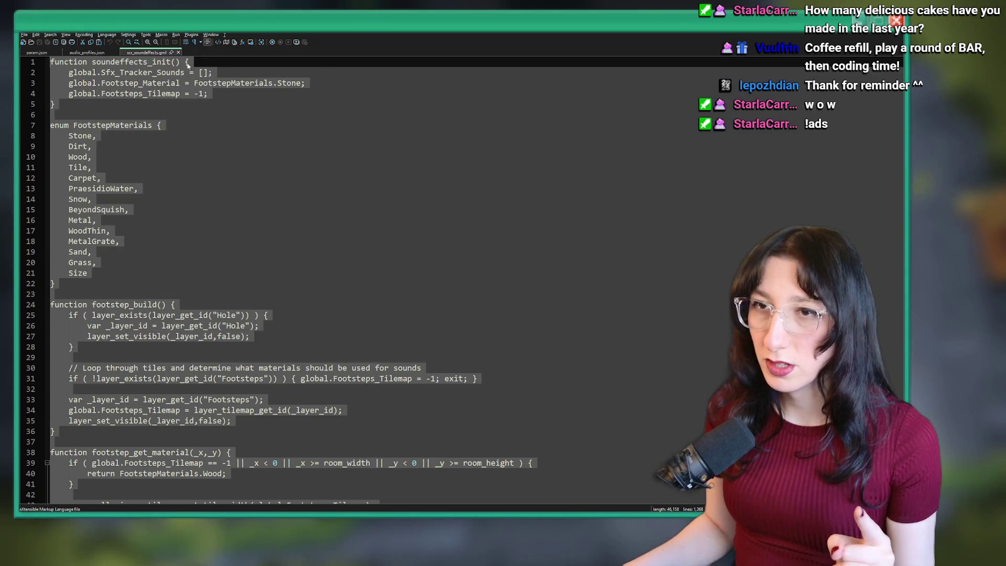
{"action": "left_click", "coordinate": [178, 52]}
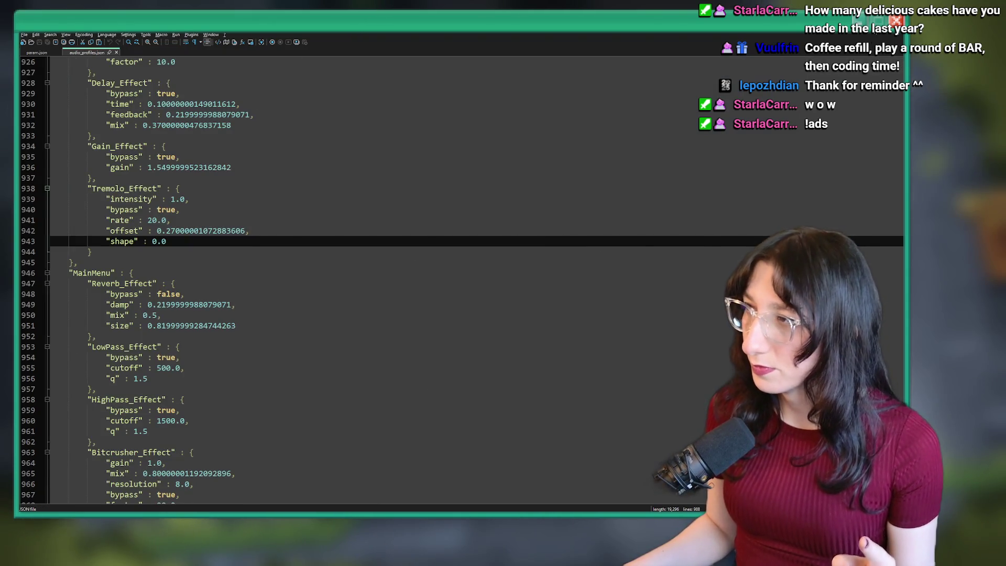
{"action": "left_click", "coordinate": [897, 21]}
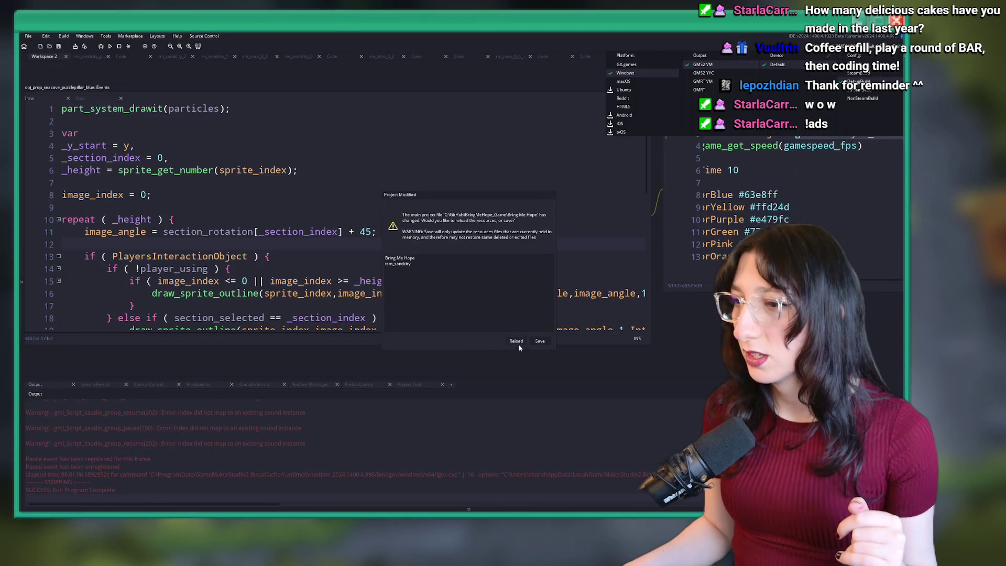
Reload the changed project and open the build_options script via Ctrl+T
{"action": "left_click", "coordinate": [517, 341]}
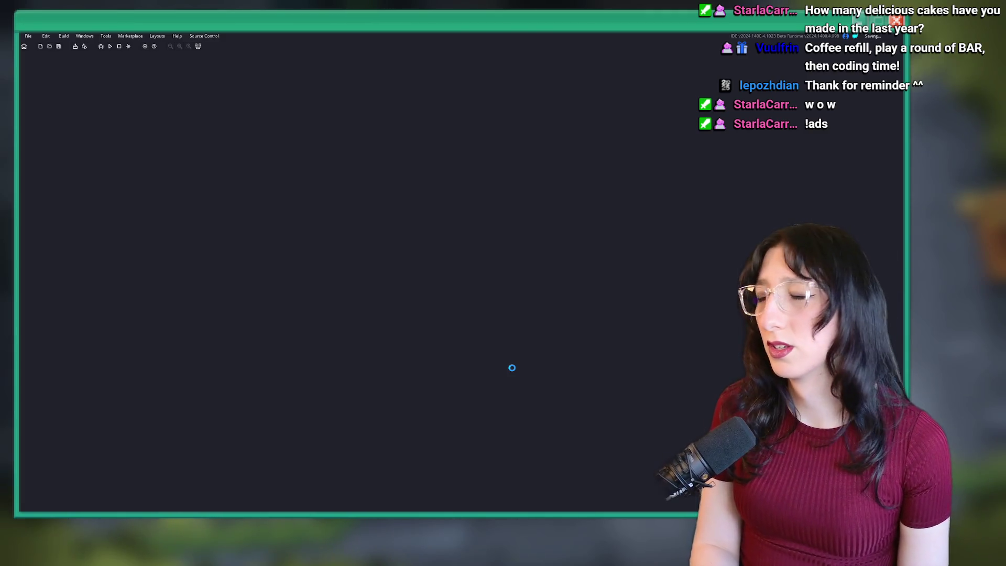
{"action": "key", "text": "ctrl+t"}
{"action": "type", "text": "scr"}
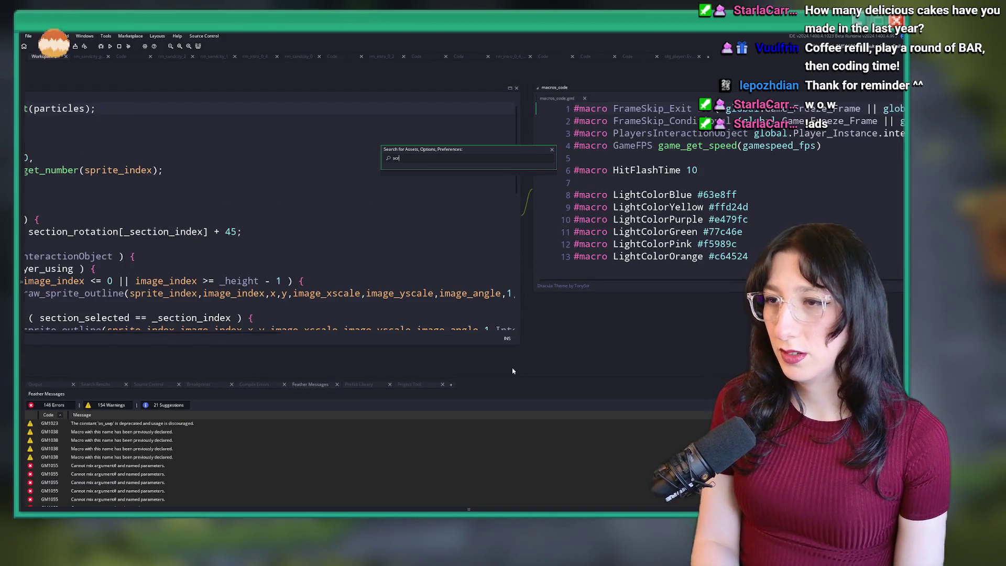
{"action": "type", "text": "build_opt"}
{"action": "key", "text": "Return"}
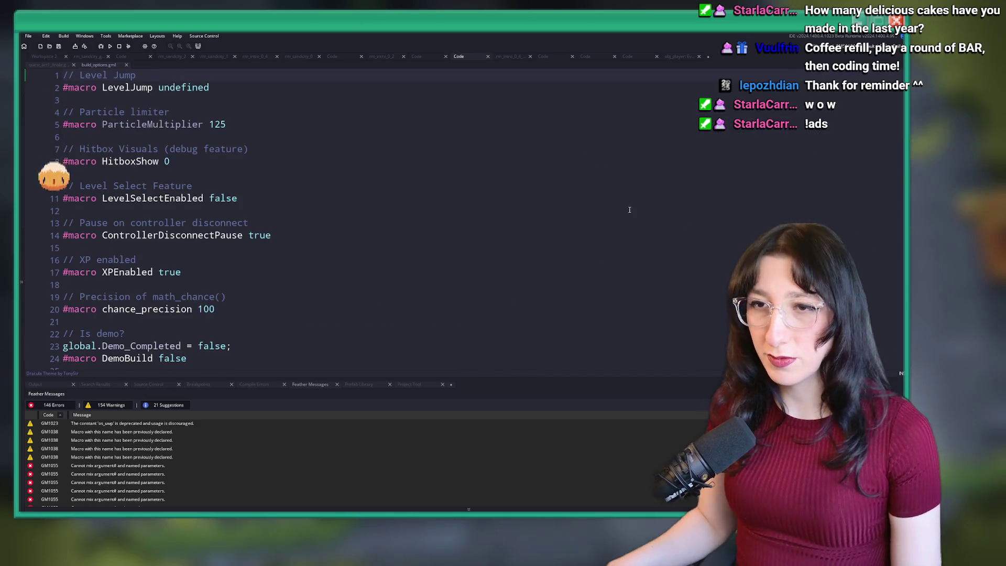
Change BuildVersion to "0.3.24 (March 27, 2026)"
{"action": "scroll", "coordinate": [629, 213], "scroll_direction": "down", "scroll_amount": 7}
{"action": "left_click", "coordinate": [209, 228]}
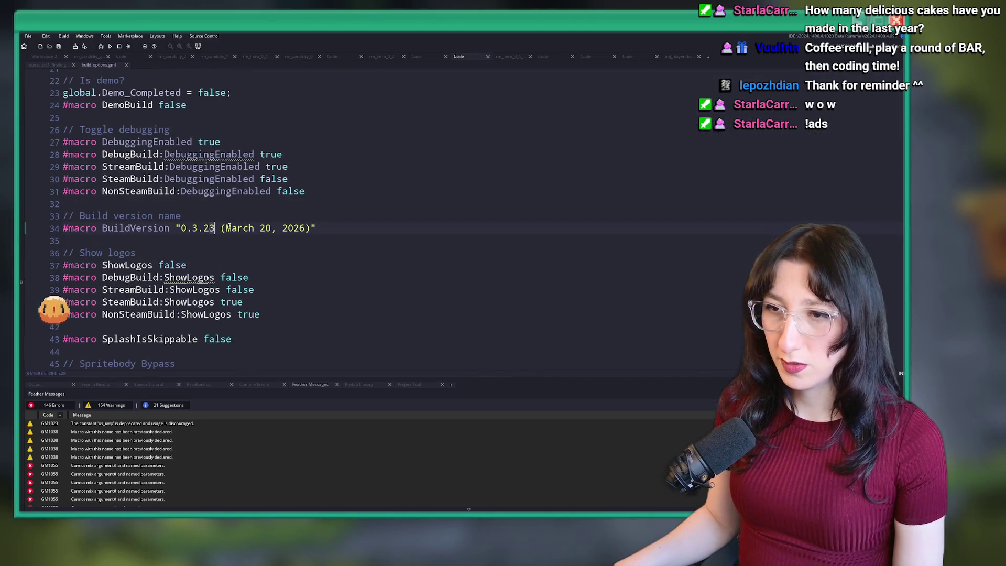
{"action": "key", "text": "Delete"}
{"action": "type", "text": "4"}
{"action": "left_click", "coordinate": [266, 229]}
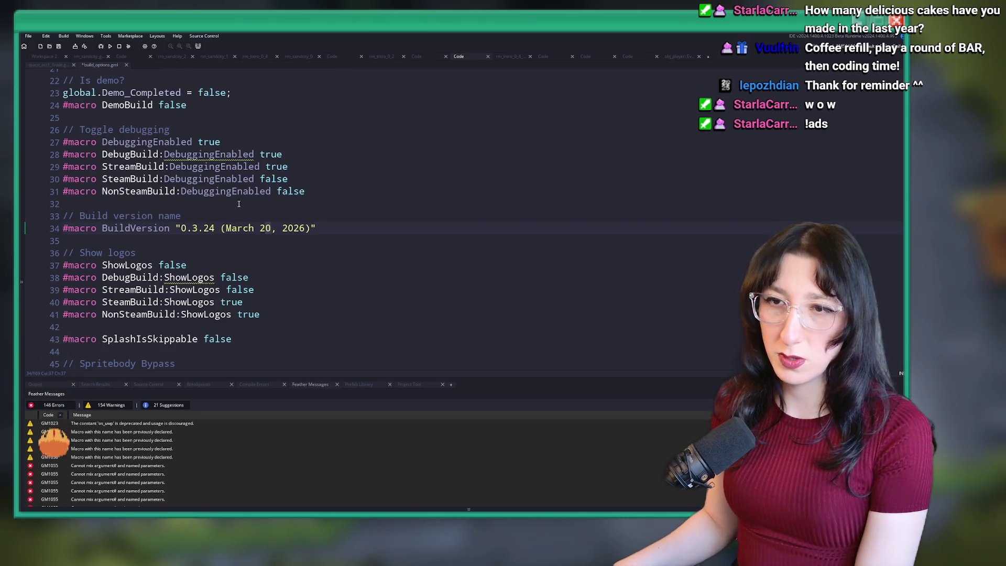
{"action": "key", "text": "Delete"}
{"action": "type", "text": "7"}
{"action": "left_click", "coordinate": [176, 266]}
Set DemoBuild to true and save build_options
{"action": "scroll", "coordinate": [175, 266], "scroll_direction": "down", "scroll_amount": 6}
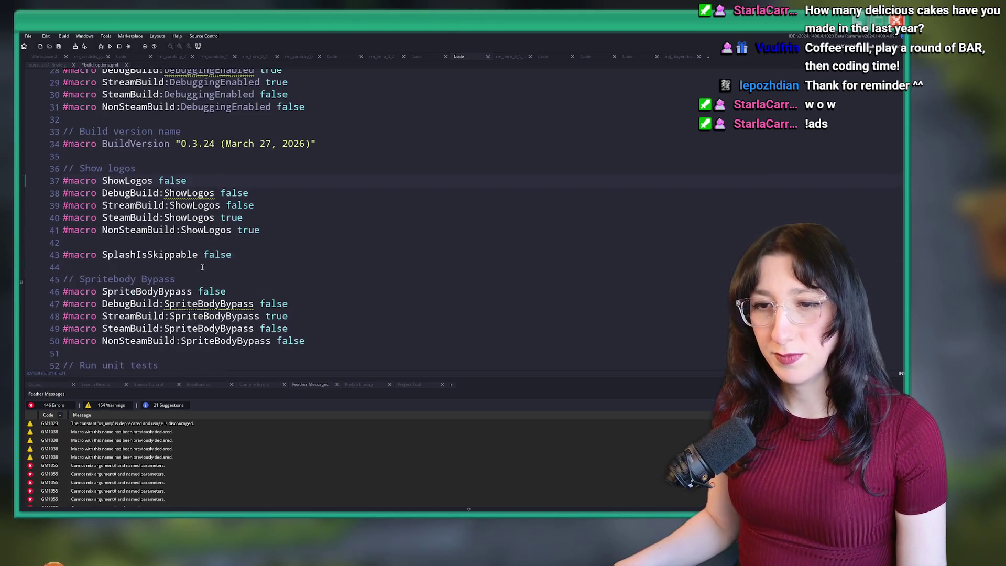
{"action": "scroll", "coordinate": [191, 241], "scroll_direction": "up", "scroll_amount": 6}
{"action": "scroll", "coordinate": [191, 241], "scroll_direction": "up", "scroll_amount": 3}
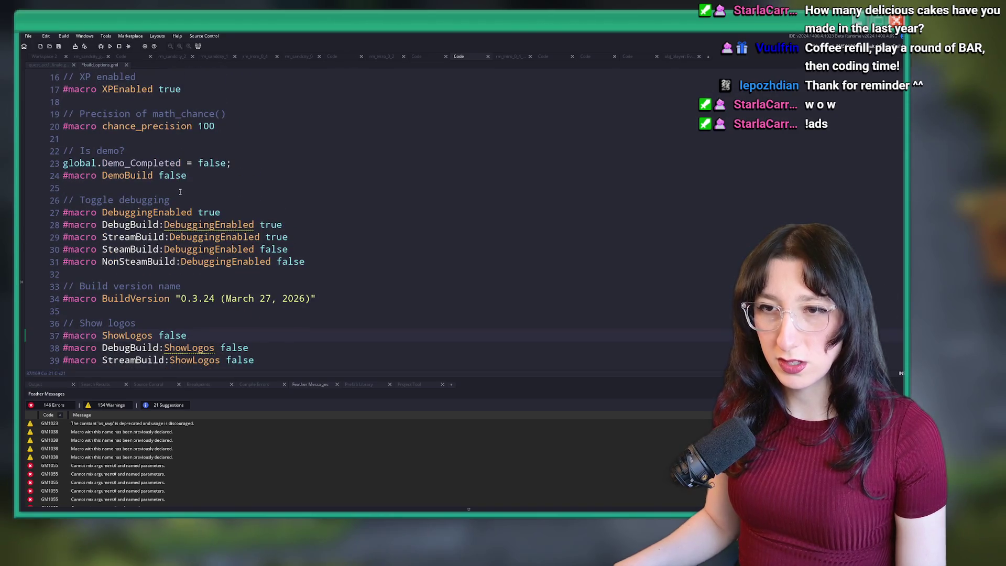
{"action": "double_click", "coordinate": [173, 176]}
{"action": "type", "text": "true"}
{"action": "key", "text": "ctrl+s"}
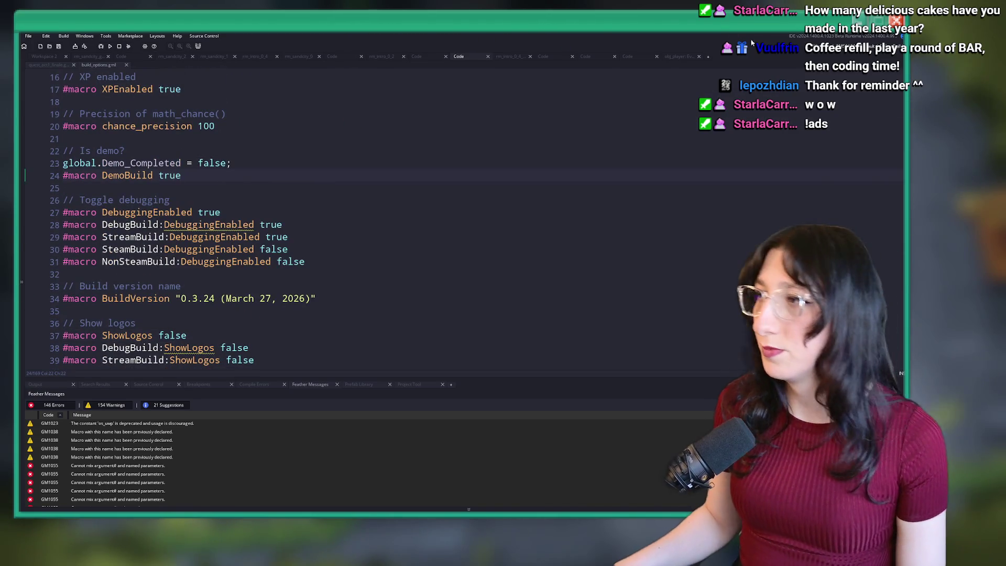
{"action": "left_click", "coordinate": [891, 46]}
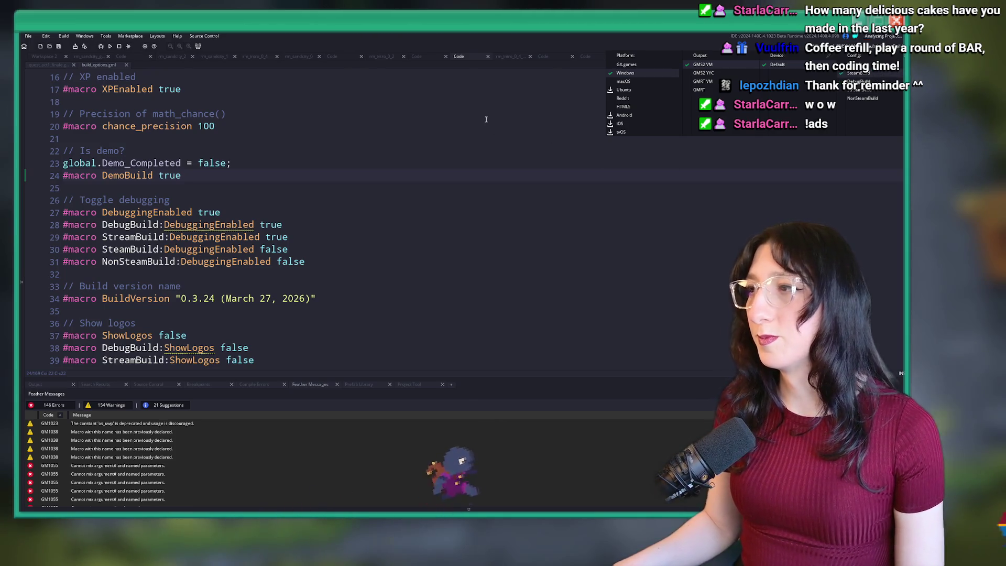
Show the Asset Browser and open then close the Steamworks extension settings
{"action": "left_click", "coordinate": [313, 126]}
{"action": "scroll", "coordinate": [313, 126], "scroll_direction": "down", "scroll_amount": 2}
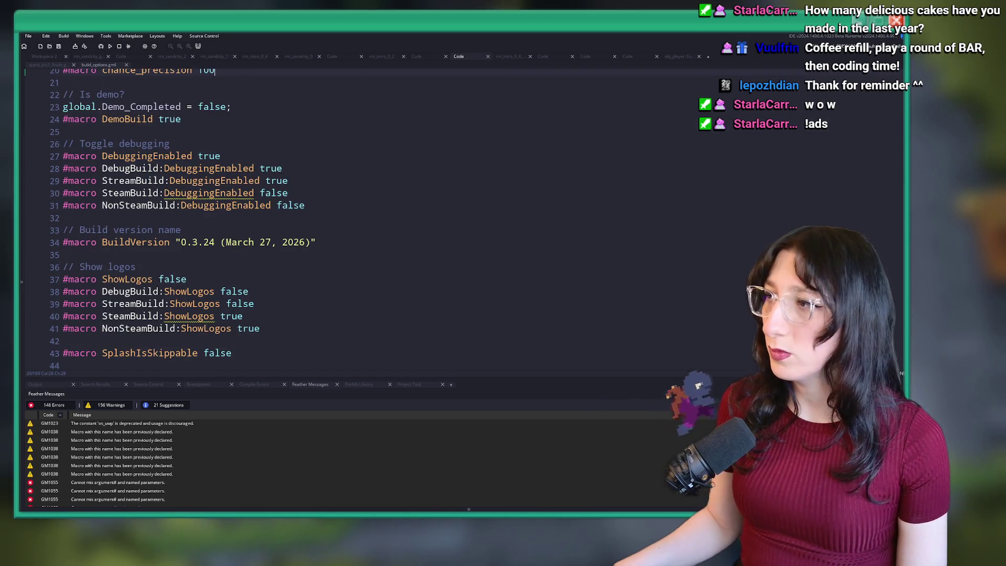
{"action": "key", "text": "ctrl+alt+a"}
{"action": "double_click", "coordinate": [767, 240]}
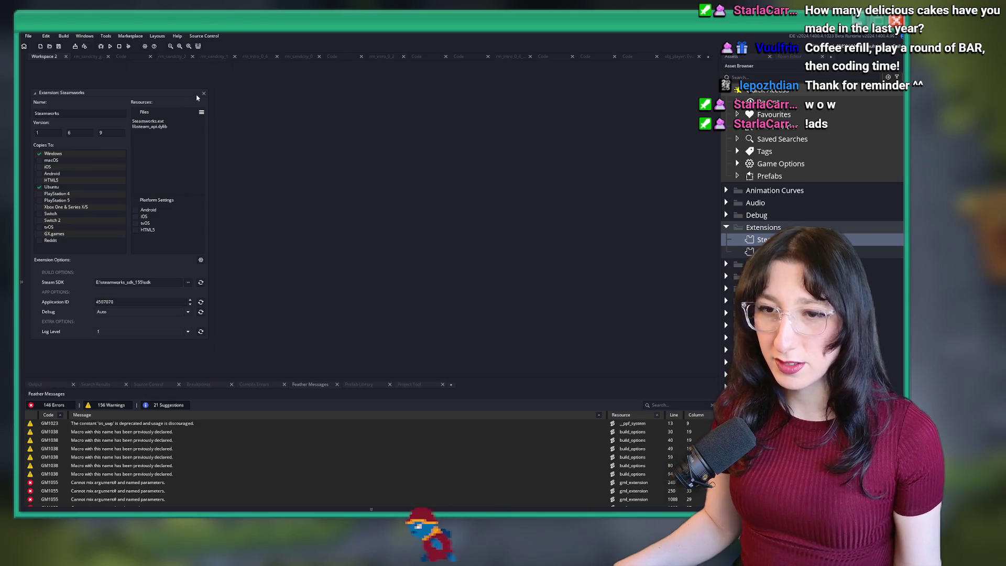
{"action": "left_click", "coordinate": [204, 93]}
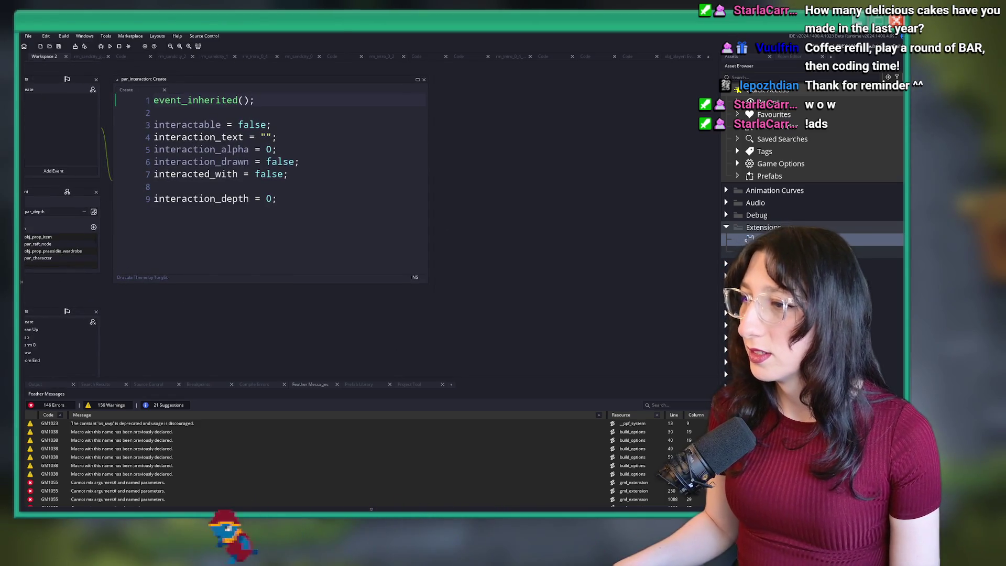
{"action": "left_click", "coordinate": [319, 133]}
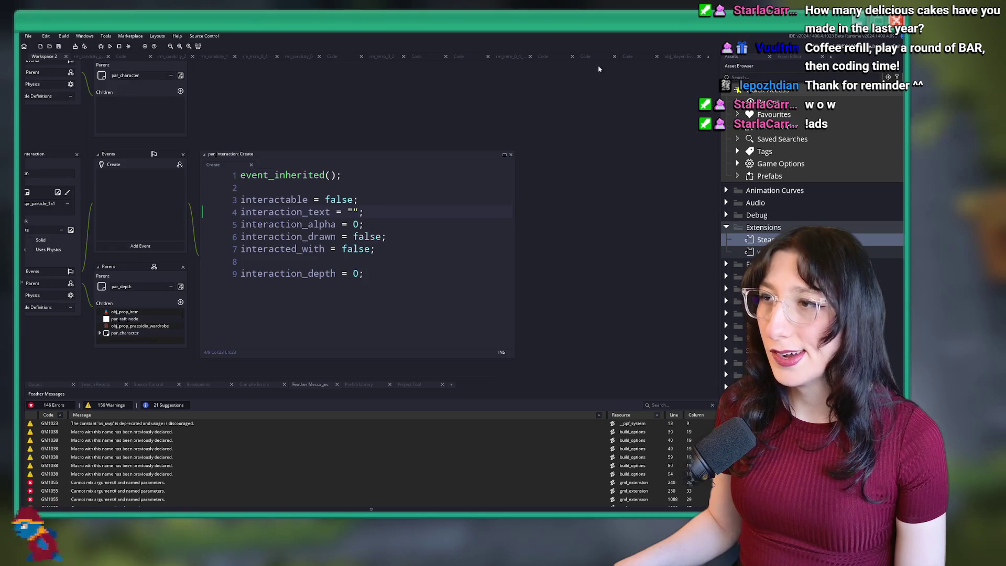
{"action": "scroll", "coordinate": [512, 157], "scroll_direction": "up", "scroll_amount": 5}
Reopen build_options and review its later flags such as SkillExampleSkip on line 79
{"action": "key", "text": "ctrl+t"}
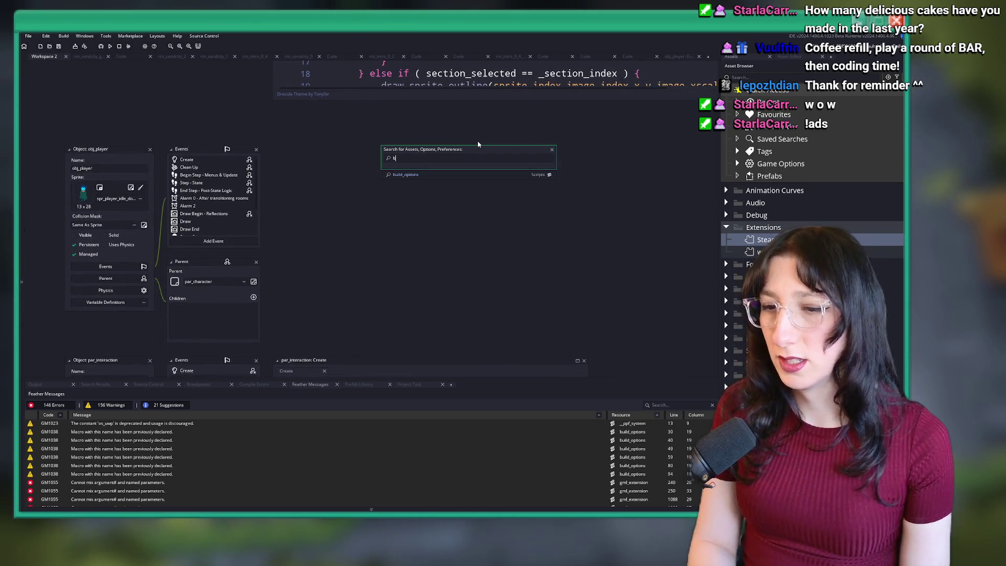
{"action": "type", "text": "build_options"}
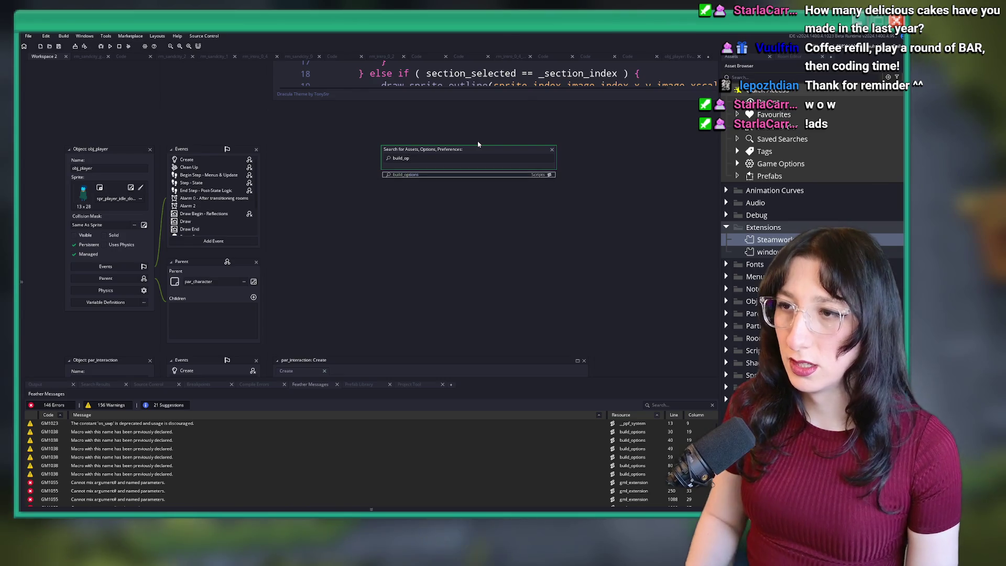
{"action": "key", "text": "Return"}
{"action": "scroll", "coordinate": [403, 193], "scroll_direction": "down", "scroll_amount": 10}
{"action": "scroll", "coordinate": [403, 193], "scroll_direction": "down", "scroll_amount": 14}
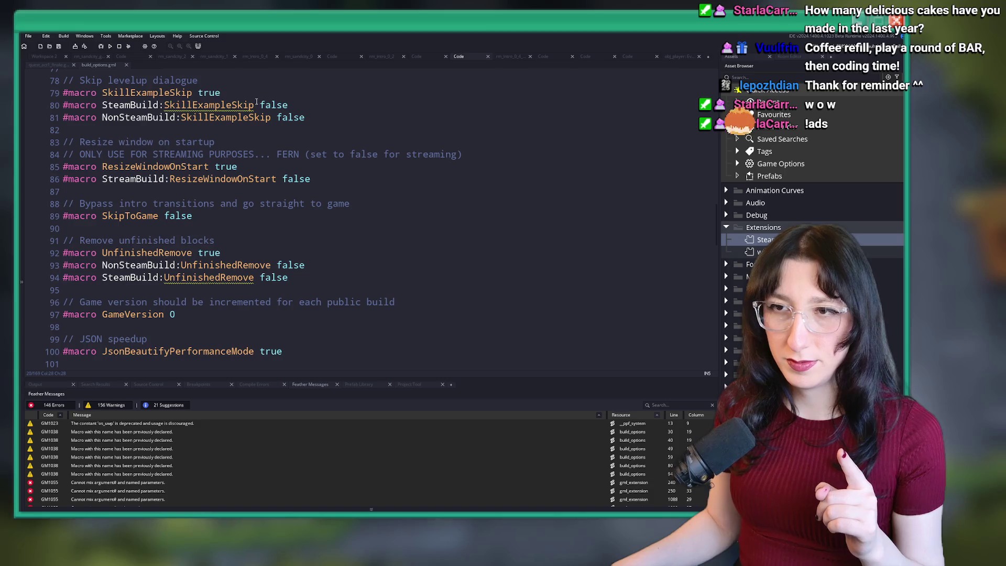
{"action": "double_click", "coordinate": [209, 93]}
{"action": "scroll", "coordinate": [201, 197], "scroll_direction": "down", "scroll_amount": 4}
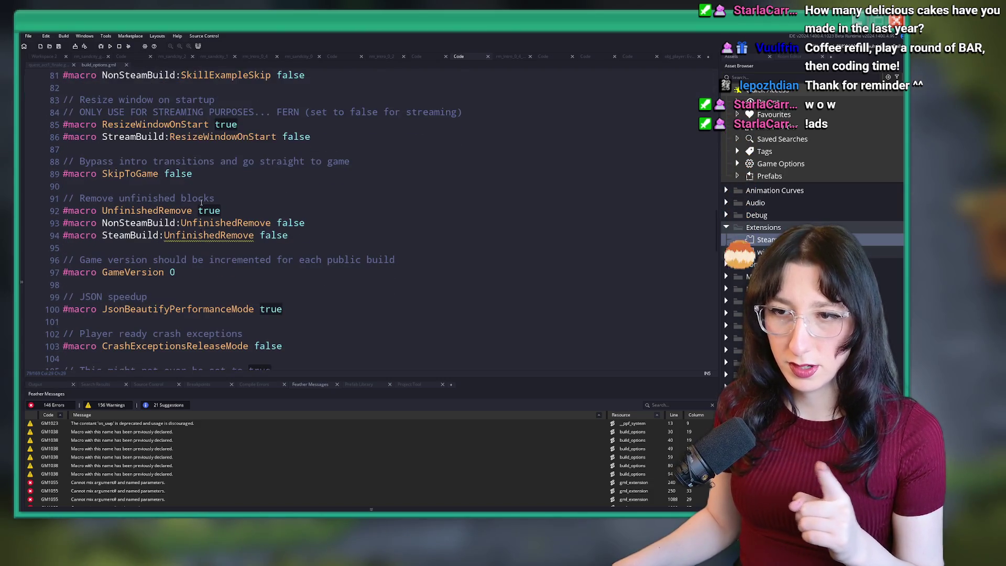
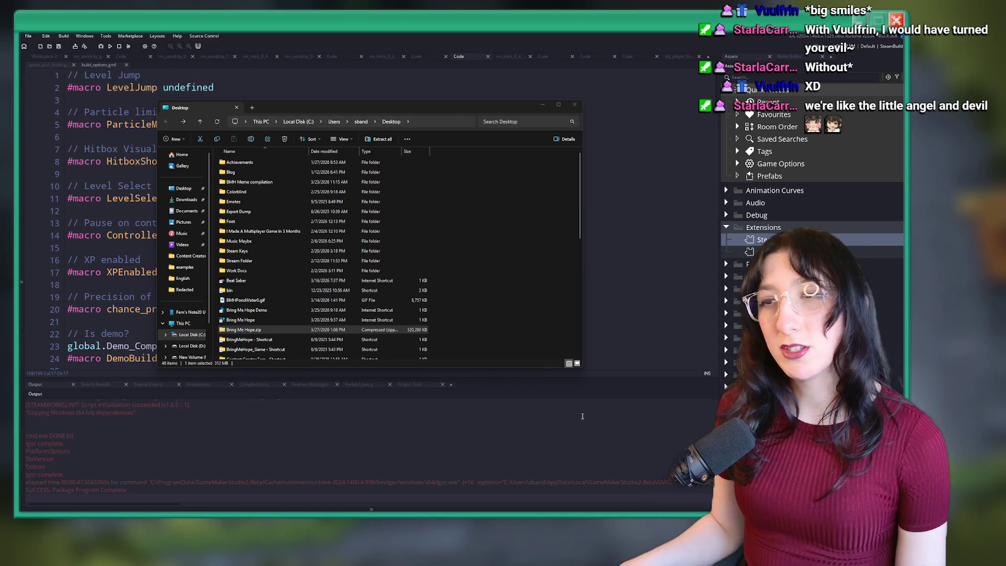
Close the File Explorer Desktop window and bring up the app search
{"action": "left_click", "coordinate": [423, 465]}
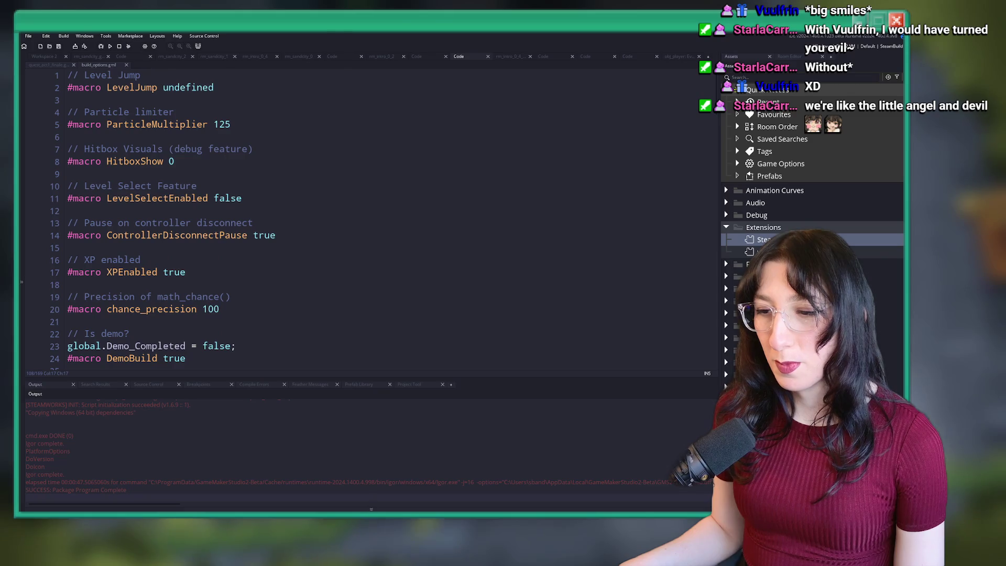
{"action": "key", "text": "super"}
Launch Steam, verify Bring Me Hope Demo's installed file integrity, then play the demo
{"action": "type", "text": "steam"}
{"action": "key", "text": "Return"}
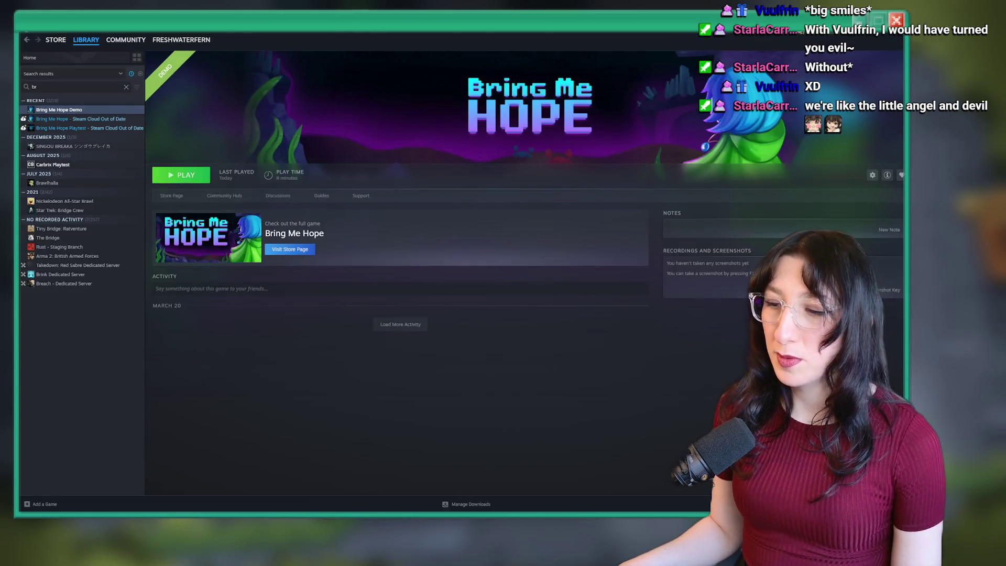
{"action": "right_click", "coordinate": [75, 108]}
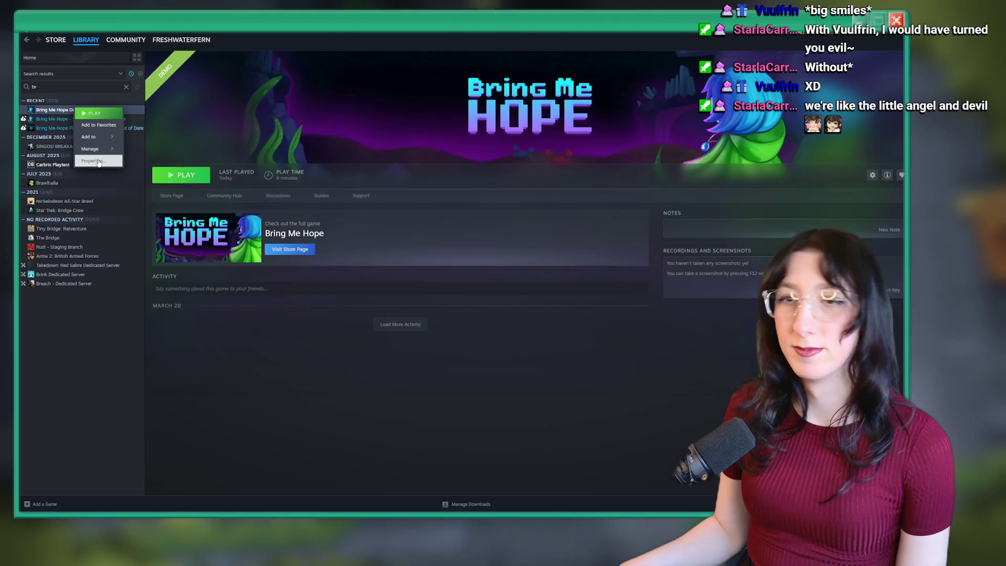
{"action": "left_click", "coordinate": [98, 163]}
{"action": "left_click", "coordinate": [338, 218]}
{"action": "left_click", "coordinate": [344, 231]}
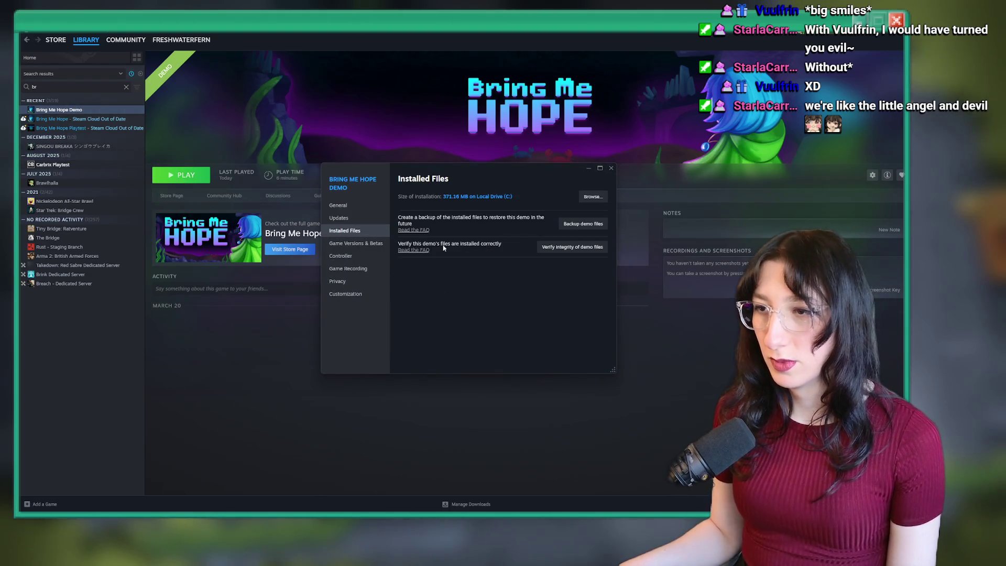
{"action": "left_click", "coordinate": [611, 169]}
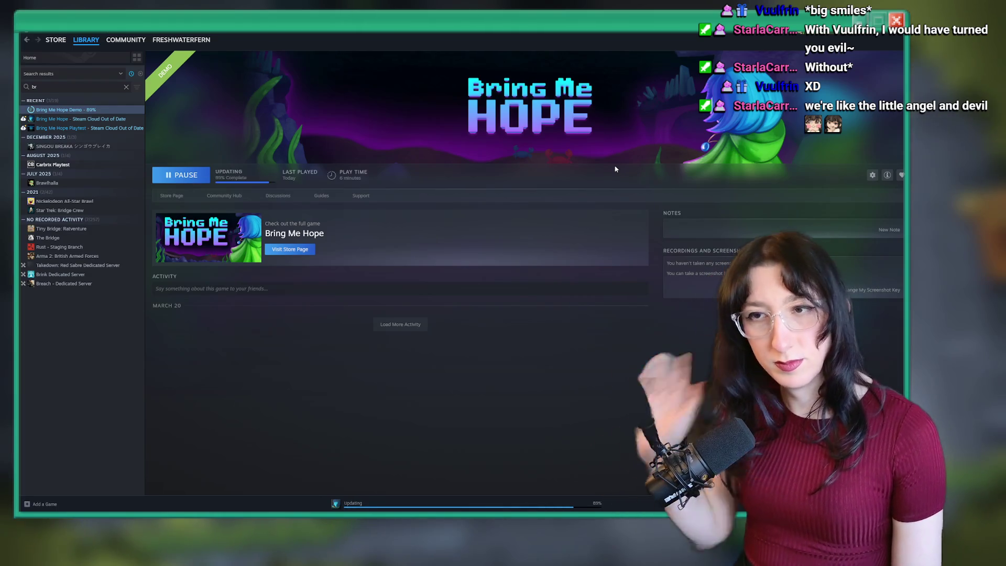
{"action": "left_click", "coordinate": [181, 174]}
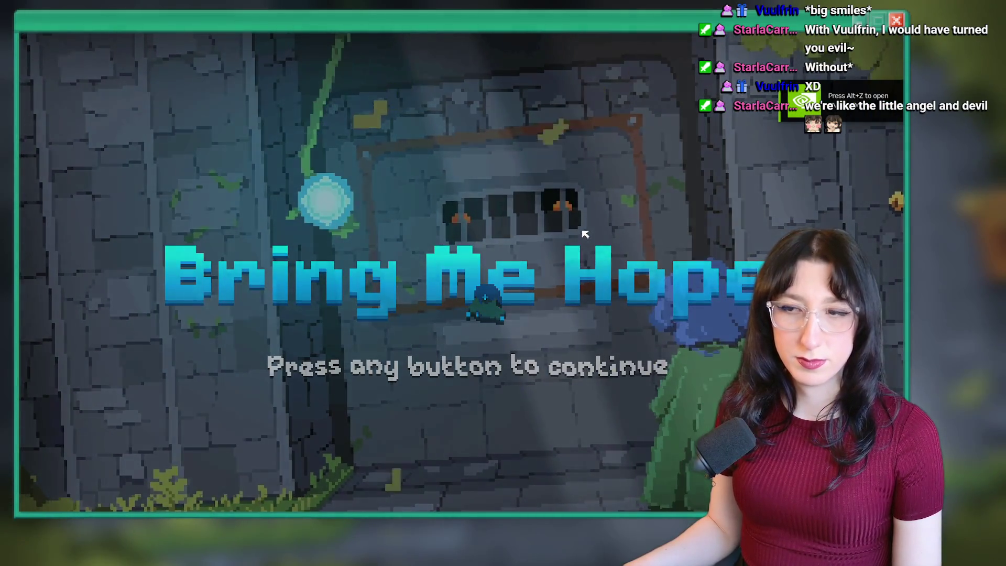
Lower Master Volume to 0% in Options > Audio, then start the Story mode
{"action": "key", "text": "Return"}
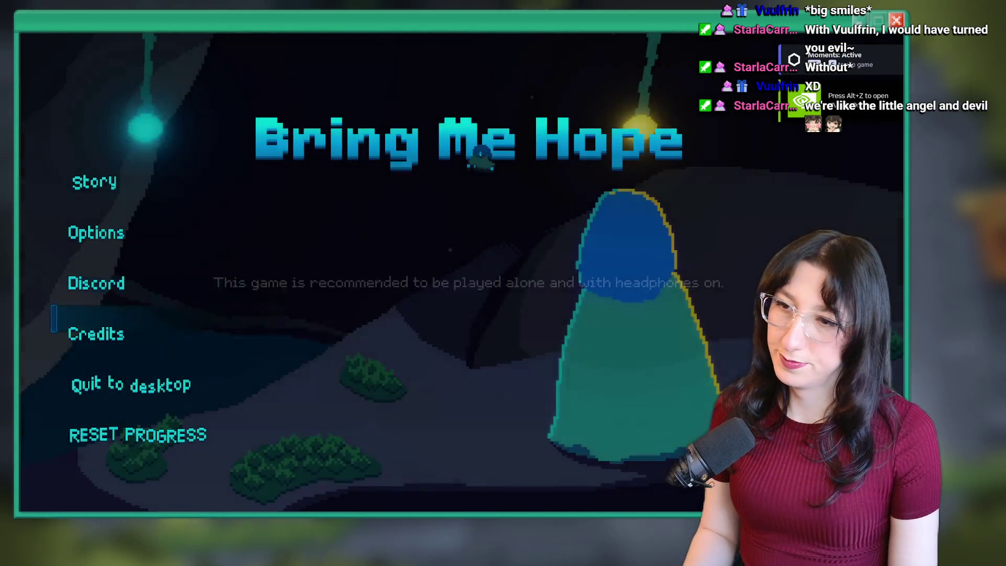
{"action": "key", "text": "Down"}
{"action": "key", "text": "Return"}
{"action": "key", "text": "Return"}
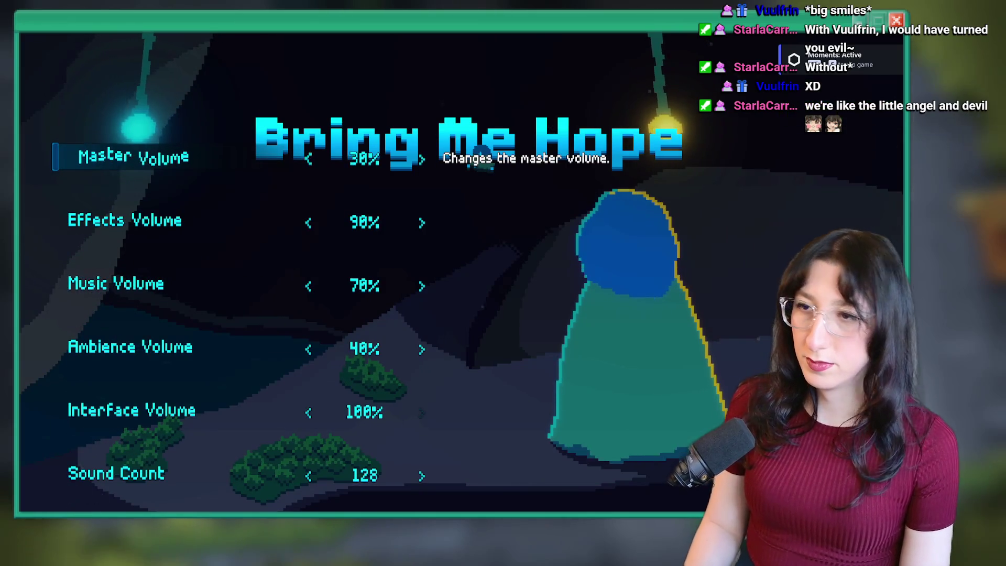
{"action": "key", "text": "Left"}
{"action": "key", "text": "Left"}
{"action": "key", "text": "Left"}
{"action": "key", "text": "Up"}
{"action": "key", "text": "Return"}
{"action": "key", "text": "Return"}
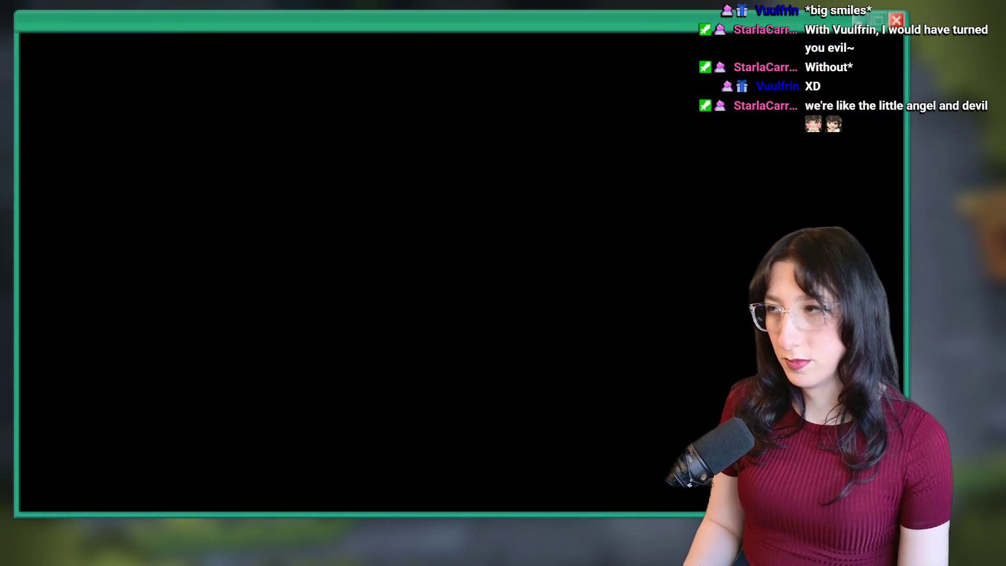
{"action": "key", "text": "Right"}
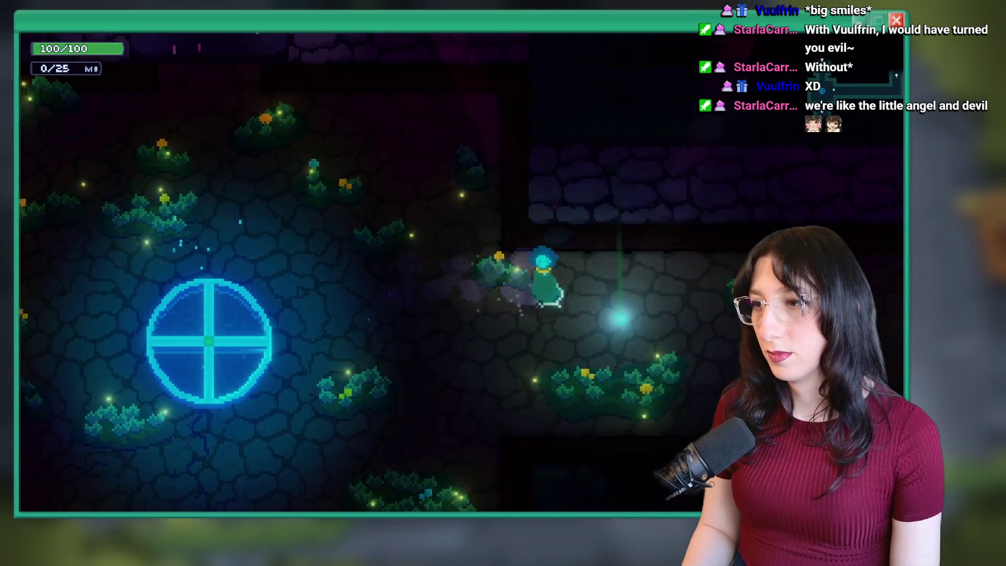
Walk through the corridors into the tiled room and close the Items tutorial
{"action": "key", "text": "Right"}
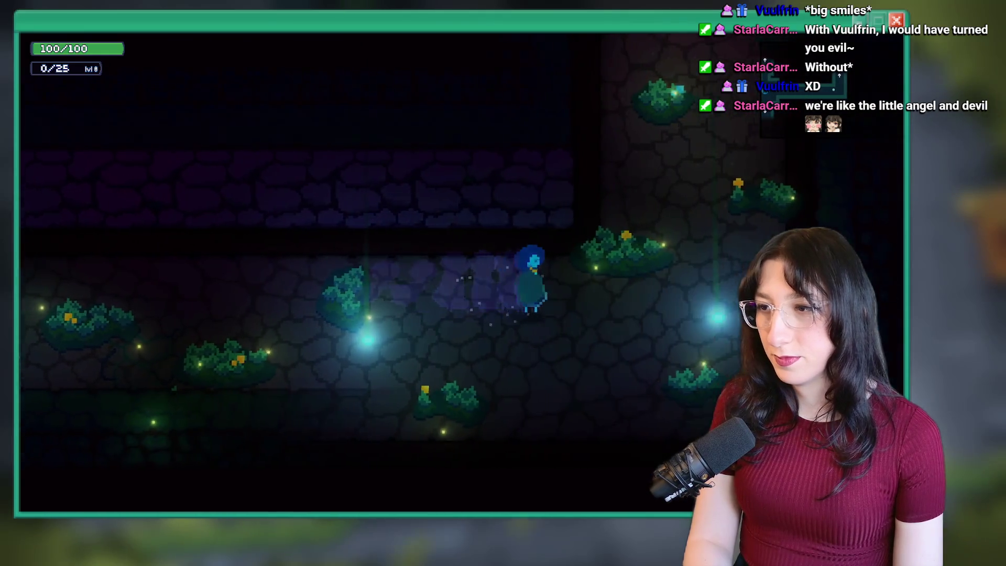
{"action": "key", "text": "Up"}
{"action": "key", "text": "Up"}
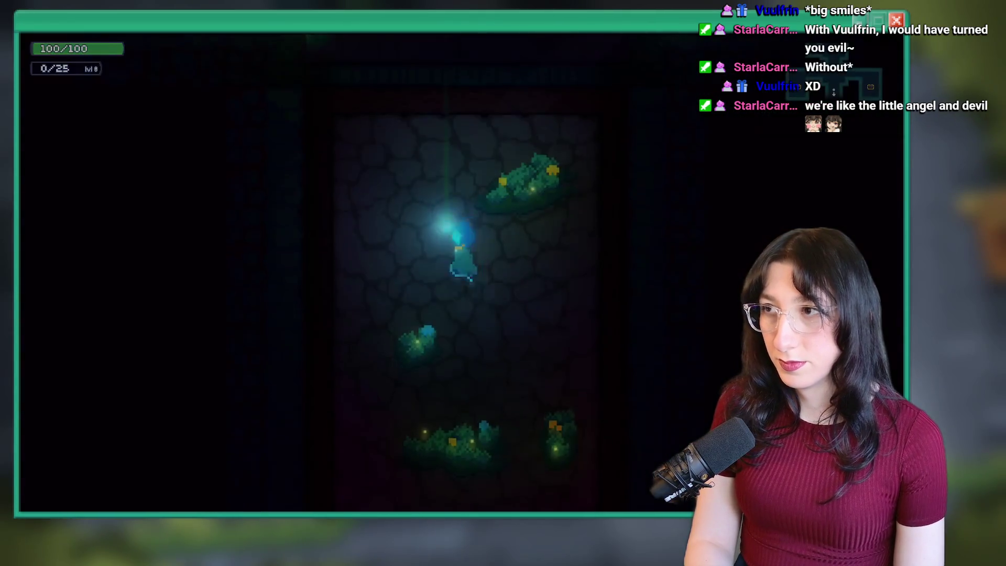
{"action": "key", "text": "Left"}
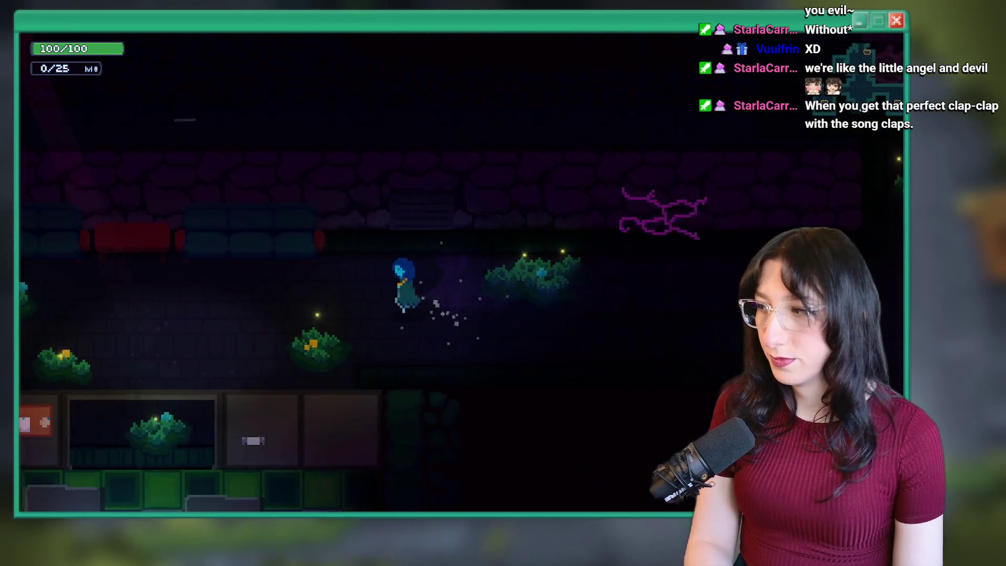
{"action": "key", "text": "Down"}
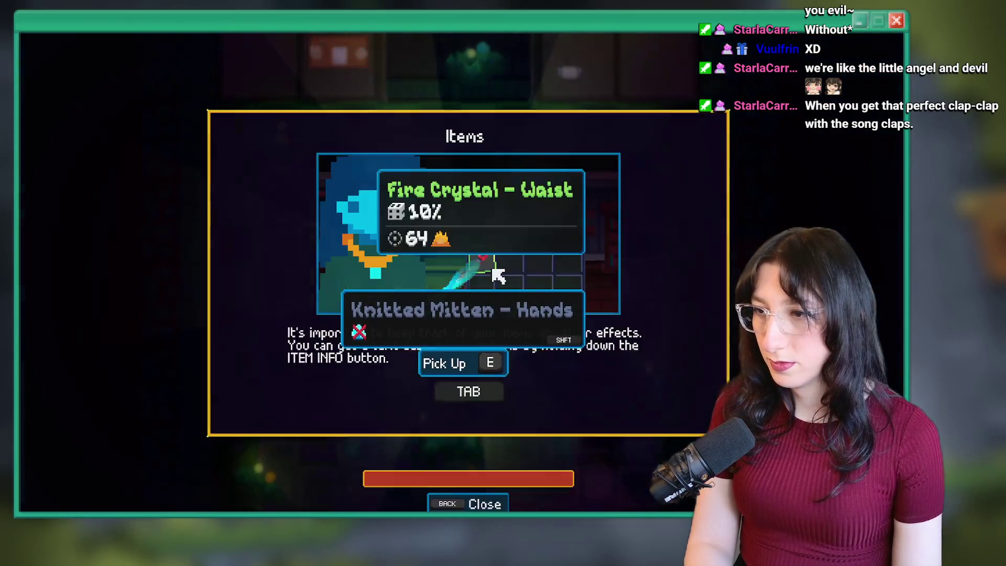
{"action": "key", "text": "Escape"}
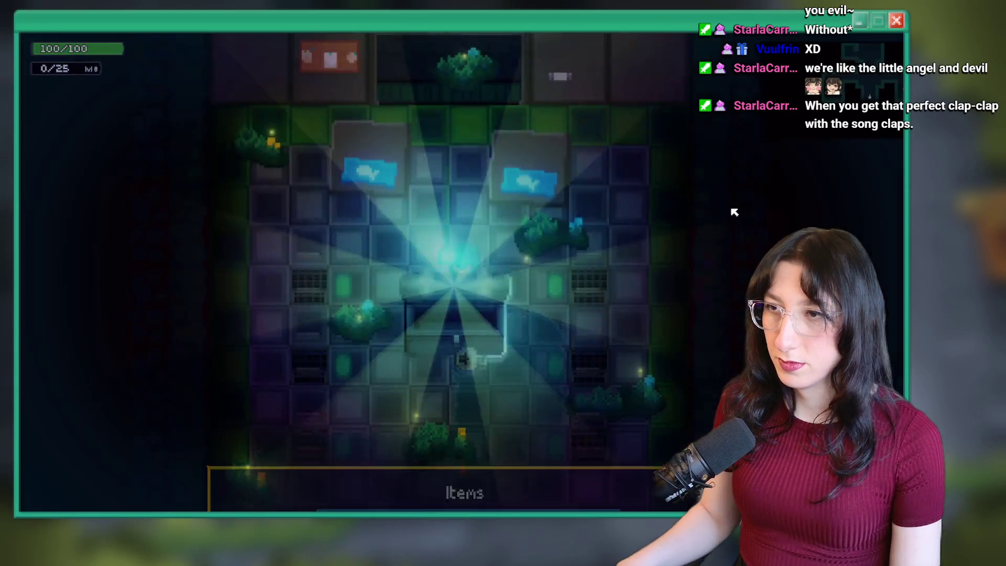
Head north through the red-carpeted room and check the glowing pillar's controls
{"action": "key", "text": "Up"}
{"action": "key", "text": "Up"}
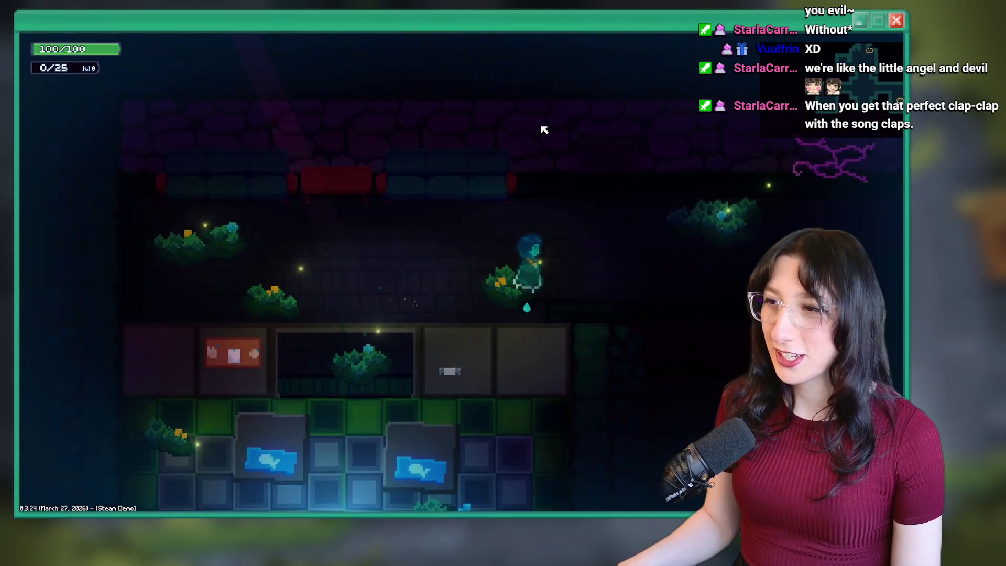
{"action": "key", "text": "Up"}
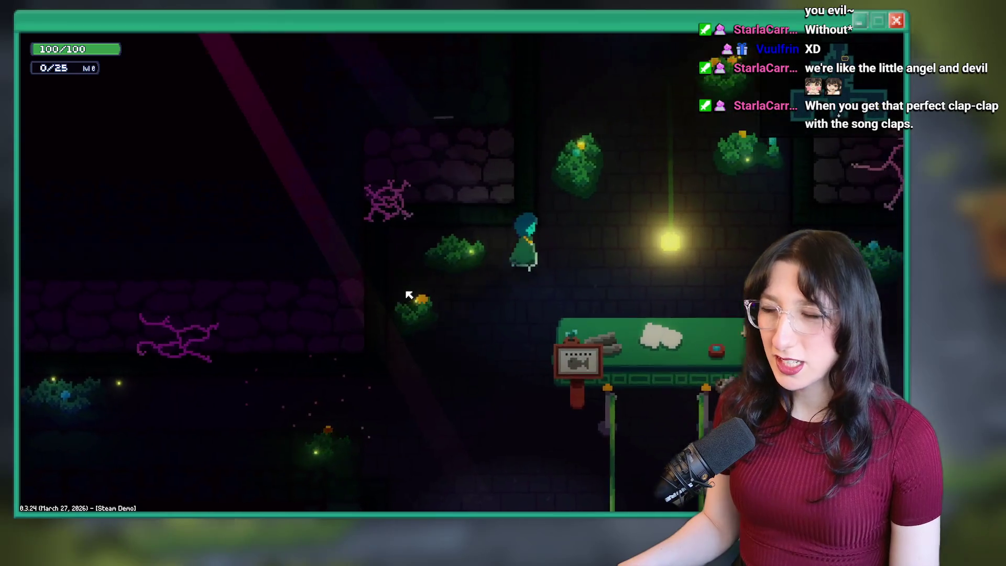
{"action": "key", "text": "Up"}
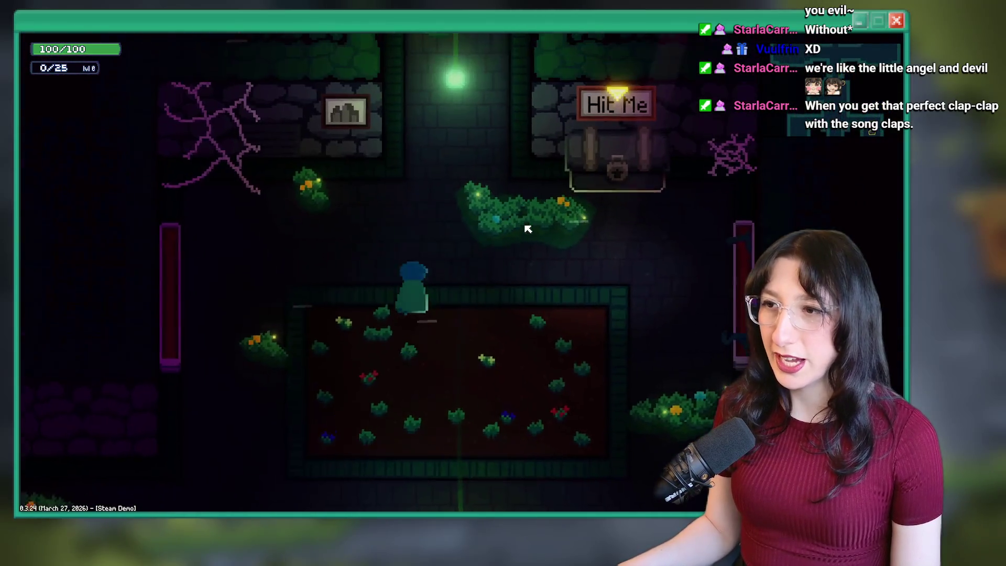
{"action": "key", "text": "w"}
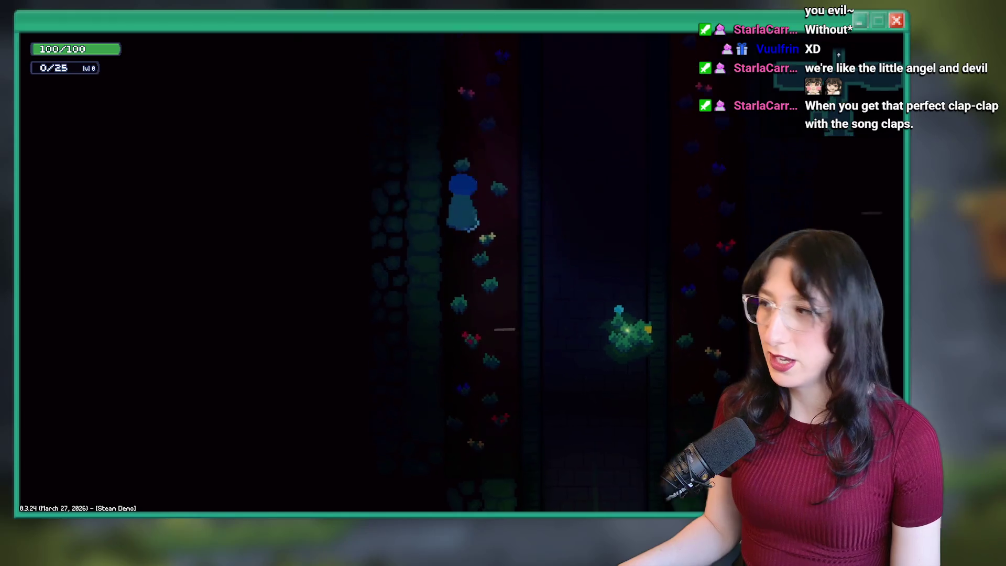
{"action": "key", "text": "a"}
{"action": "key", "text": "a"}
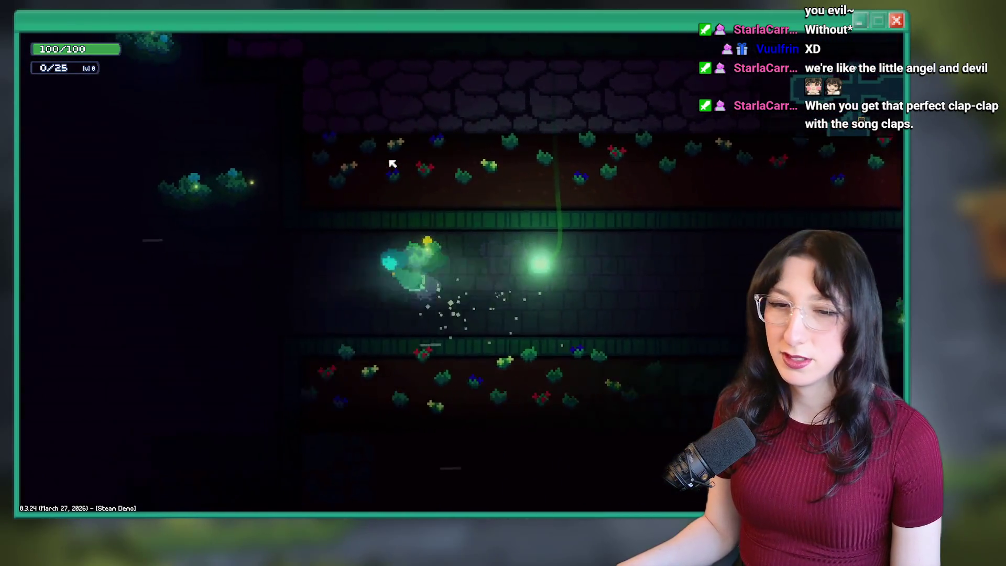
{"action": "key", "text": "e"}
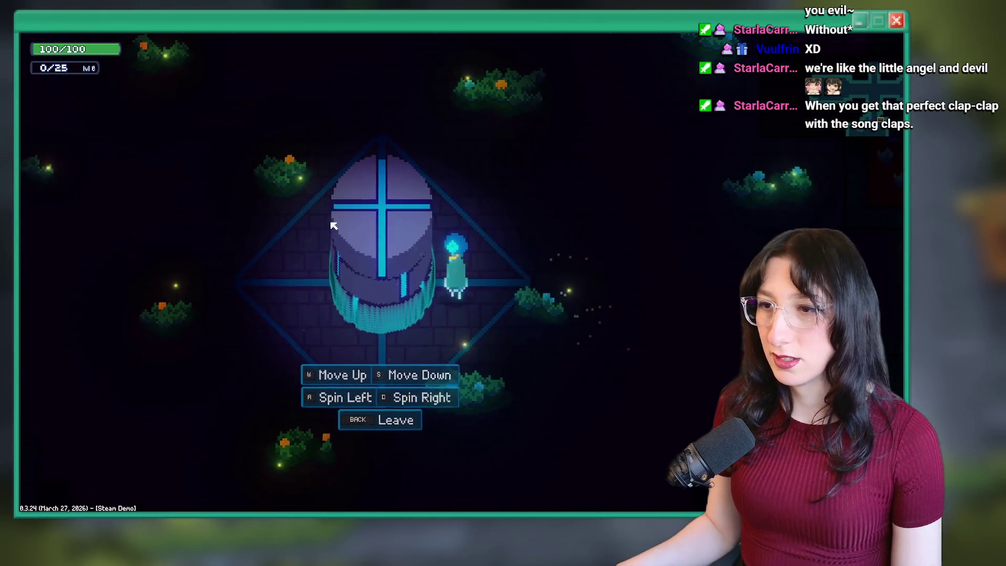
{"action": "key", "text": "Escape"}
Run to the intersection, inspect the red pillar's controls, then head back left
{"action": "key", "text": "d"}
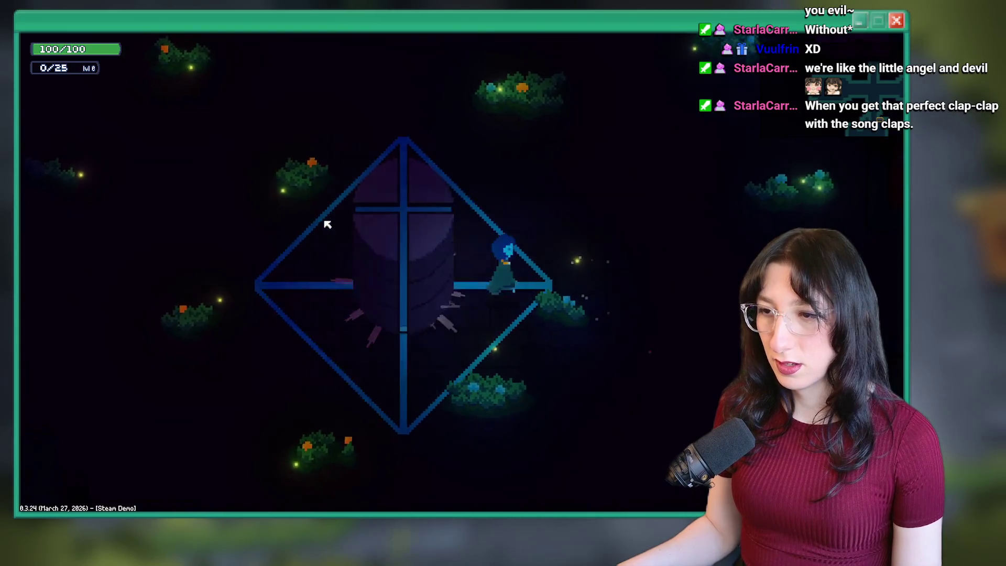
{"action": "key", "text": "d"}
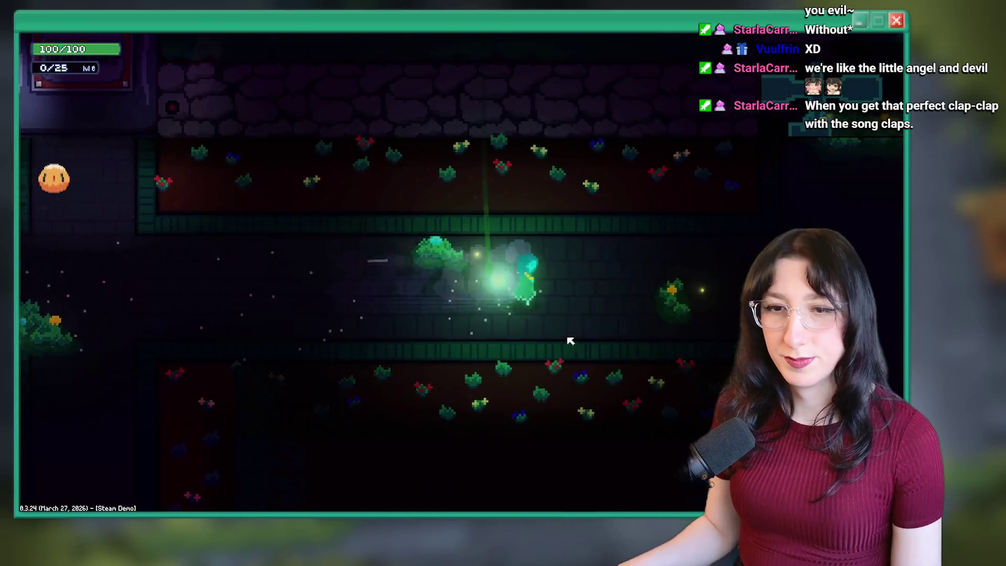
{"action": "key", "text": "s"}
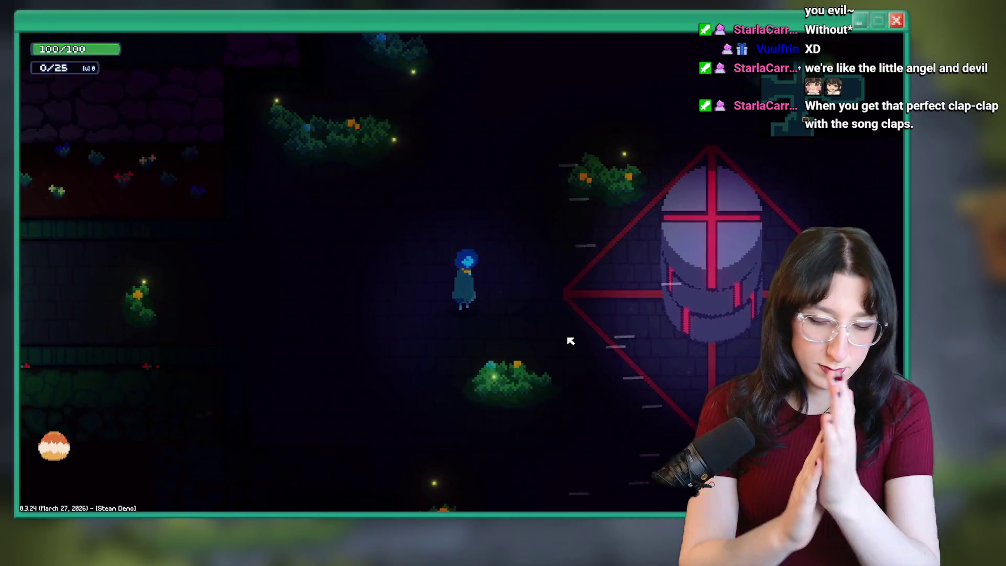
{"action": "key", "text": "d"}
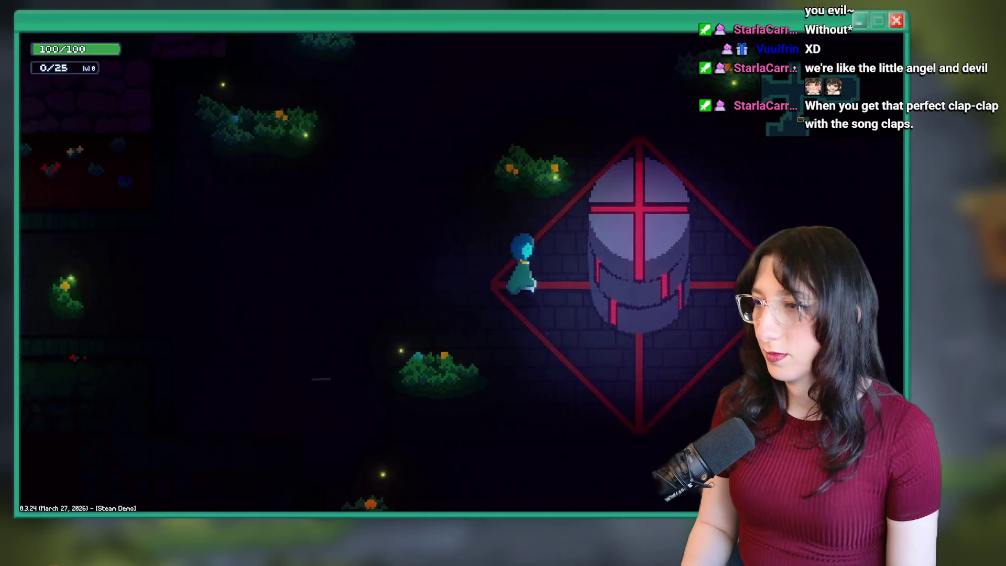
{"action": "key", "text": "e"}
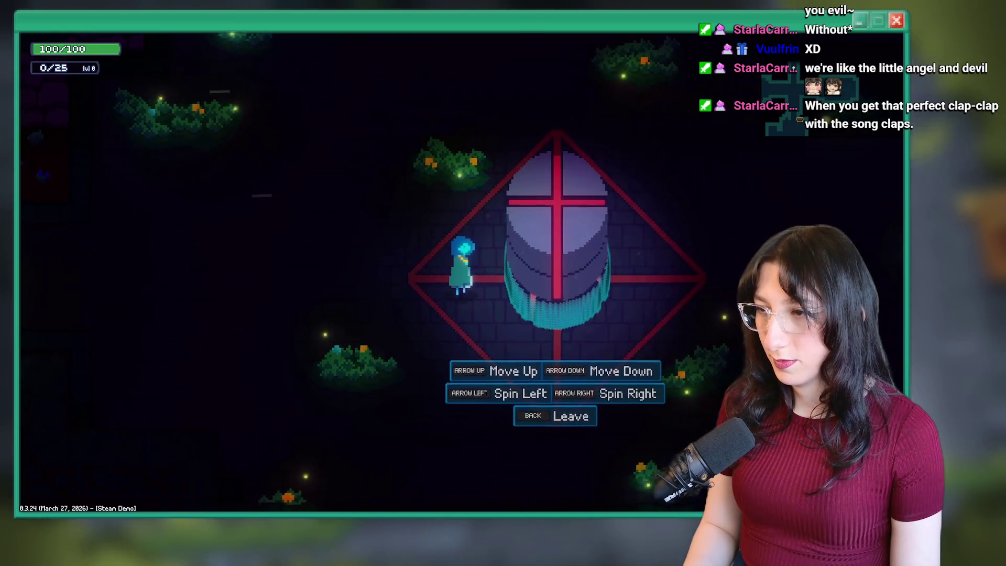
{"action": "key", "text": "Escape"}
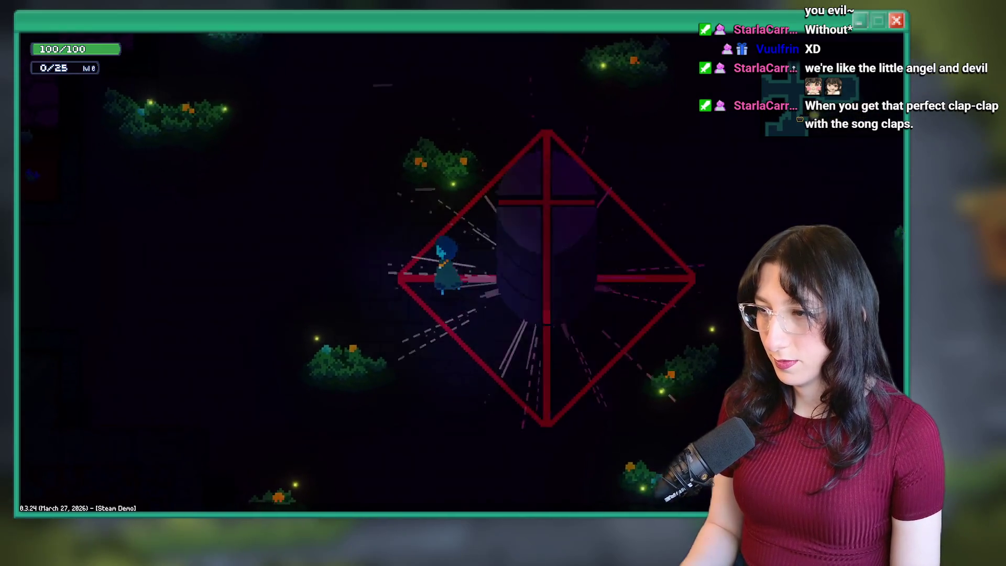
{"action": "key", "text": "a"}
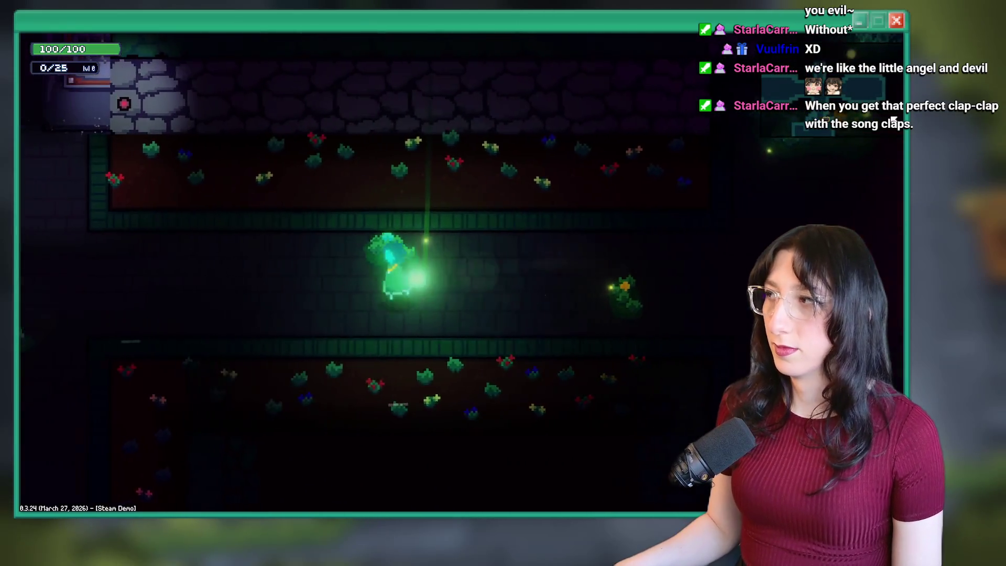
Dismiss the Pursuing Quests tutorial, meet the new character, and check the teleport circle's map
{"action": "key", "text": "w"}
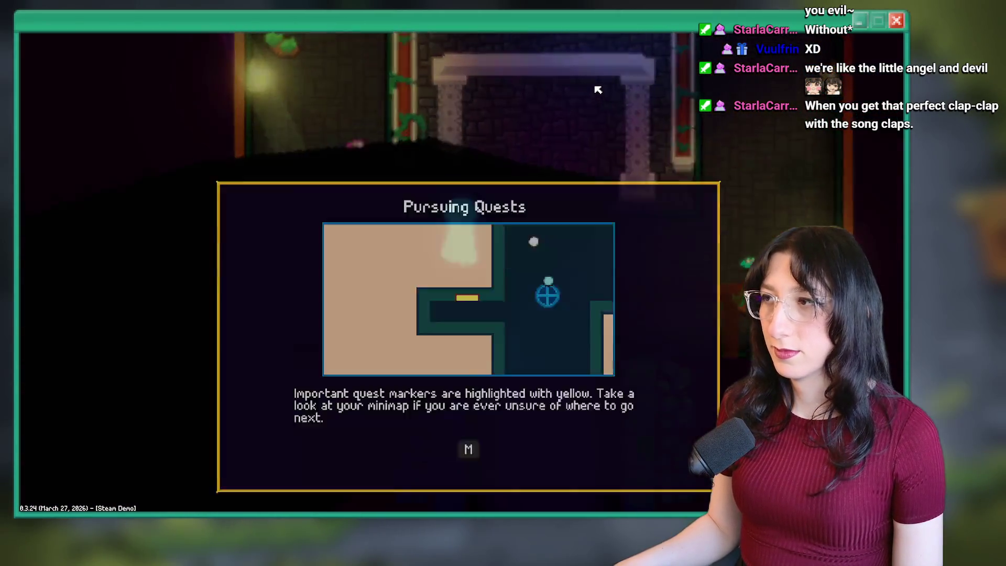
{"action": "key", "text": "BackSpace"}
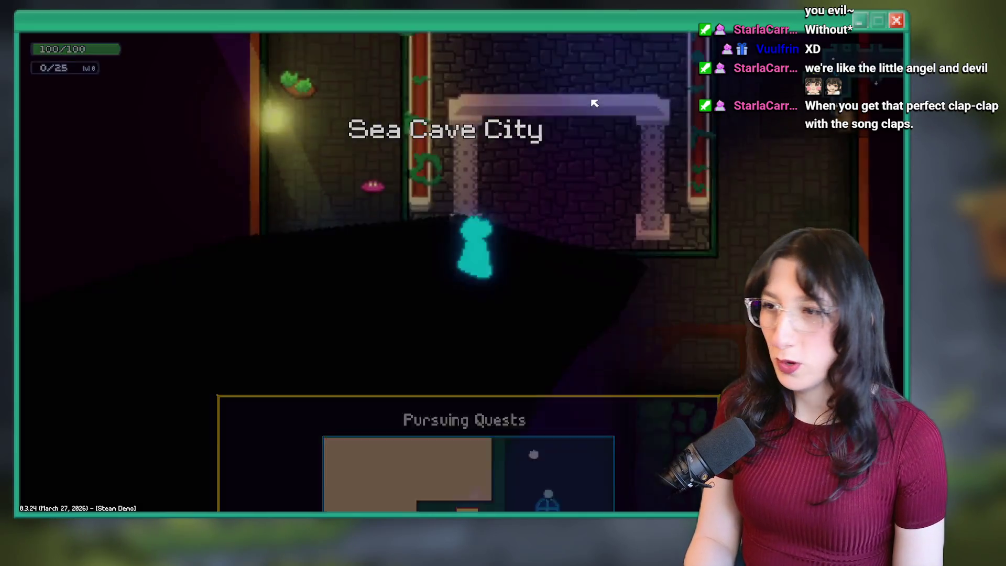
{"action": "key", "text": "space"}
{"action": "key", "text": "Up"}
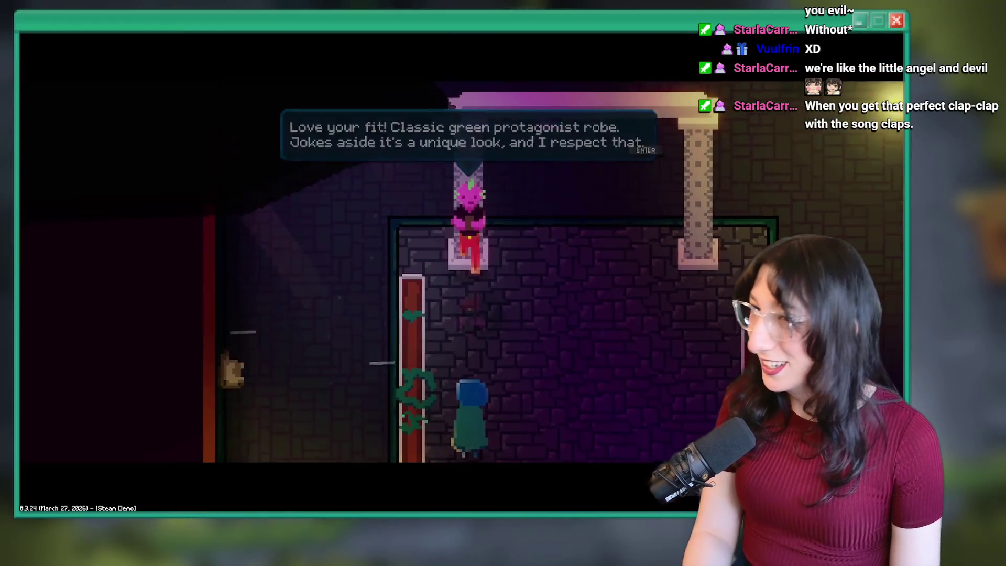
{"action": "key", "text": "Return"}
{"action": "key", "text": "Down"}
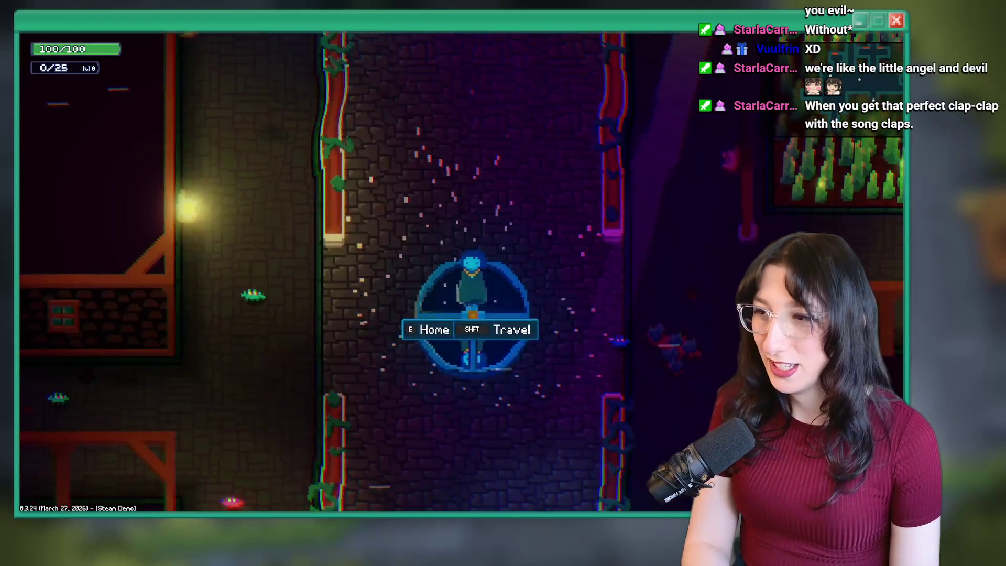
{"action": "key", "text": "Return"}
{"action": "key", "text": "Escape"}
Walk into Bobby's House and visit Bobby in the bedroom
{"action": "key", "text": "Left"}
{"action": "key", "text": "Down"}
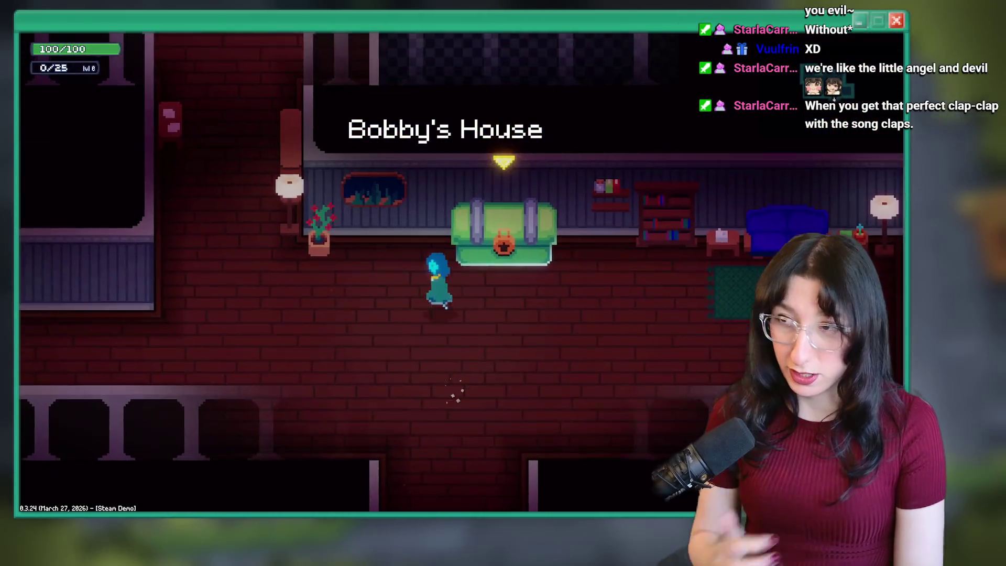
{"action": "key", "text": "Up"}
{"action": "key", "text": "Left"}
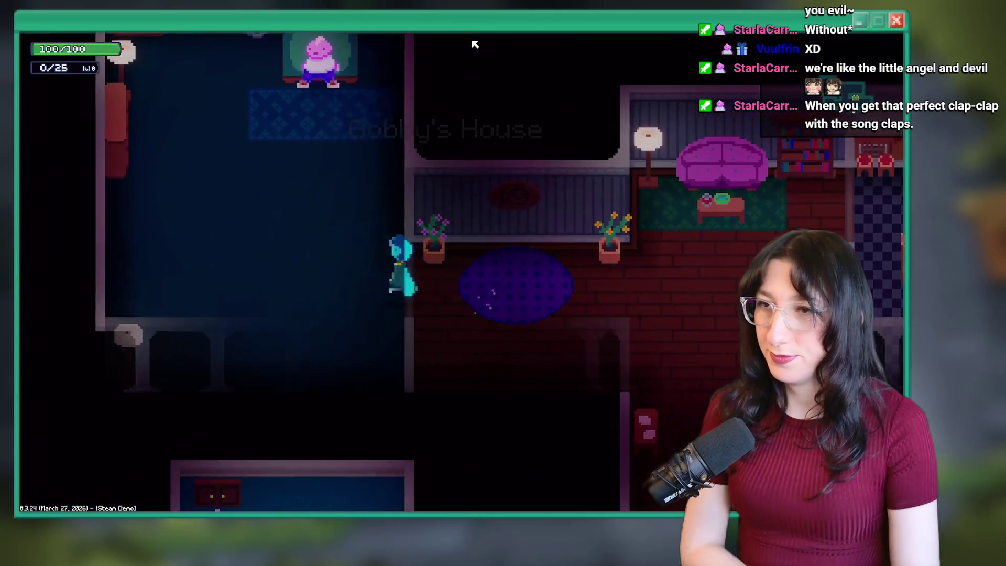
{"action": "key", "text": "Up"}
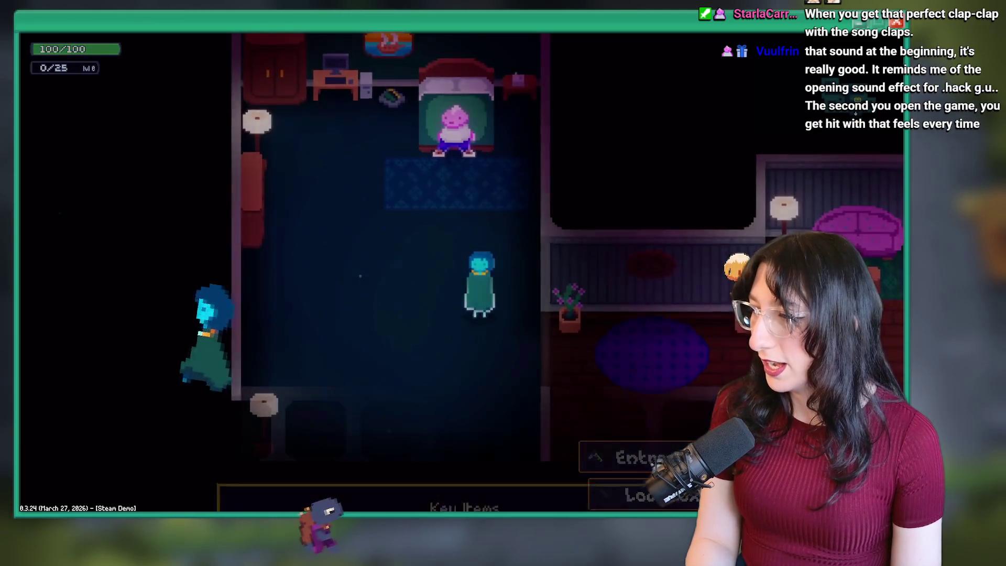
{"action": "key", "text": "Down"}
Interact with the green couch, then return to the teleporter and open the travel map
{"action": "key", "text": "Right"}
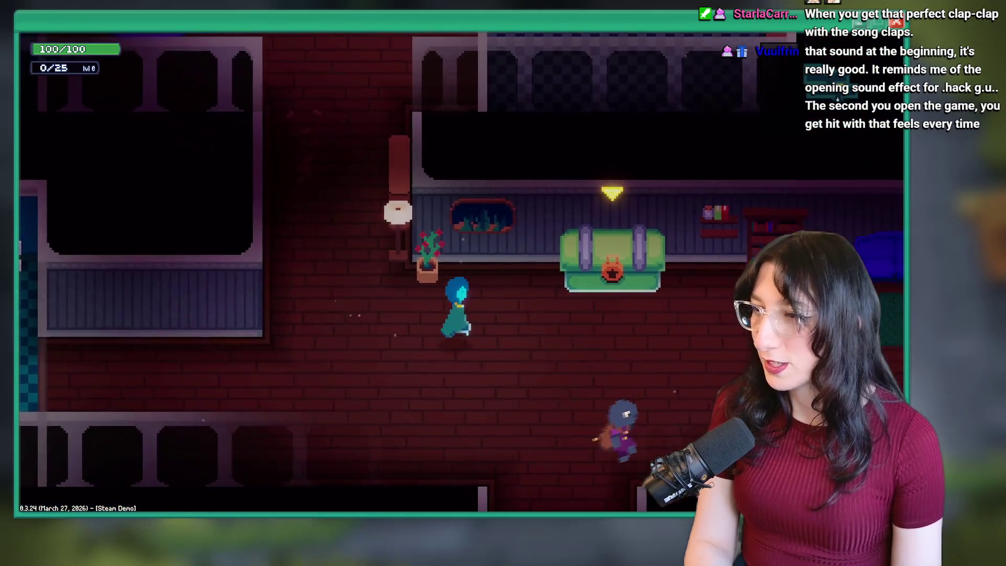
{"action": "key", "text": "Right"}
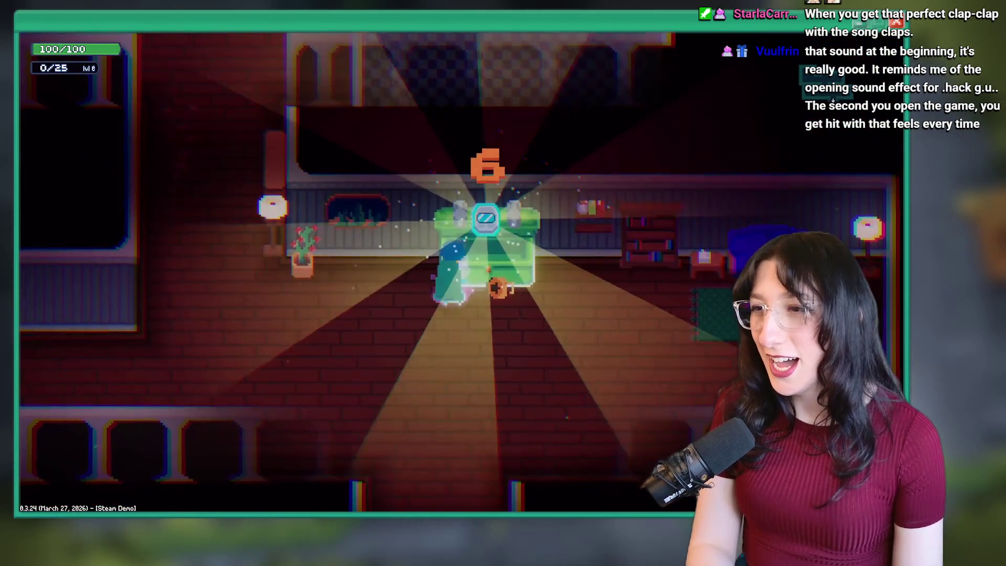
{"action": "key", "text": "Down"}
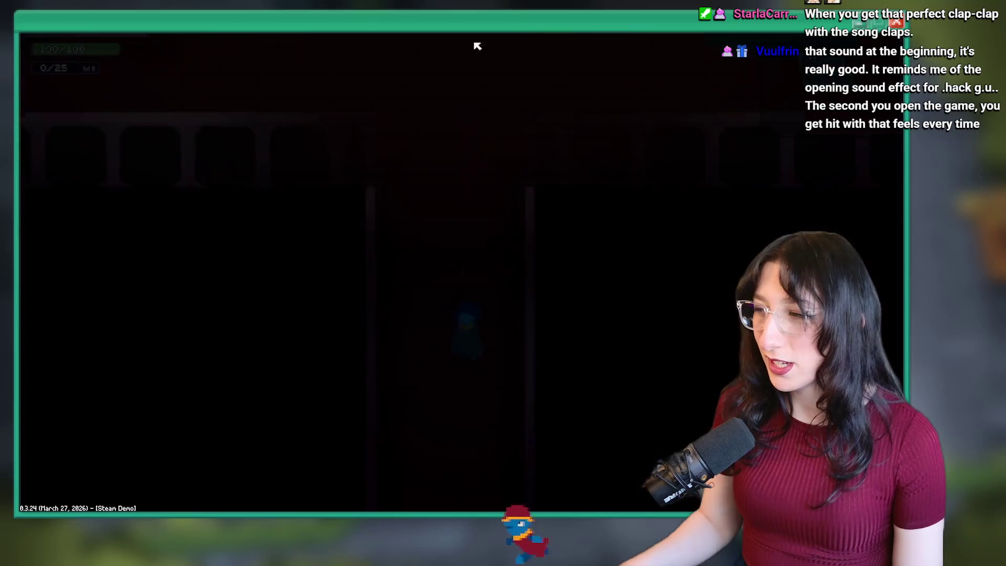
{"action": "key", "text": "Right"}
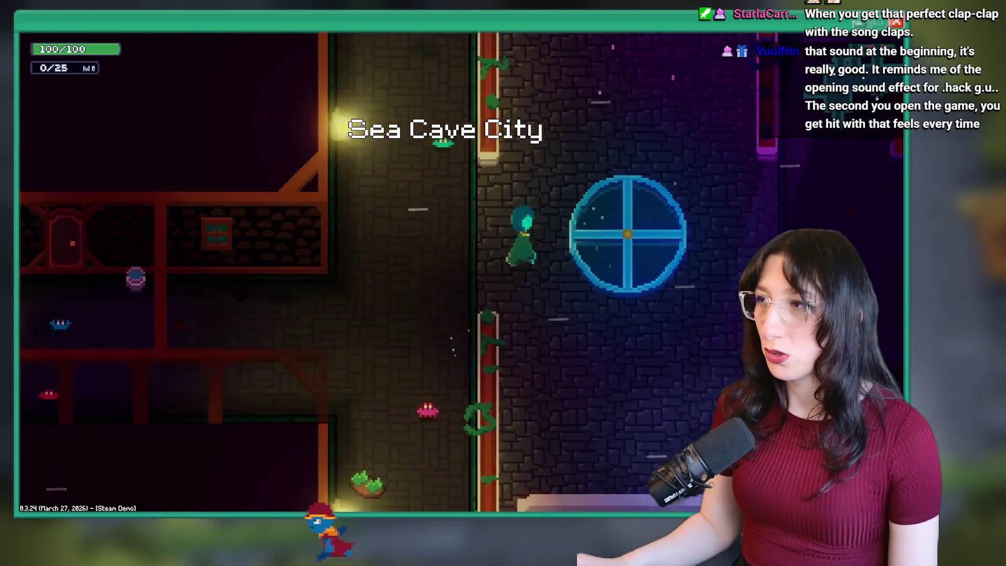
{"action": "key", "text": "space"}
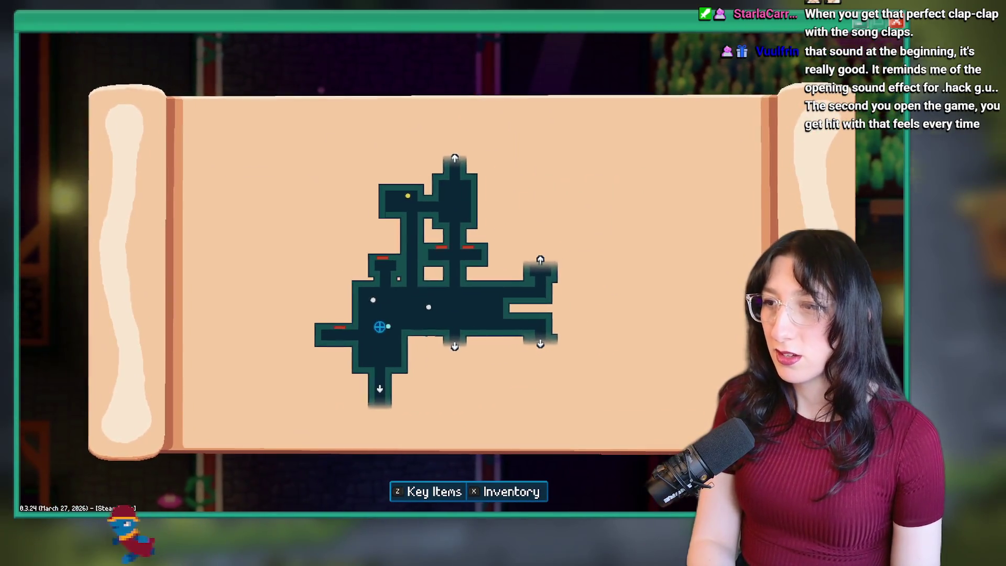
Travel to the Crystal Subway and walk up onto the train platform
{"action": "key", "text": "Escape"}
{"action": "key", "text": "Up"}
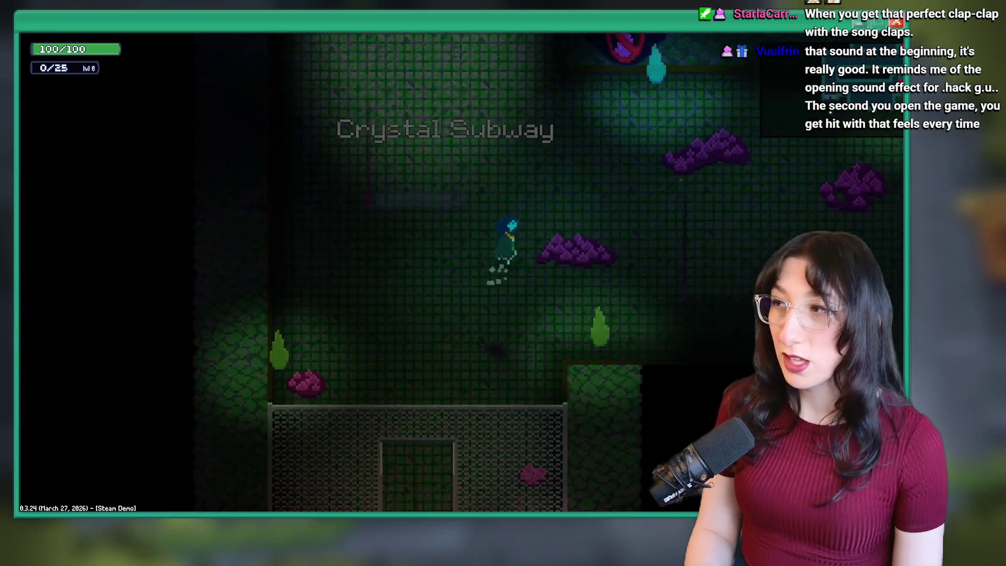
{"action": "key", "text": "w"}
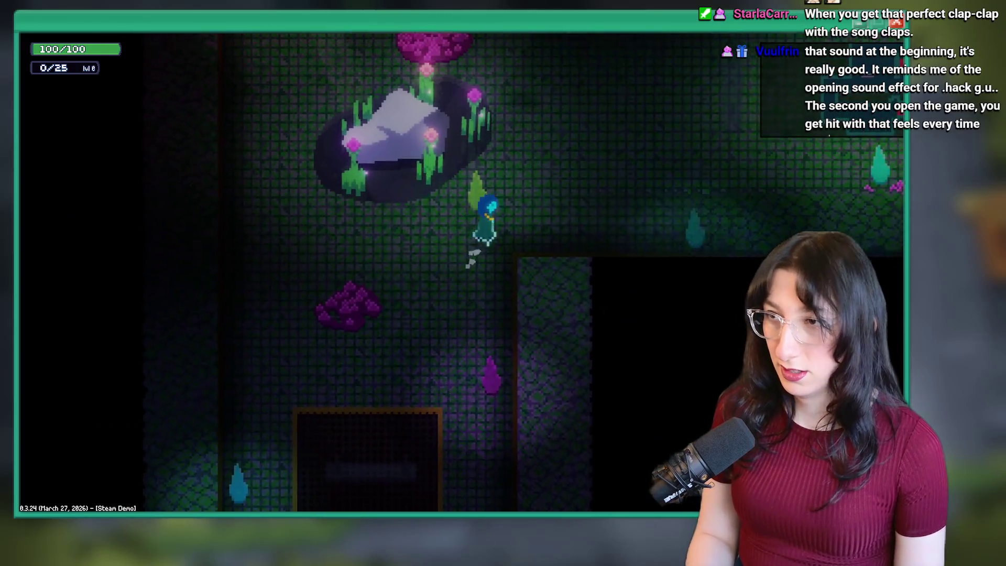
{"action": "key", "text": "w"}
{"action": "key", "text": "d"}
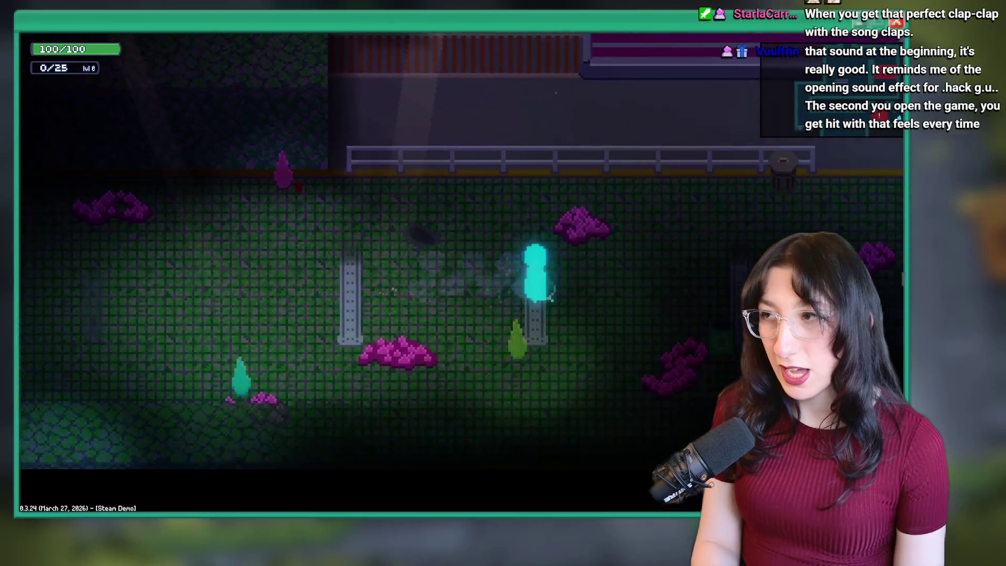
{"action": "key", "text": "w"}
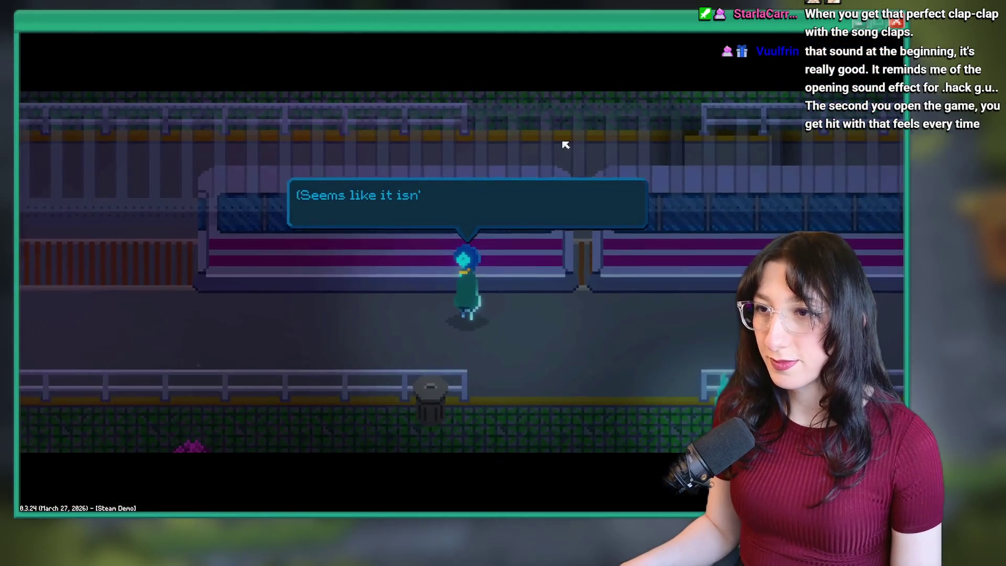
Try riding the not-yet-working train, then switch back to GameMaker
{"action": "key", "text": "e"}
{"action": "key", "text": "a"}
{"action": "key", "text": "Tab"}
{"action": "key", "text": "Tab"}
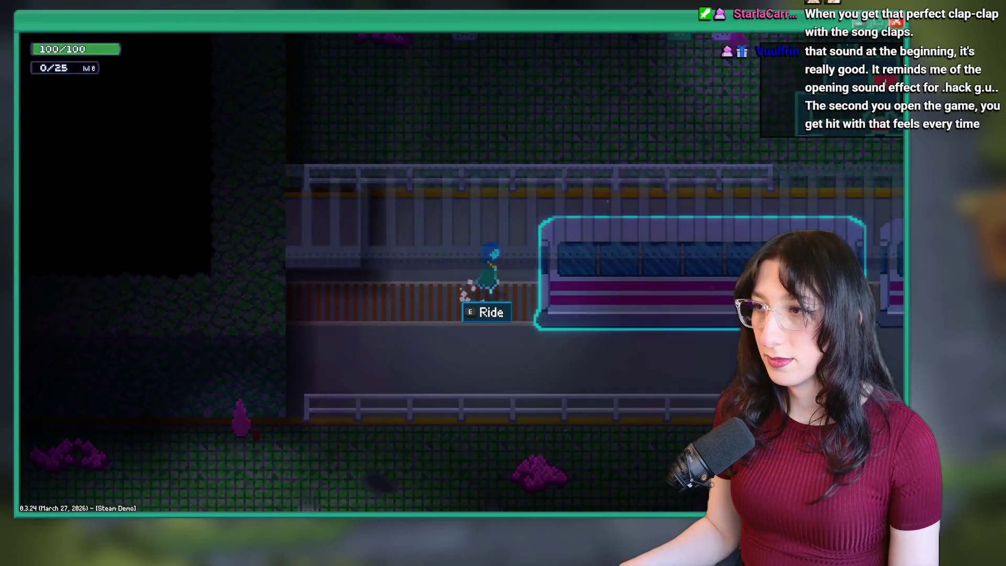
{"action": "key", "text": "e"}
{"action": "key", "text": "e"}
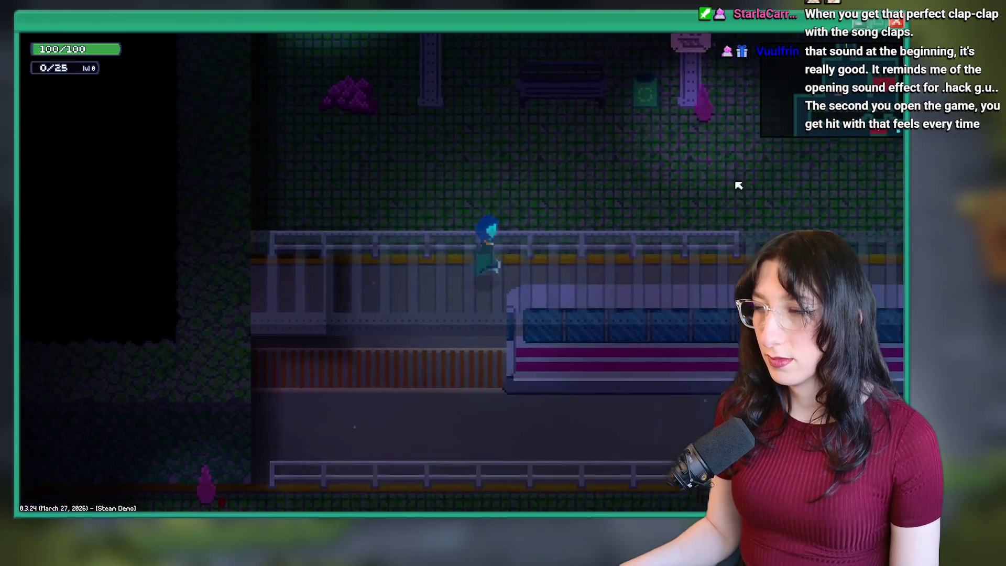
{"action": "key", "text": "alt+Tab"}
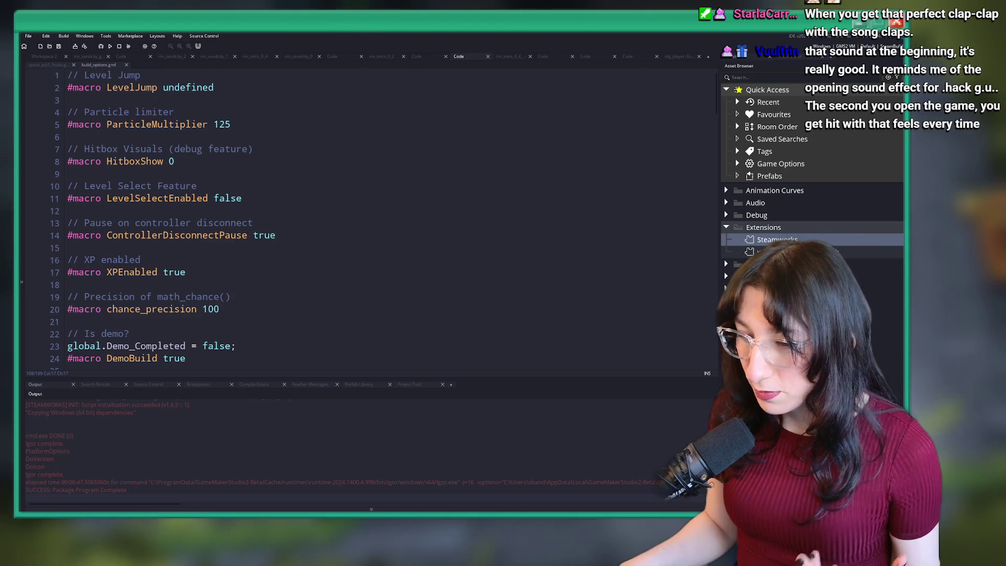
Launch Discord and scroll through the Bring Me Hope server's chat channel
{"action": "key", "text": "super"}
{"action": "type", "text": "discord"}
{"action": "left_click", "coordinate": [353, 269]}
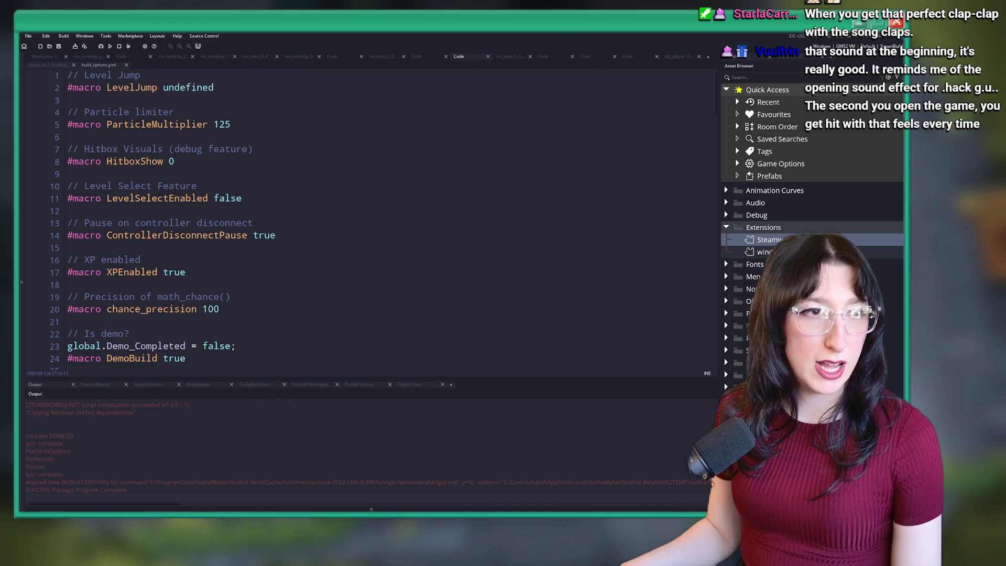
{"action": "key", "text": "alt+Tab"}
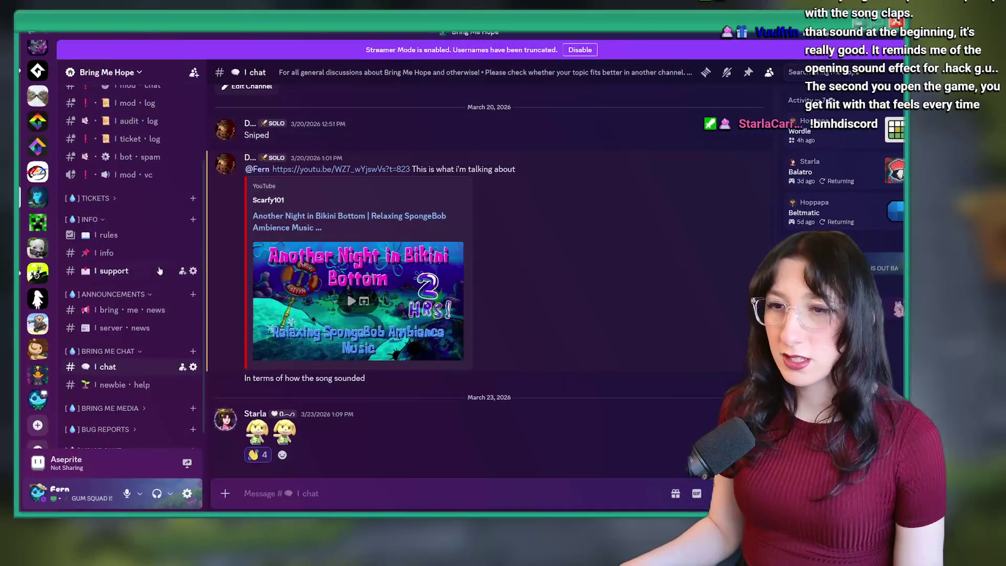
{"action": "scroll", "coordinate": [124, 214], "scroll_direction": "up", "scroll_amount": 3}
{"action": "scroll", "coordinate": [124, 214], "scroll_direction": "down", "scroll_amount": 1}
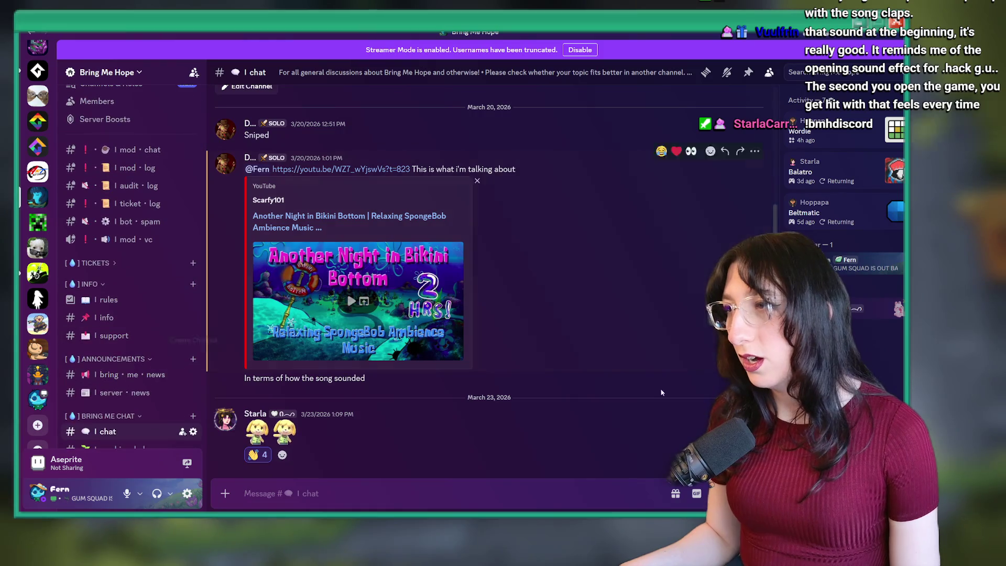
{"action": "scroll", "coordinate": [844, 209], "scroll_direction": "down", "scroll_amount": 3}
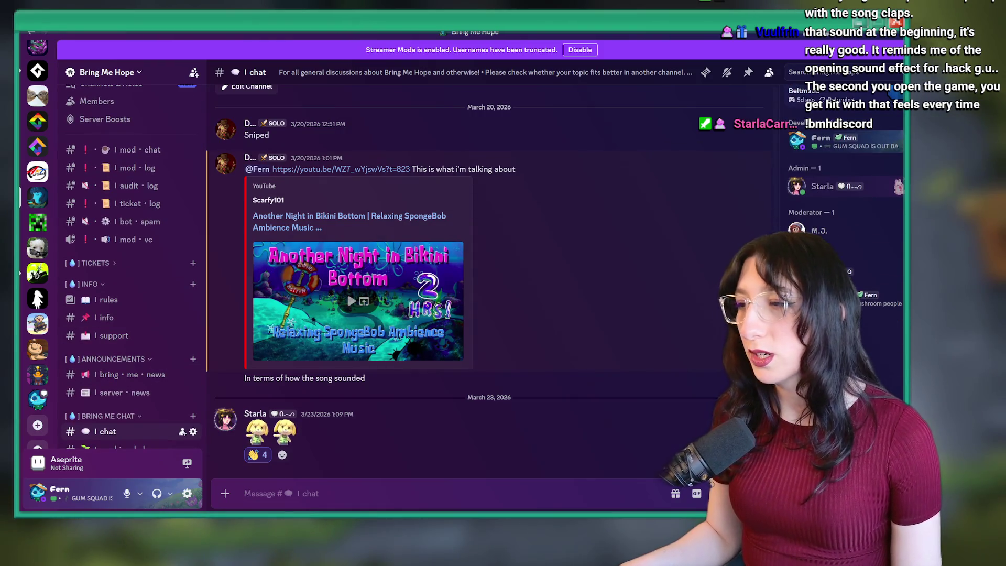